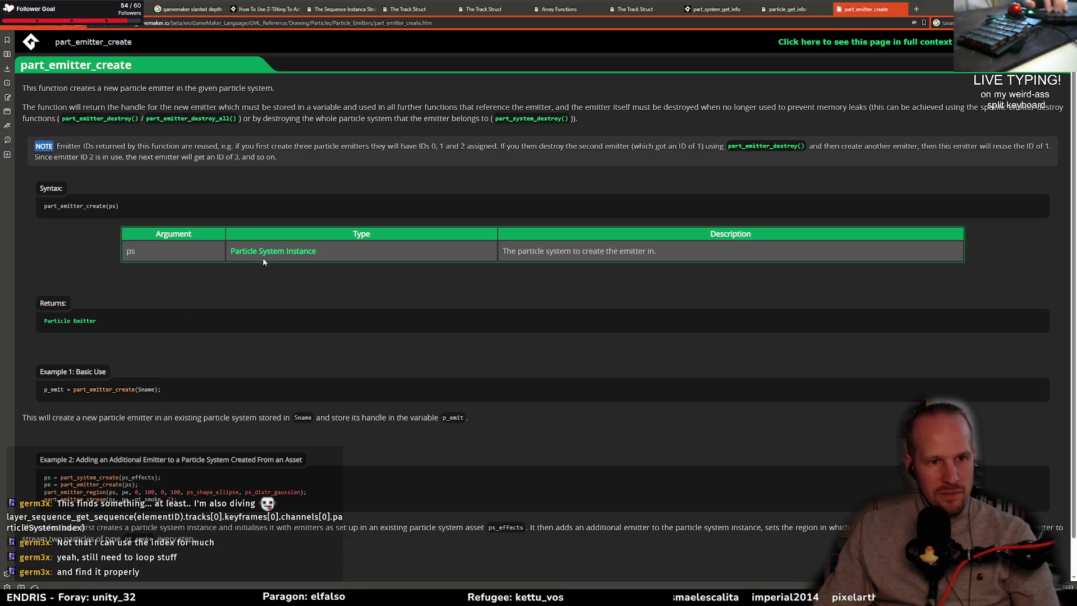
# - Close the duplicate part_emitter_create manual tabs
pyautogui.click(84, 322)
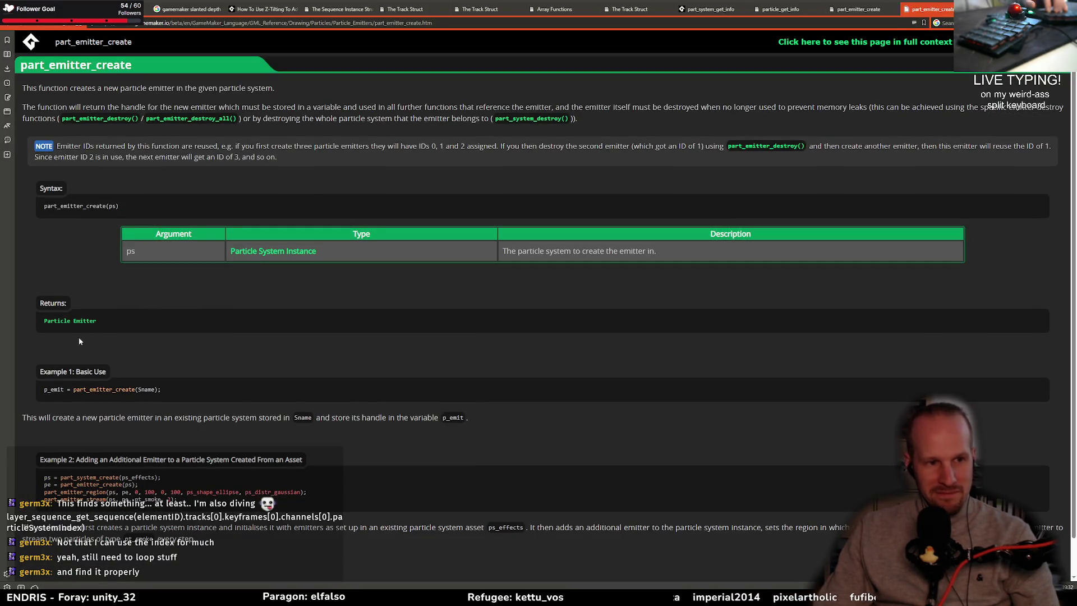
pyautogui.click(79, 320)
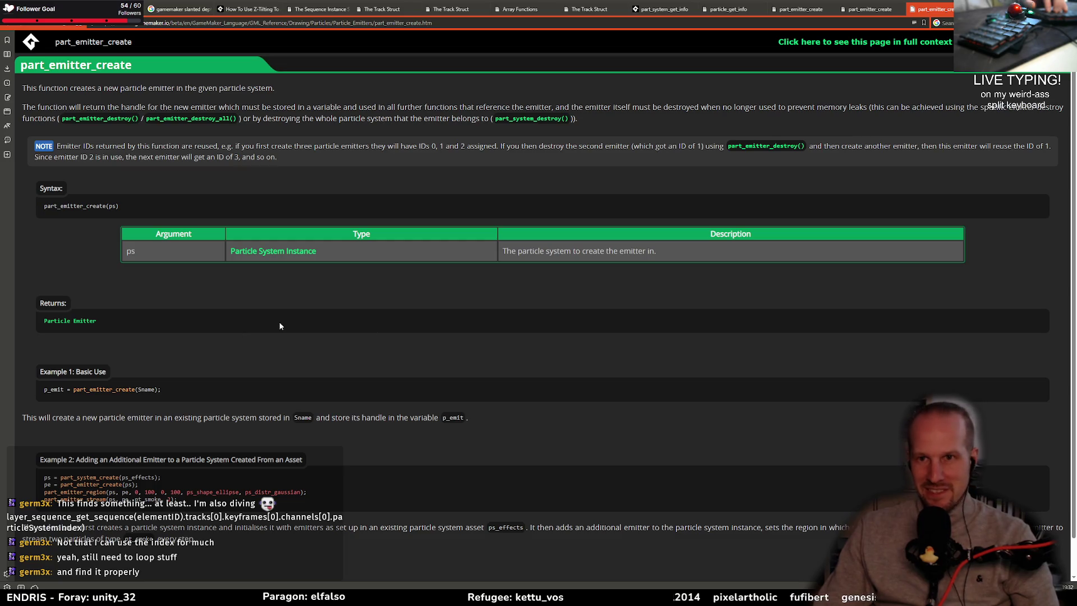
pyautogui.hotkey('ctrl', 'w')
pyautogui.hotkey('ctrl', 'w')
pyautogui.hotkey('ctrl', 'w')
# - Check the GameMaker code, then scroll the particle_get_info page to the Particle Emitter Info Struct table
pyautogui.hotkey('alt', 'Tab')
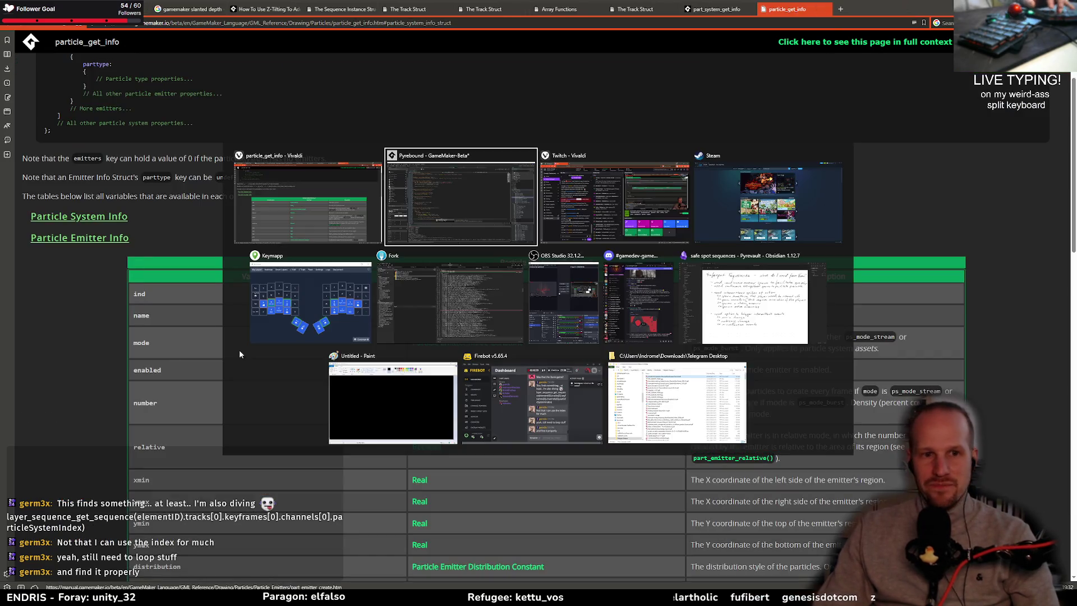
pyautogui.press('Right')
pyautogui.press('Right')
pyautogui.press('Right')
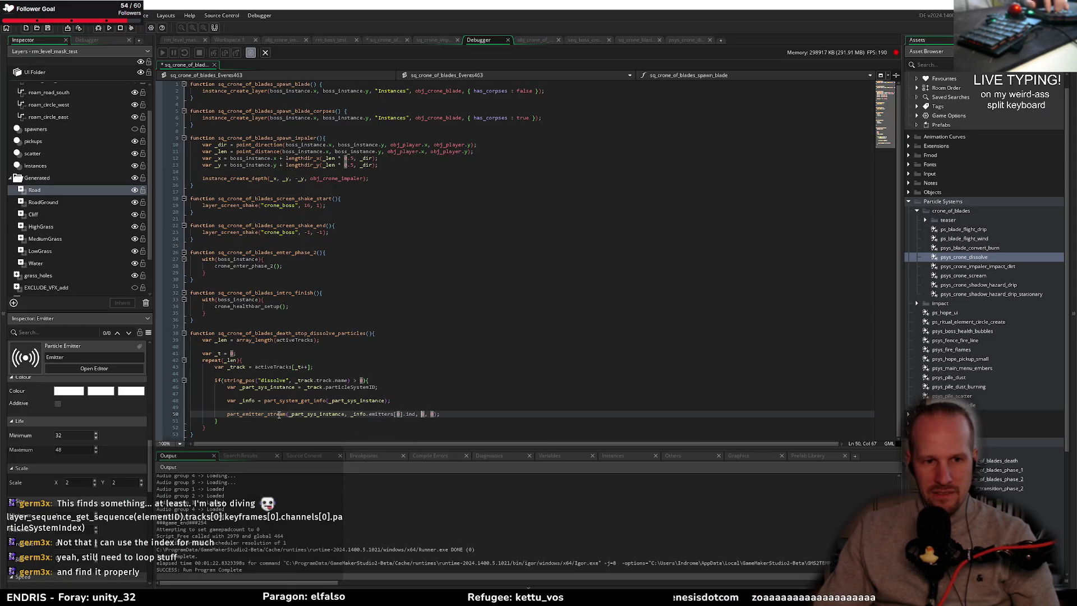
pyautogui.hotkey('alt', 'Tab')
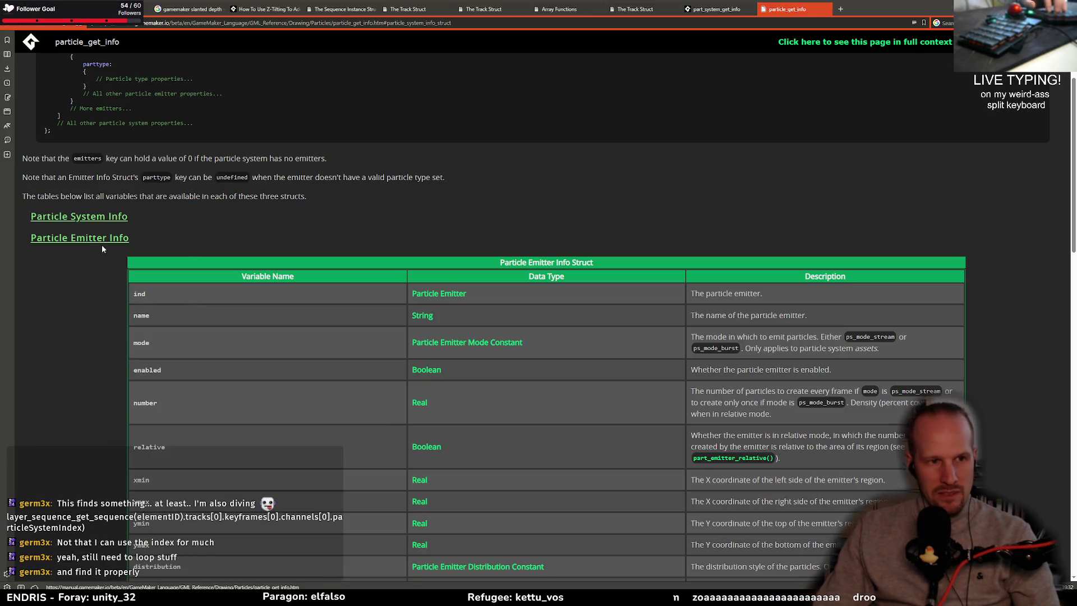
pyautogui.scroll(-5, 96, 351)
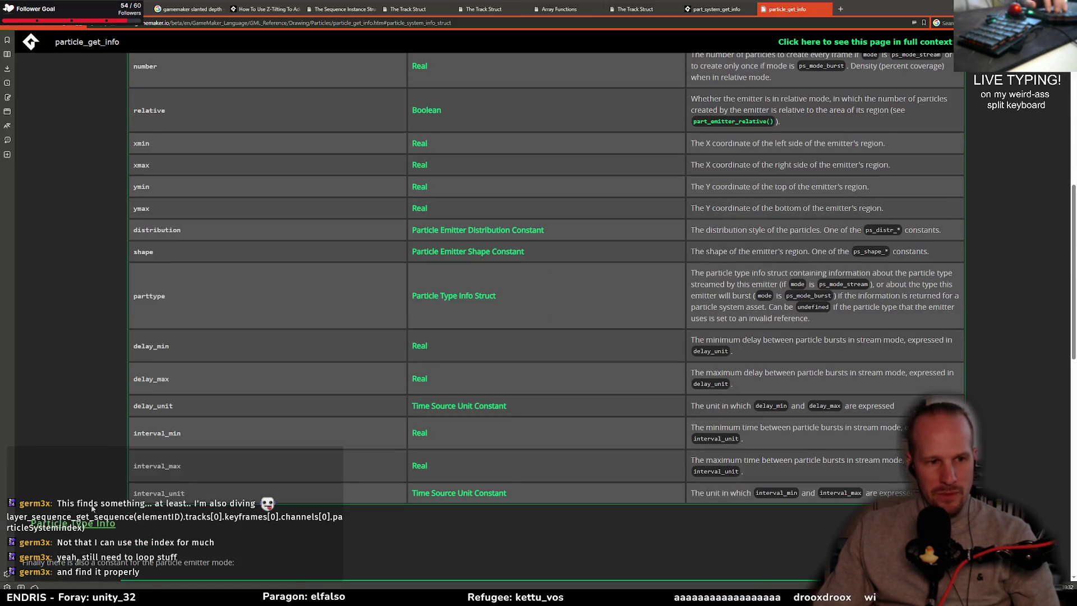
pyautogui.hotkey('alt', 'Tab')
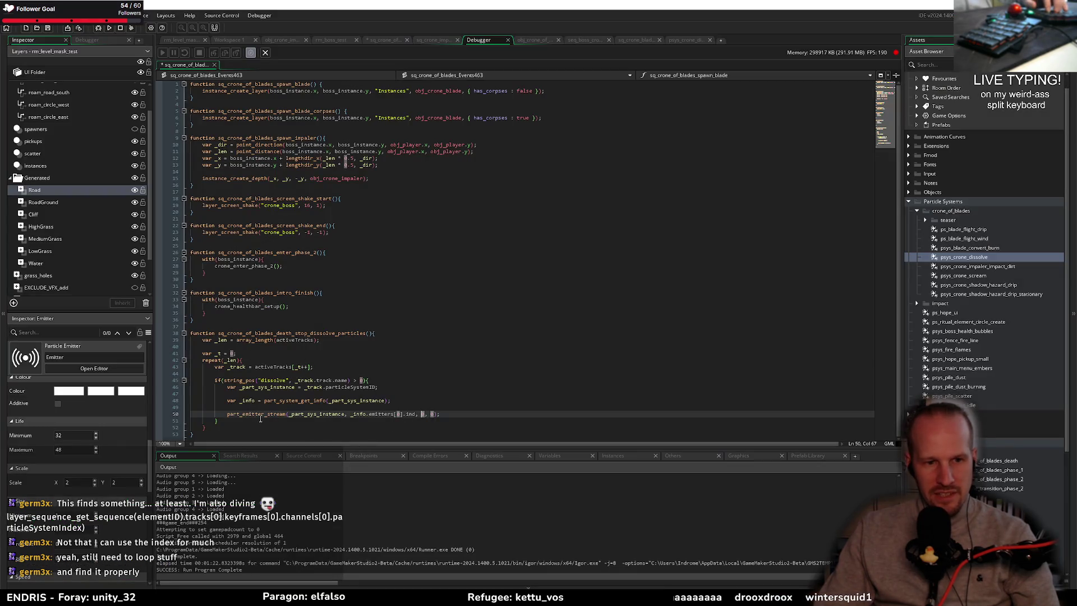
pyautogui.moveTo(267, 413)
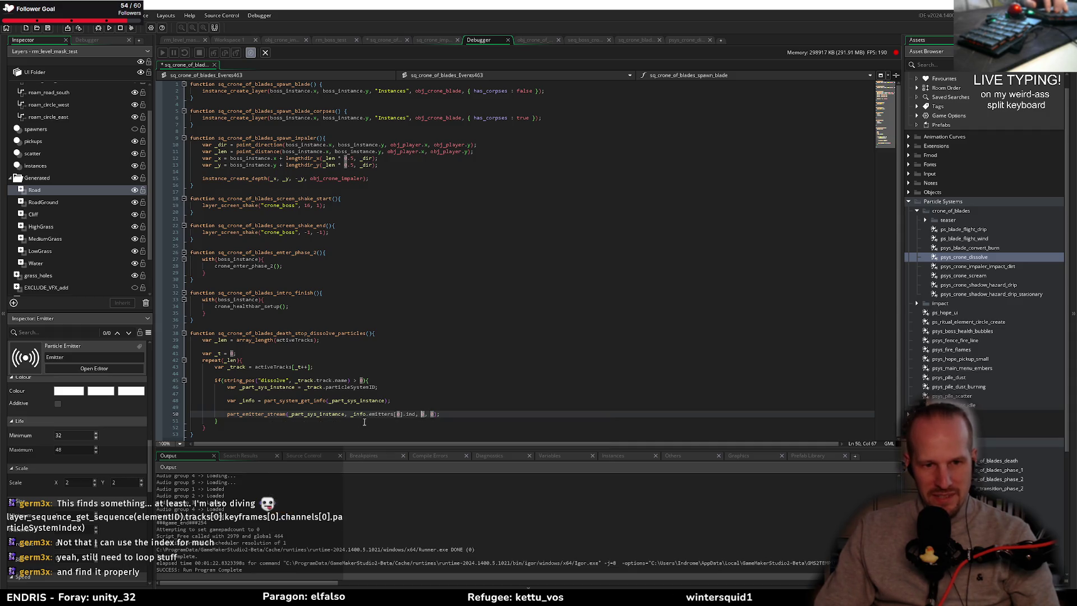
pyautogui.hotkey('alt', 'Tab')
pyautogui.scroll(-1, 126, 369)
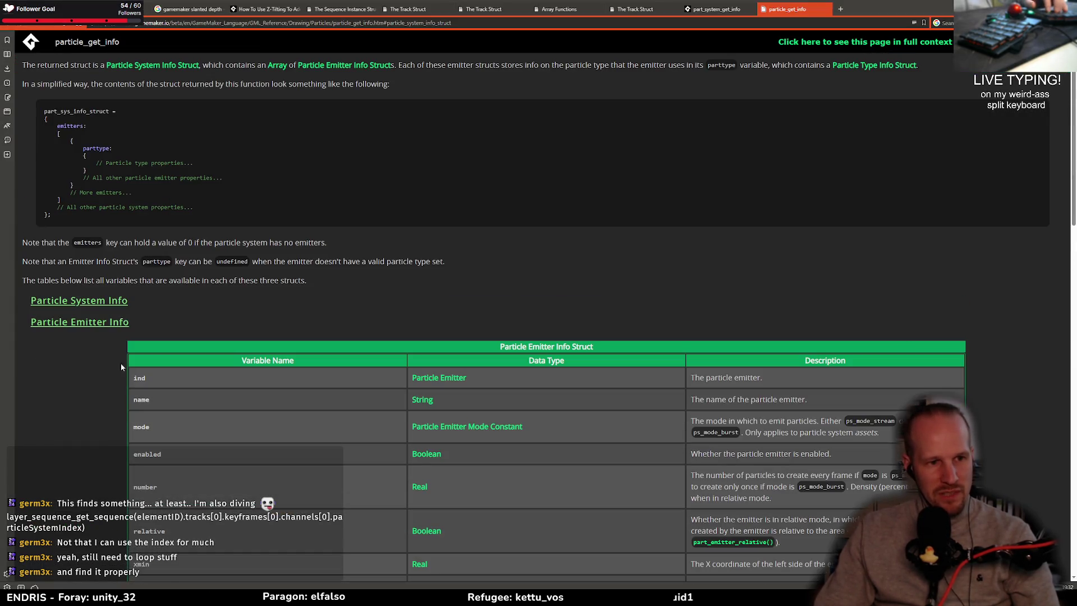
# - Read the Particle Emitter Info and Particle Type Info tables down to the life and speed fields
pyautogui.click(87, 349)
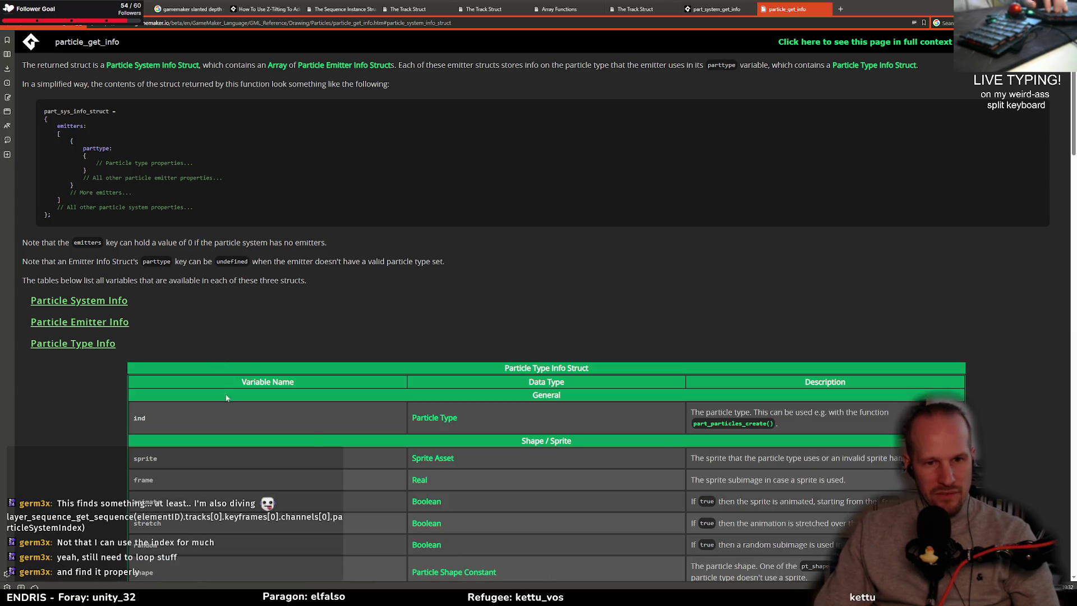
pyautogui.click(85, 321)
pyautogui.scroll(-3, 217, 374)
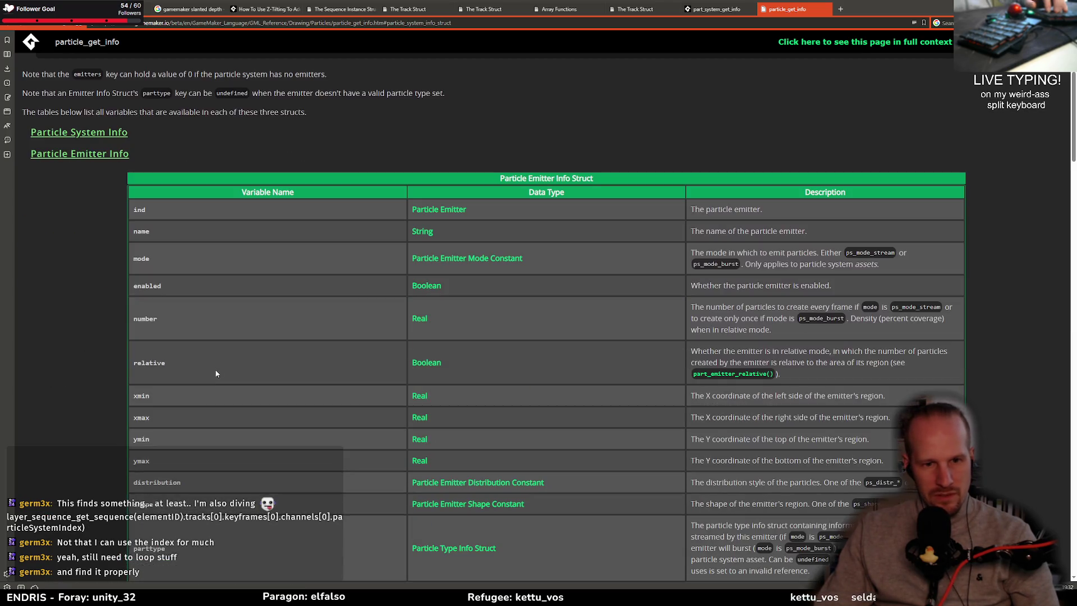
pyautogui.scroll(-3, 217, 374)
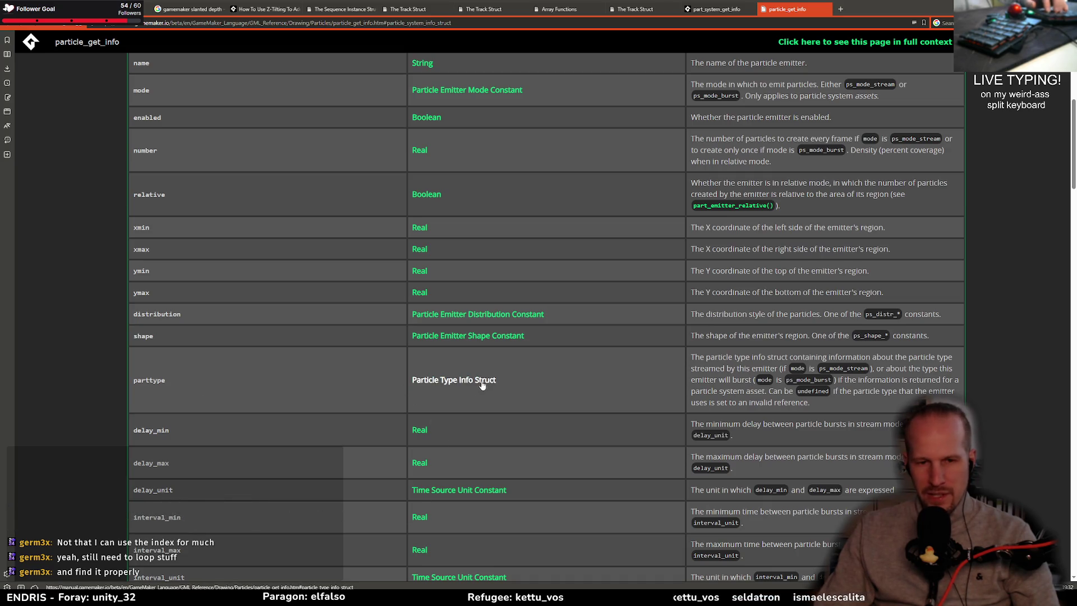
pyautogui.click(433, 382)
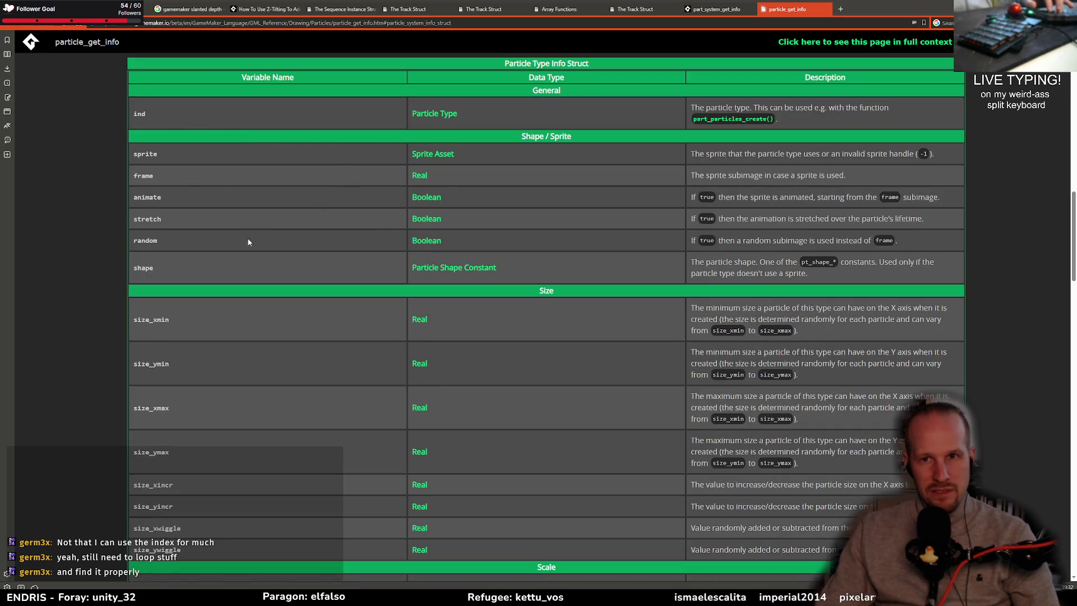
pyautogui.scroll(3, 247, 237)
pyautogui.scroll(9, 164, 247)
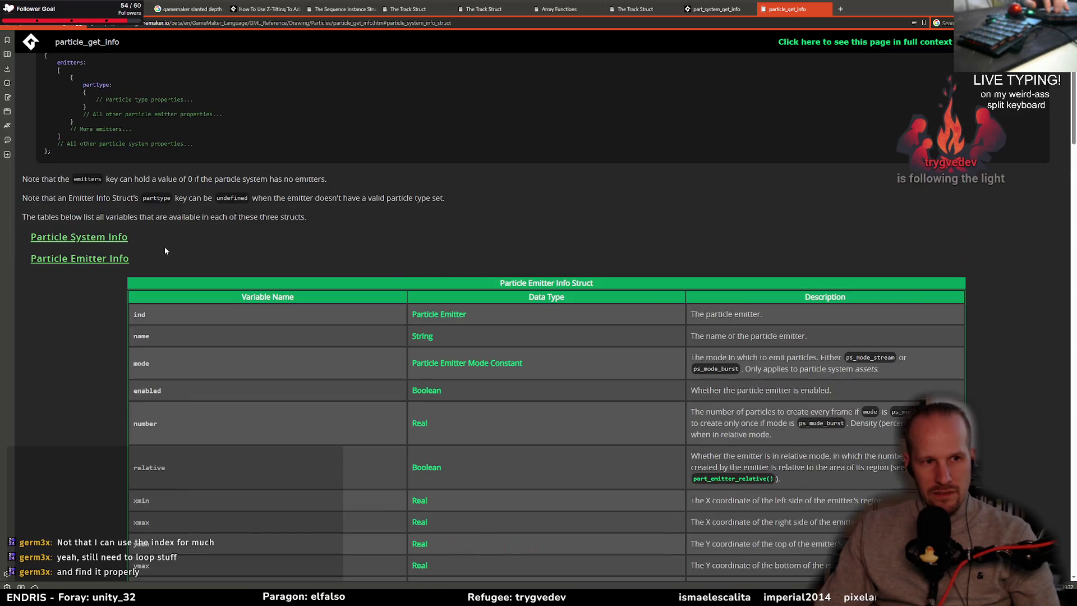
pyautogui.scroll(-6, 164, 247)
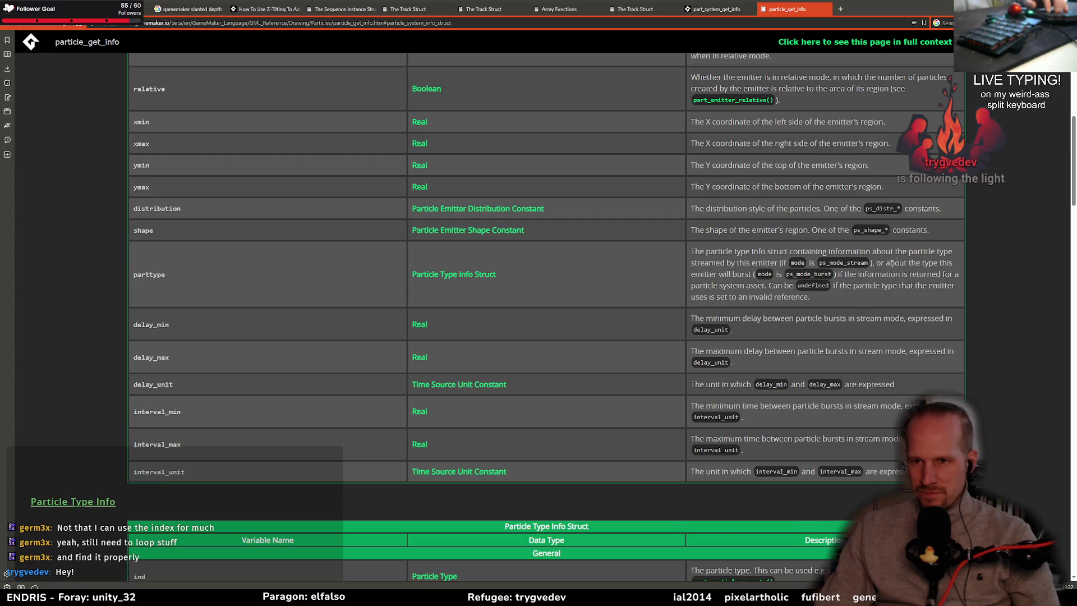
pyautogui.scroll(-15, 437, 376)
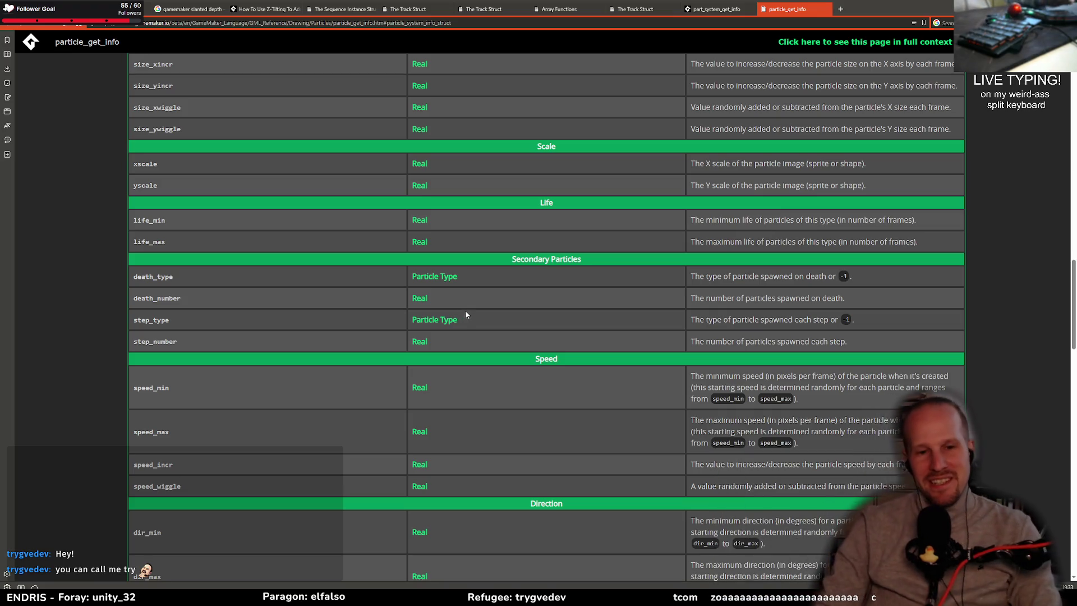
pyautogui.hotkey('alt', 'Tab')
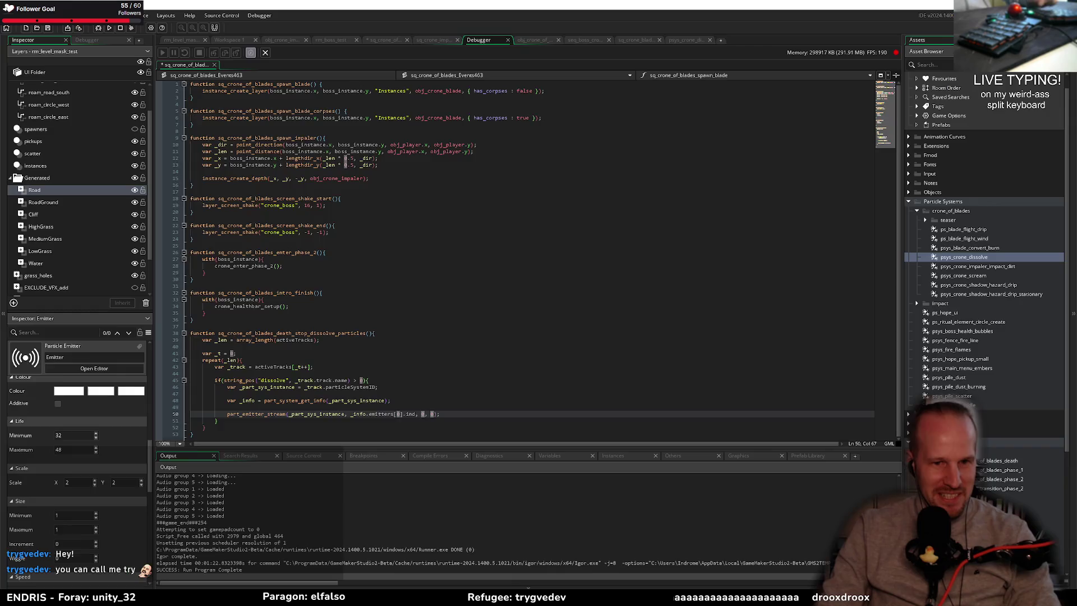
# - Add a closing brace on line 35 to end the with block in sq_crone_of_blades_intro_finish
pyautogui.click(254, 329)
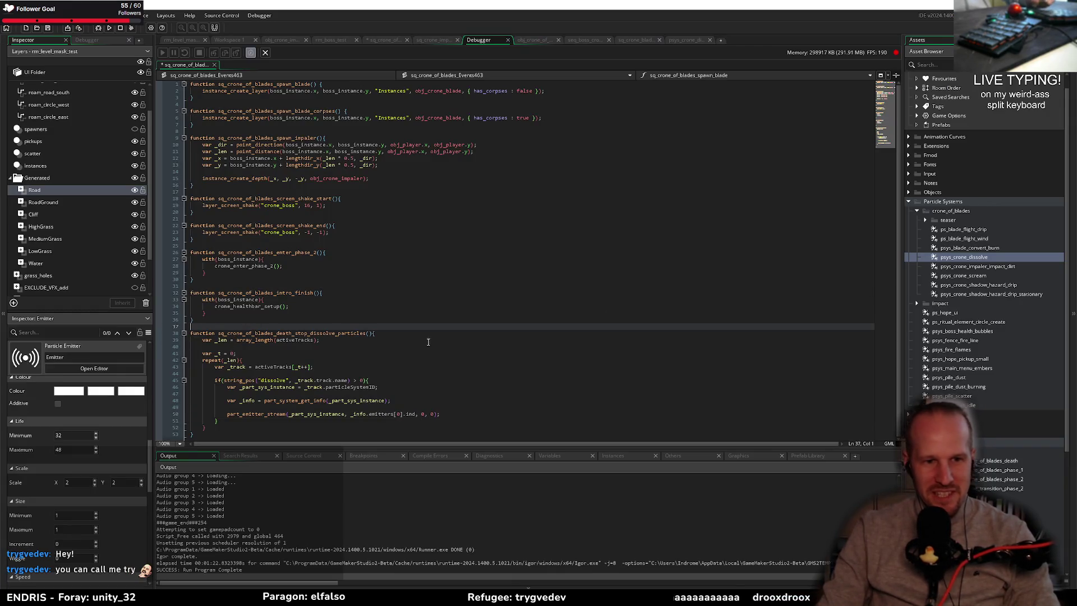
pyautogui.click(337, 347)
pyautogui.click(300, 392)
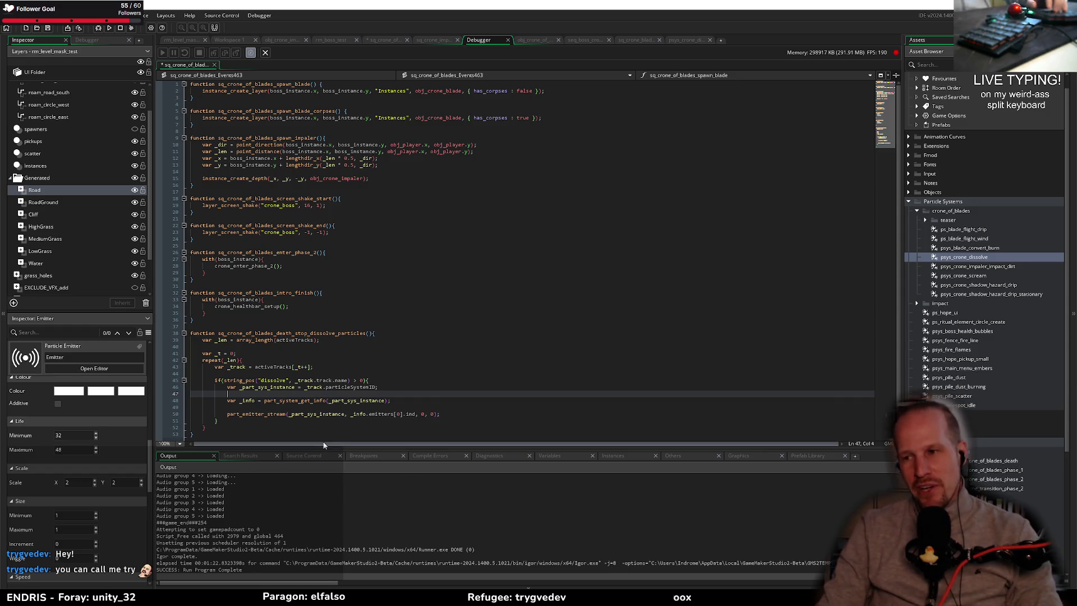
pyautogui.click(291, 314)
pyautogui.write('}')
pyautogui.press('Down')
pyautogui.press('Down')
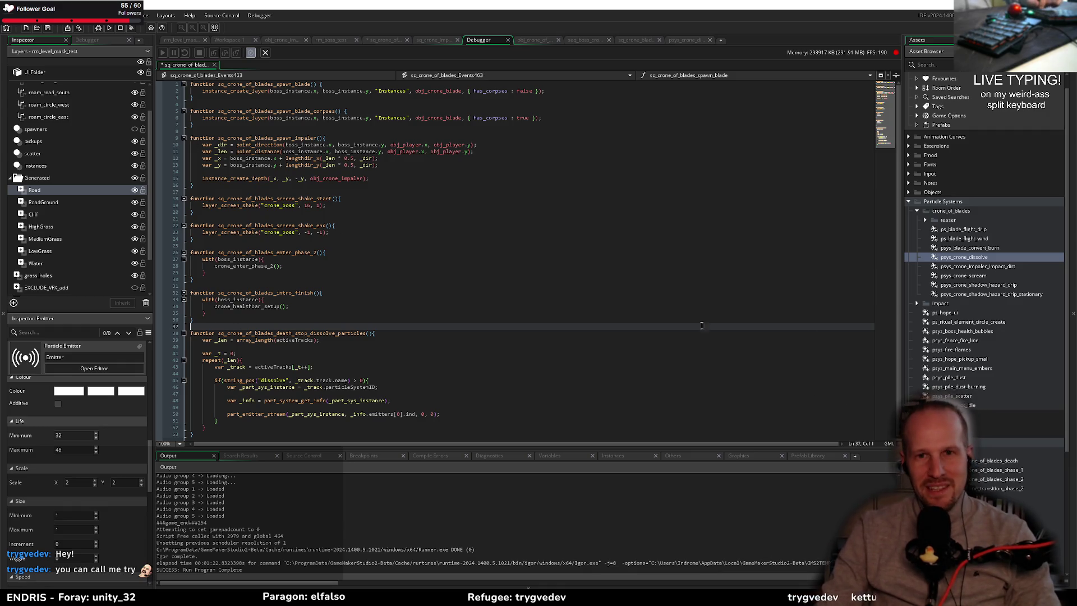
# - Play the seq_boss_crone sequence to preview its dissolve particles
pyautogui.click(581, 40)
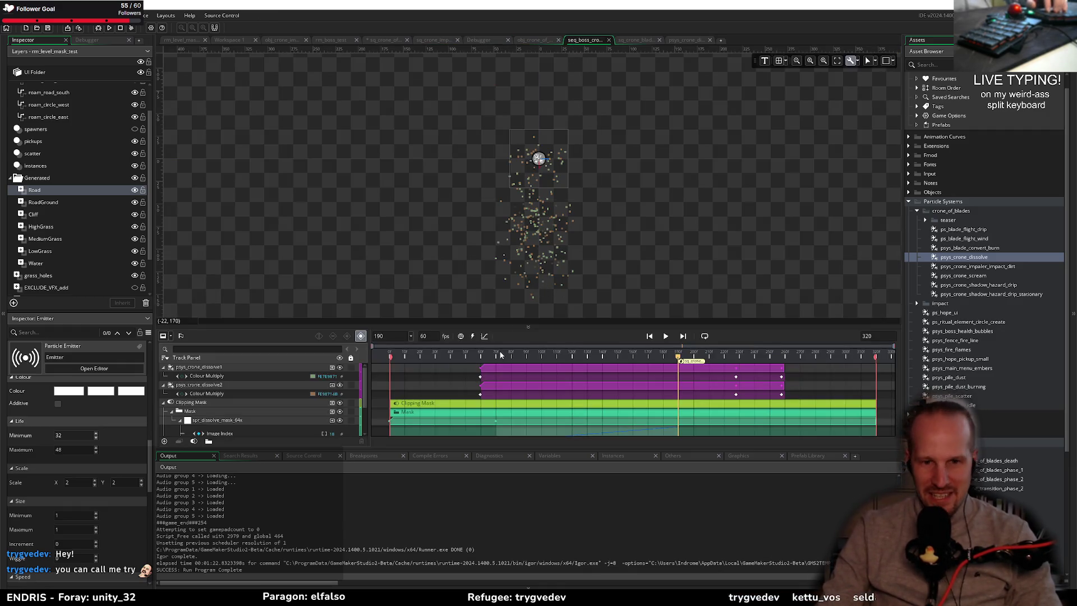
pyautogui.press('space')
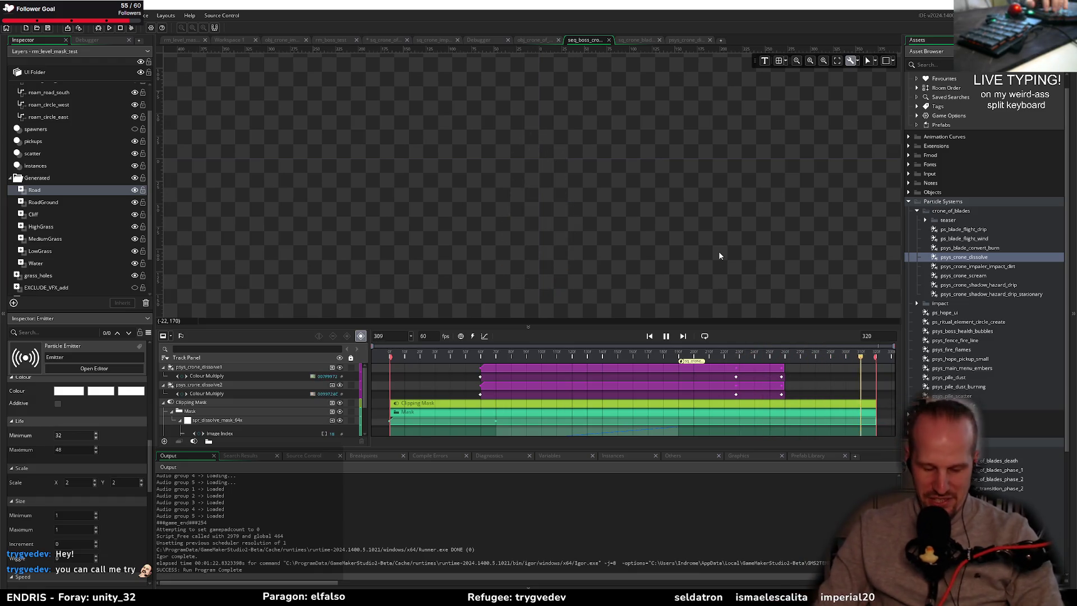
pyautogui.hotkey('alt', 'Tab')
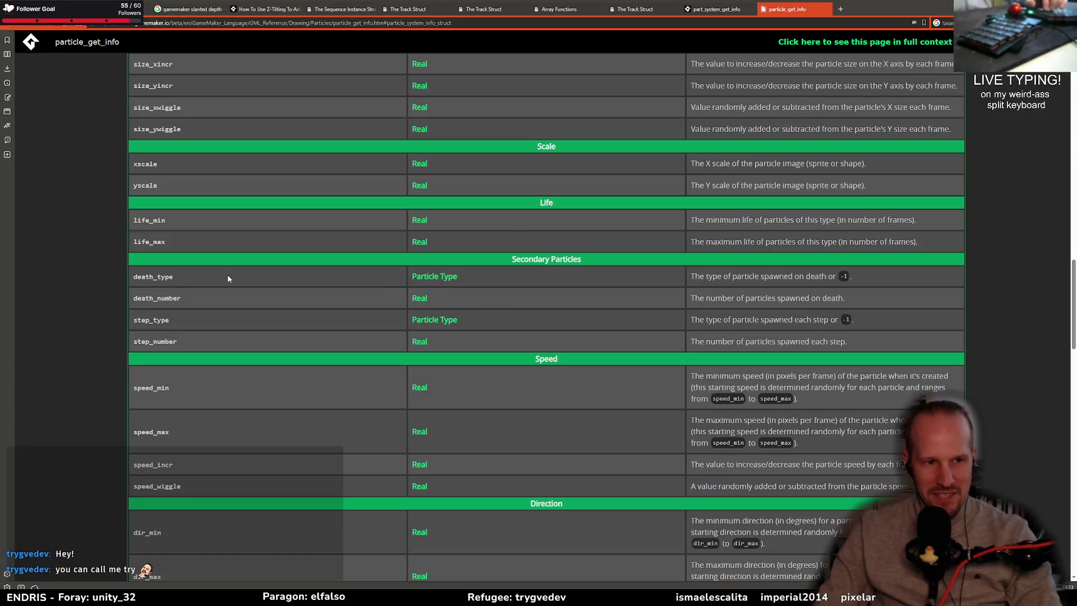
# - Re-read the Particle Type Info Struct fields, then bring the GameMaker project back to the front
pyautogui.scroll(10, 241, 286)
pyautogui.scroll(2, 255, 295)
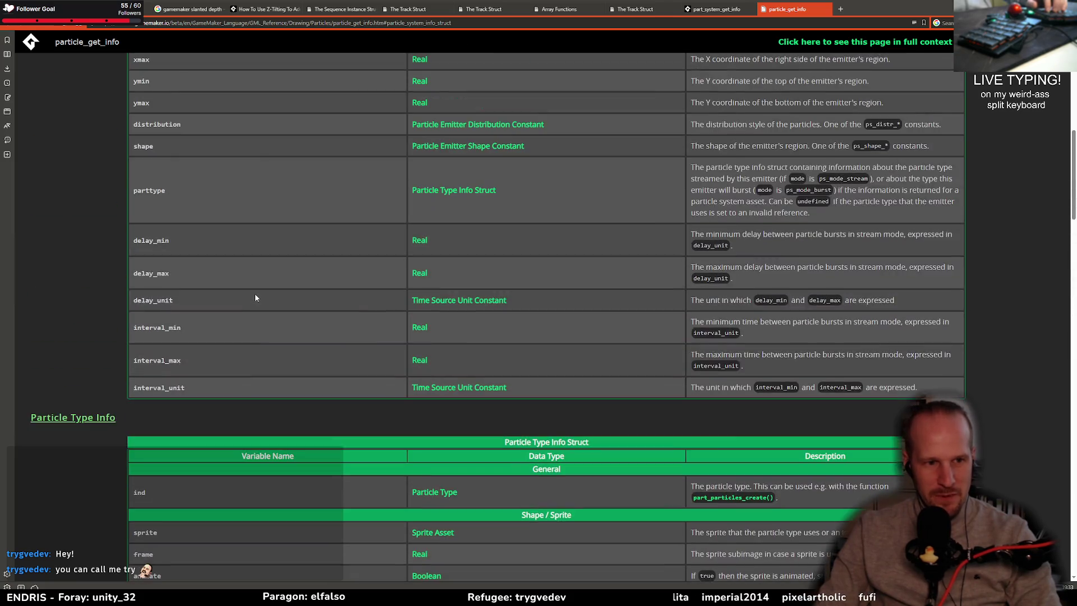
pyautogui.scroll(-2, 255, 294)
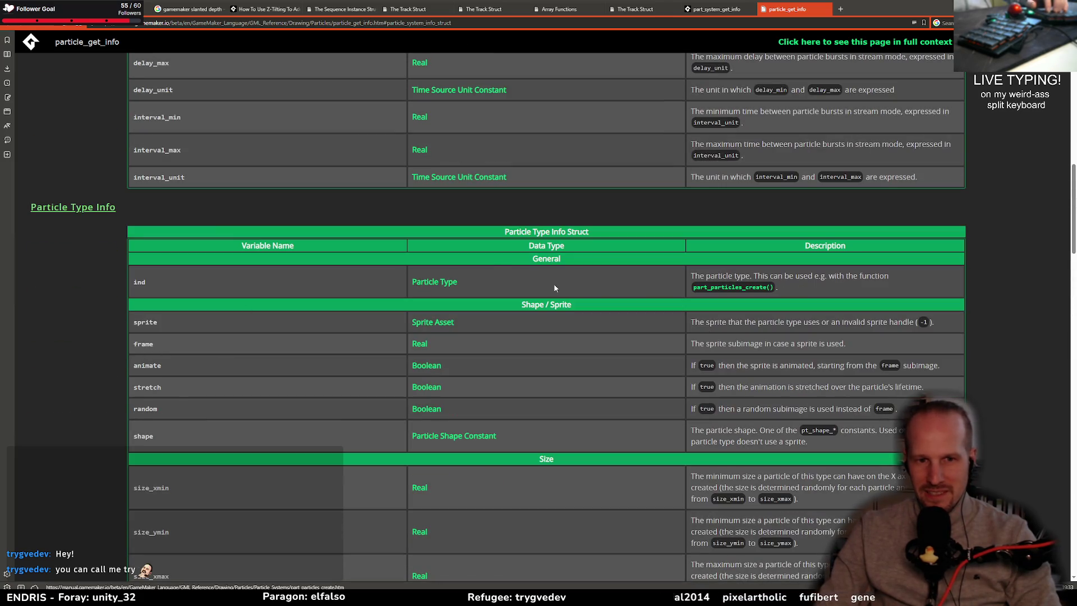
pyautogui.moveTo(168, 283); pyautogui.dragTo(505, 230)
pyautogui.click(264, 297)
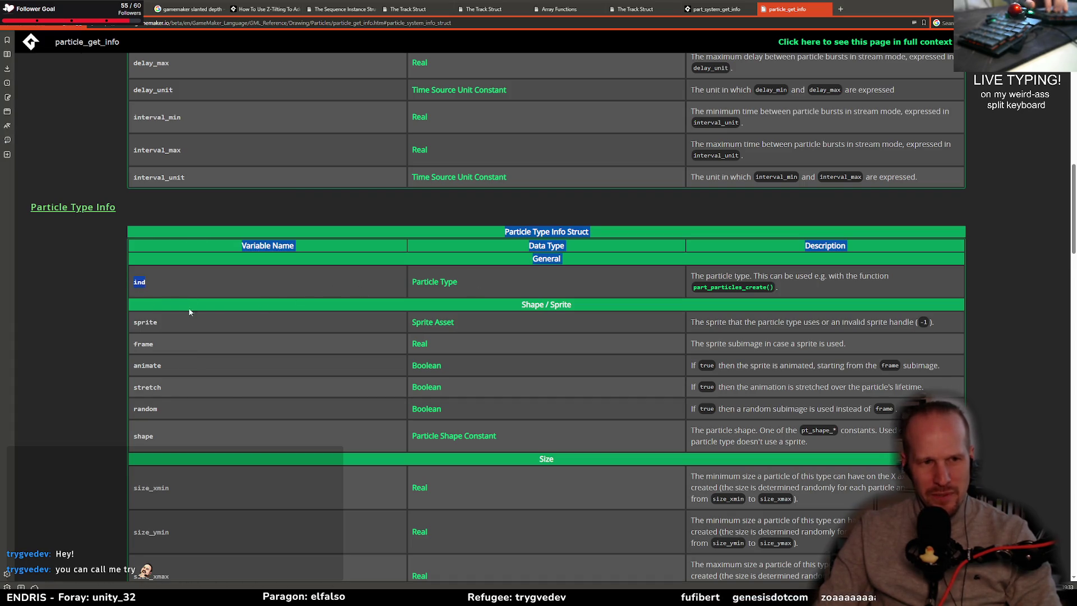
pyautogui.scroll(3, 246, 261)
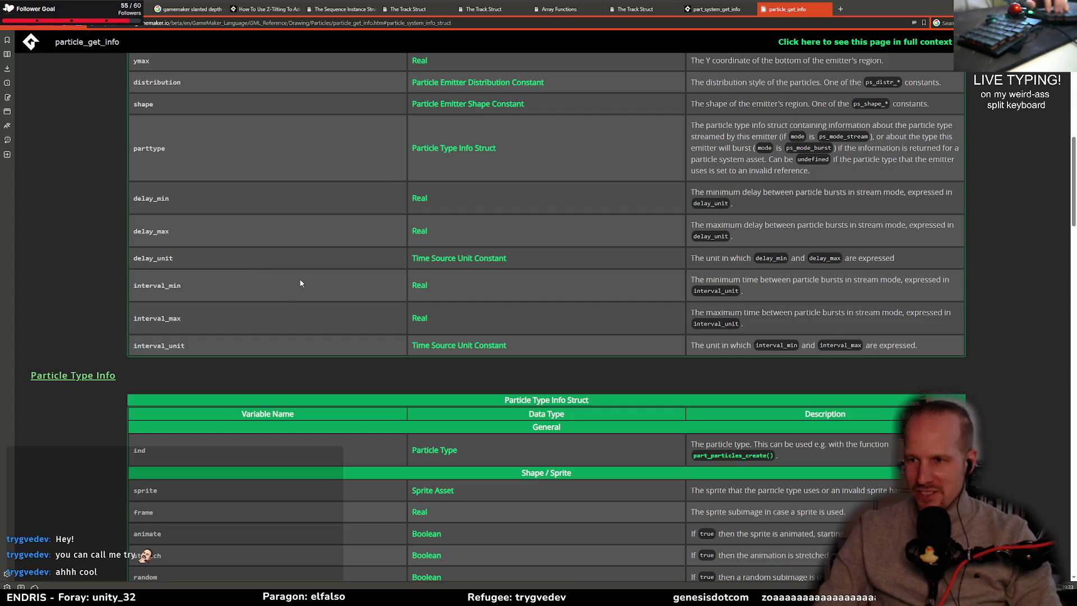
pyautogui.scroll(5, 264, 298)
pyautogui.hotkey('alt', 'Tab')
pyautogui.hotkey('alt', 'Tab')
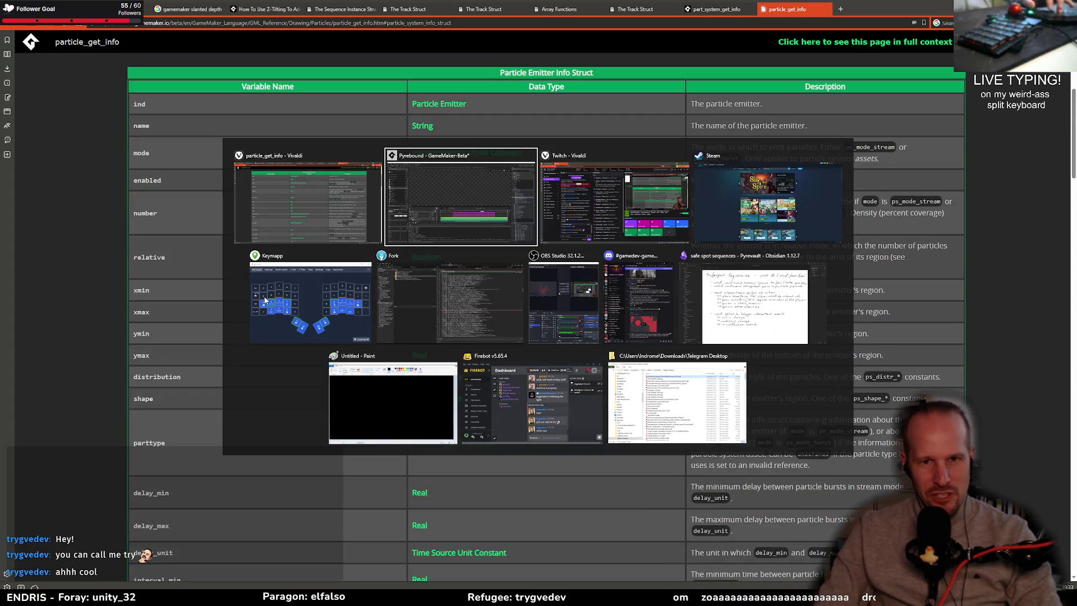
pyautogui.click(477, 207)
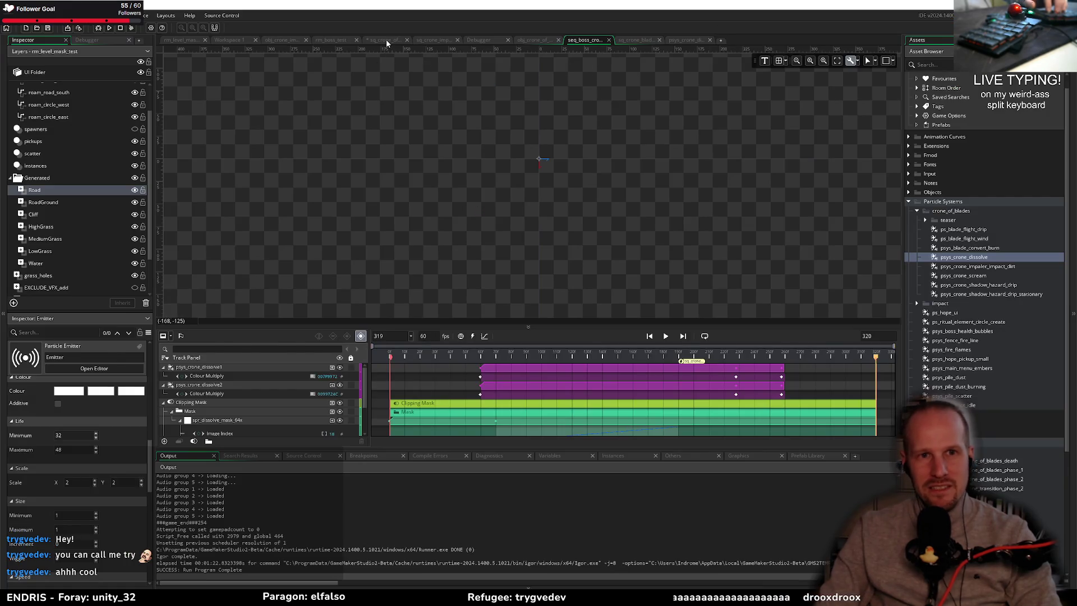
# - Save the sq_crone_of_blades_Events463 script with Ctrl+S
pyautogui.click(386, 41)
pyautogui.click(425, 389)
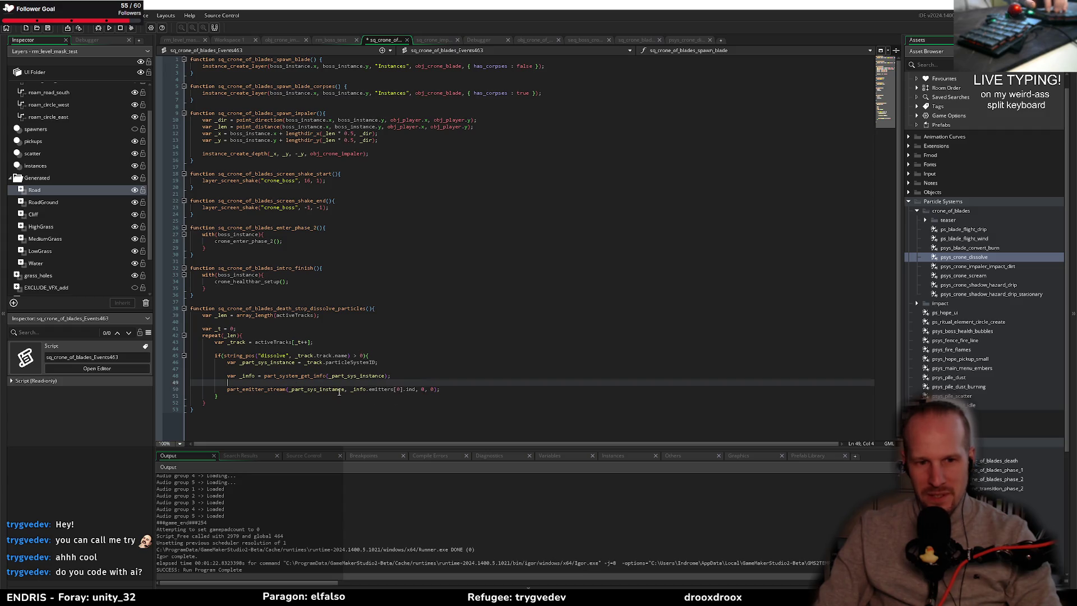
pyautogui.click(237, 401)
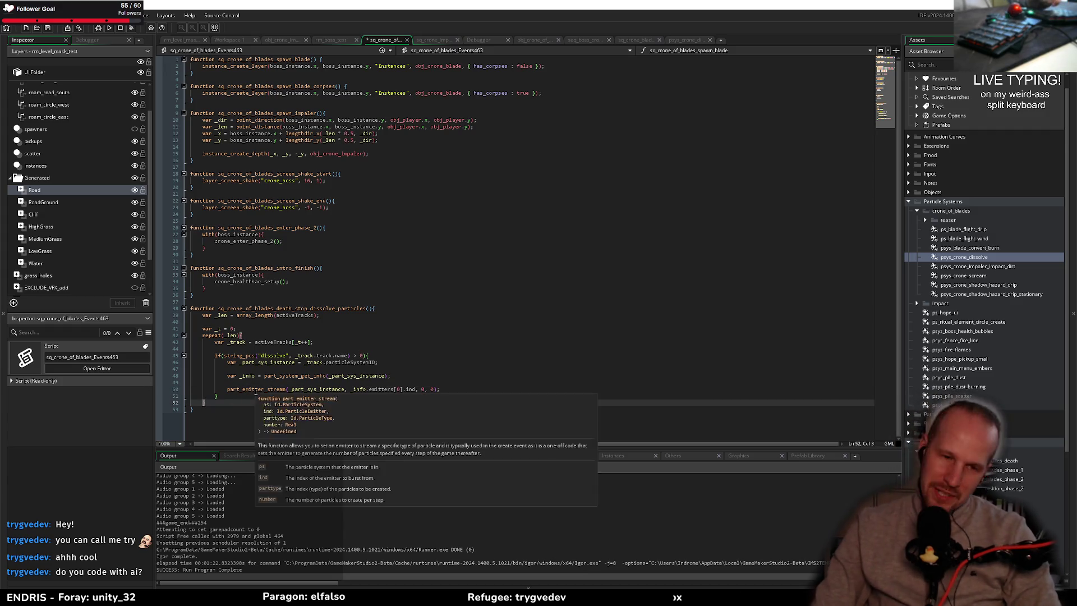
pyautogui.click(361, 290)
pyautogui.hotkey('ctrl', 's')
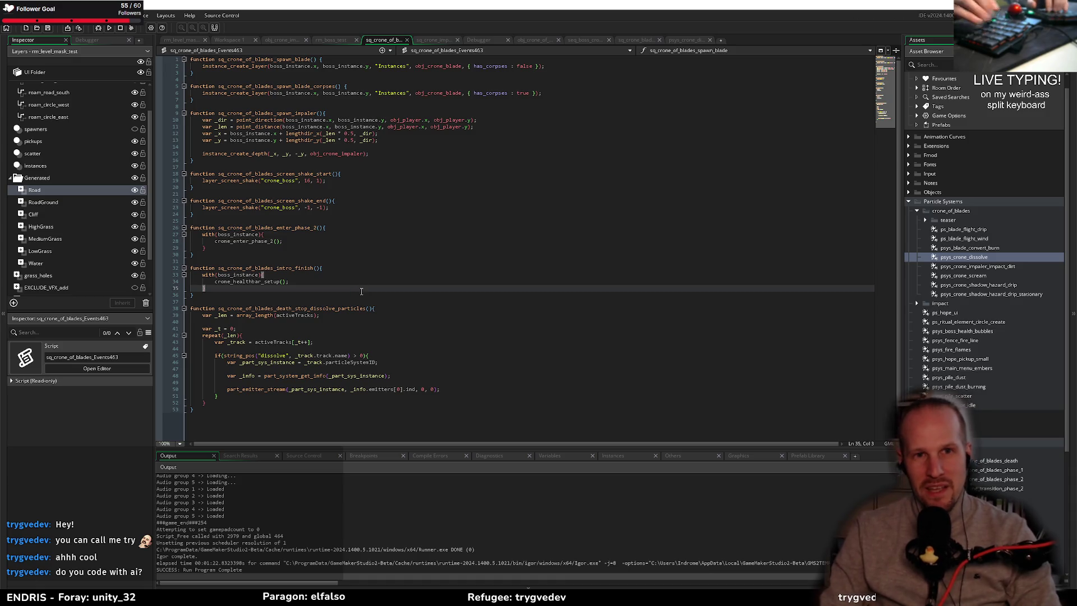
# - Review the _len declaration, repeat loop, dissolve check and part_emitter_stream call
pyautogui.click(391, 383)
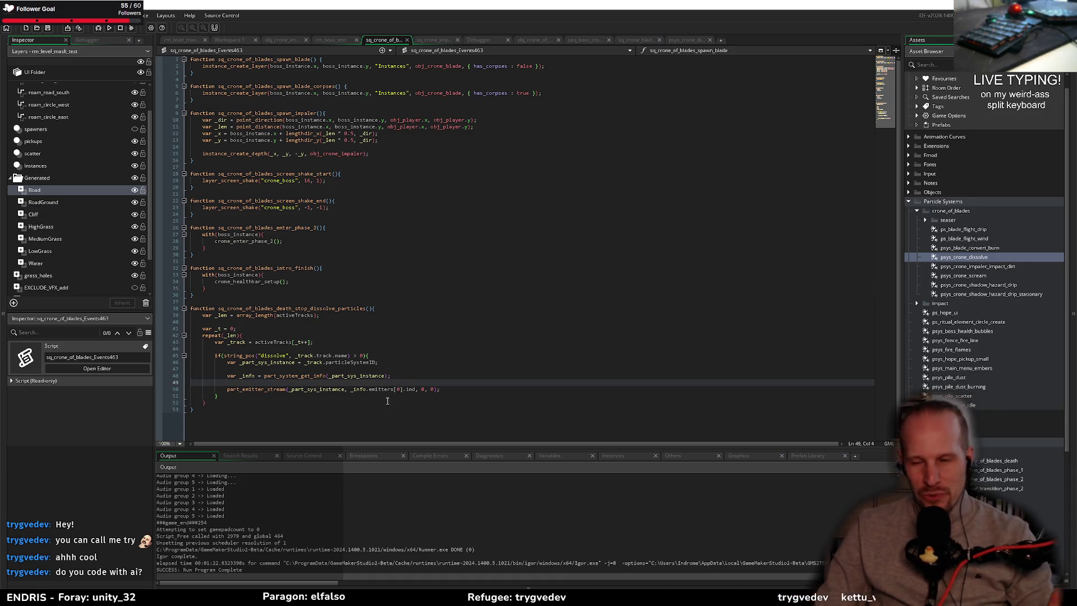
pyautogui.click(395, 369)
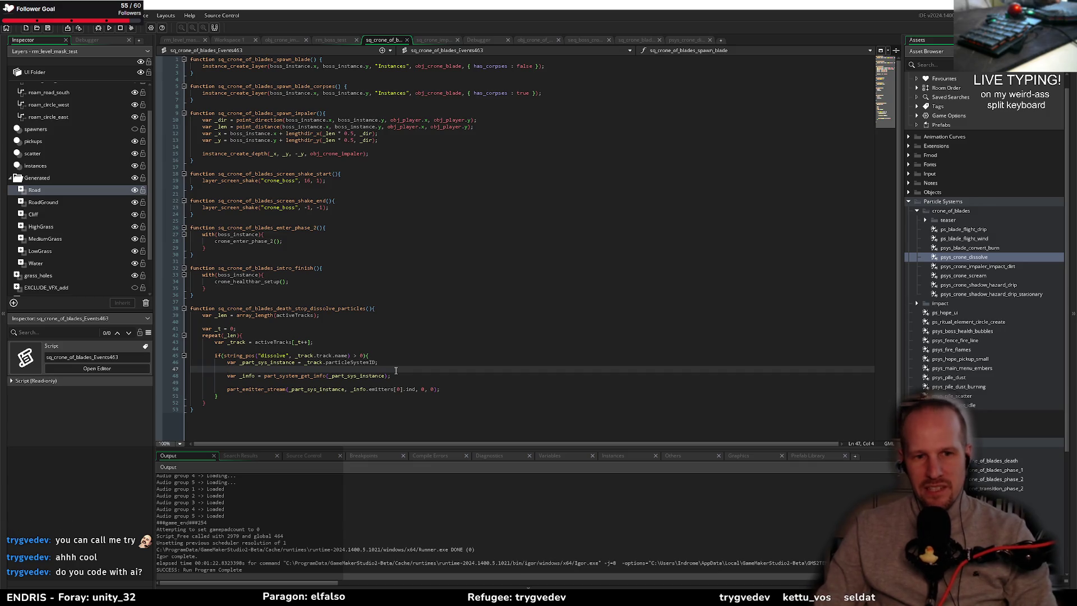
pyautogui.click(393, 382)
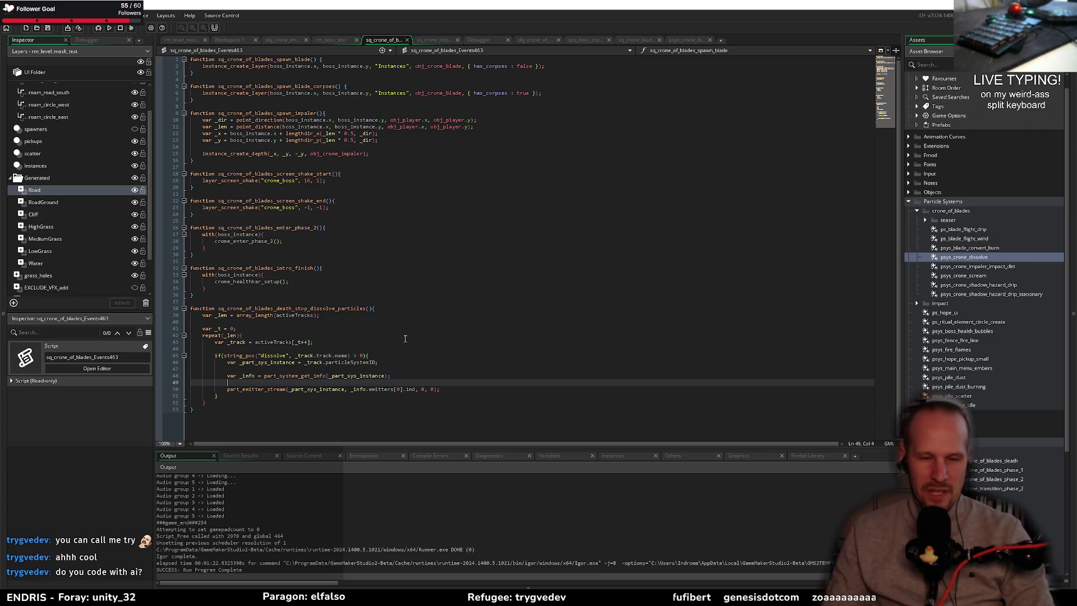
pyautogui.click(395, 318)
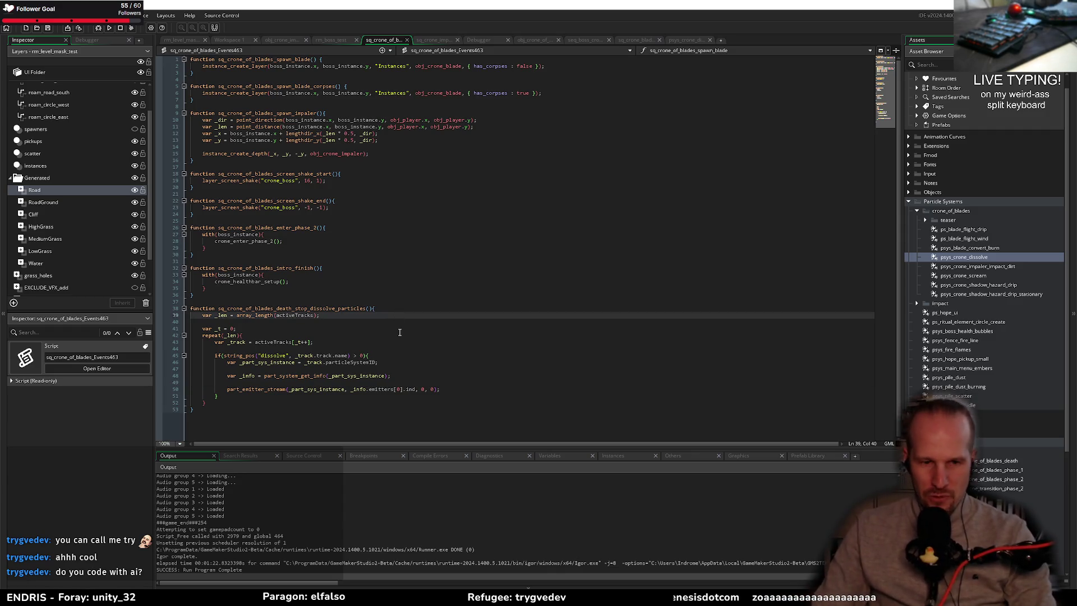
pyautogui.click(354, 347)
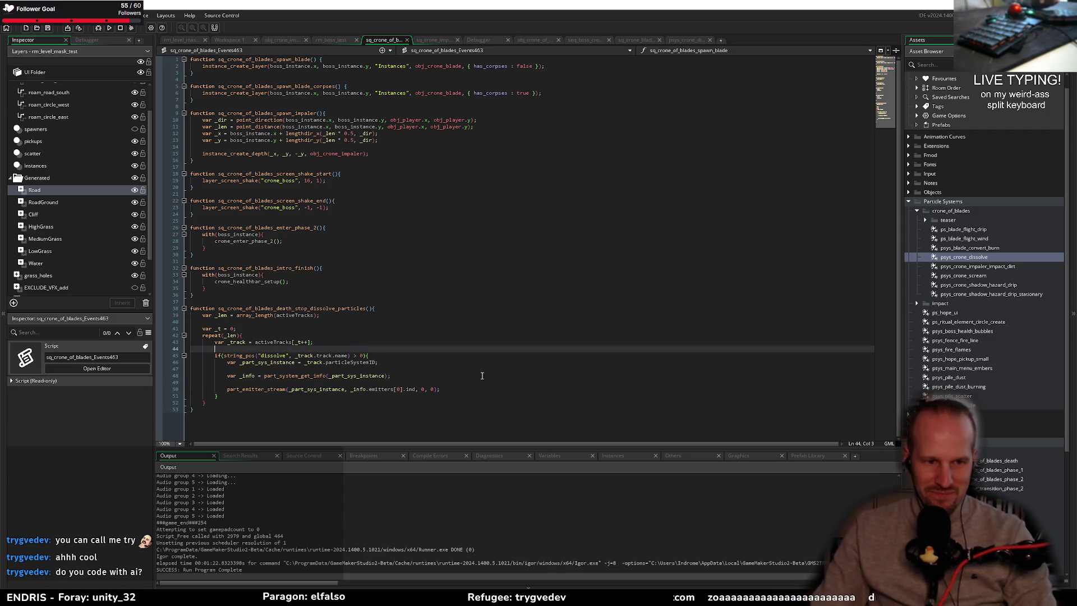
pyautogui.click(410, 383)
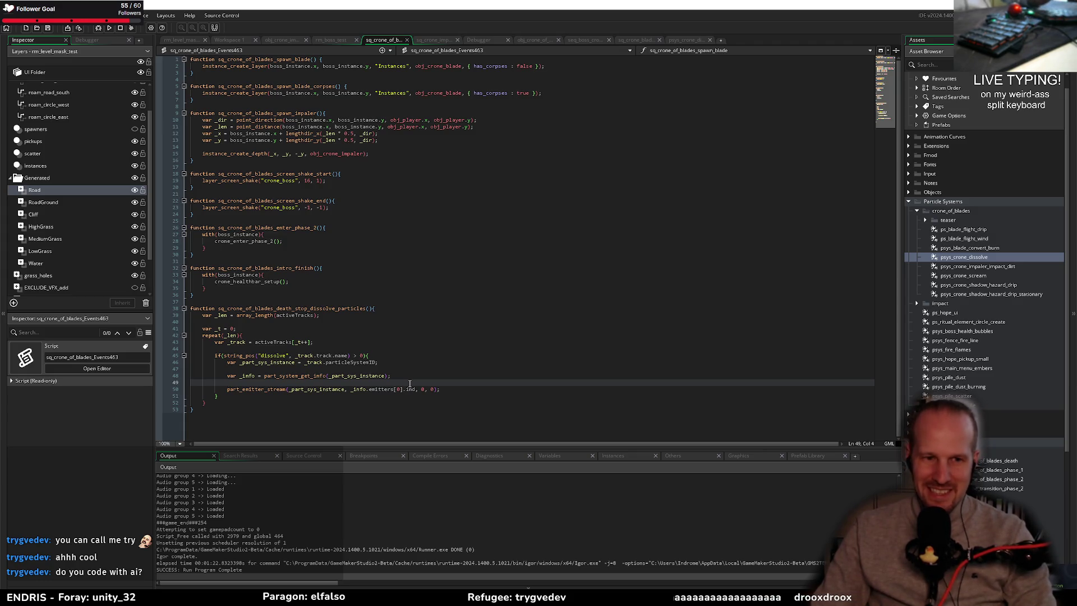
pyautogui.click(351, 348)
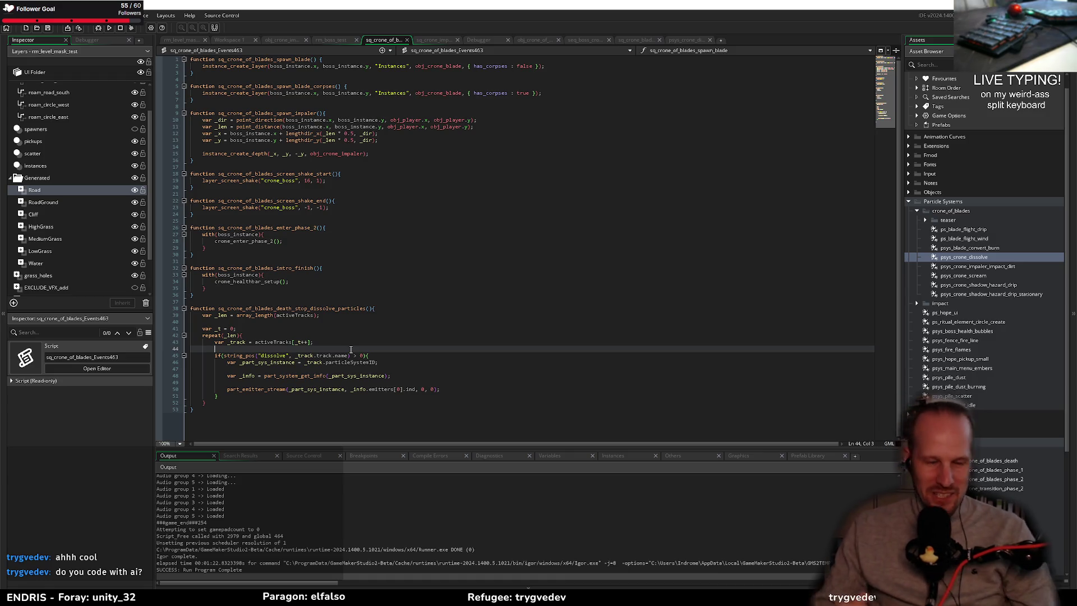
pyautogui.press('Up')
pyautogui.press('Up')
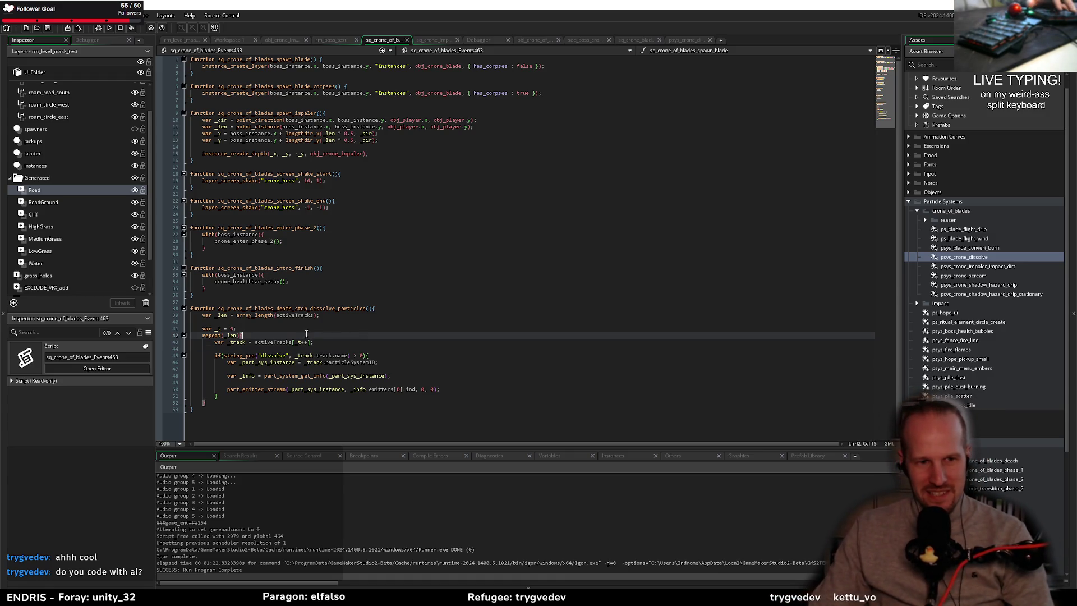
pyautogui.press('Up')
pyautogui.press('Up')
pyautogui.click(336, 400)
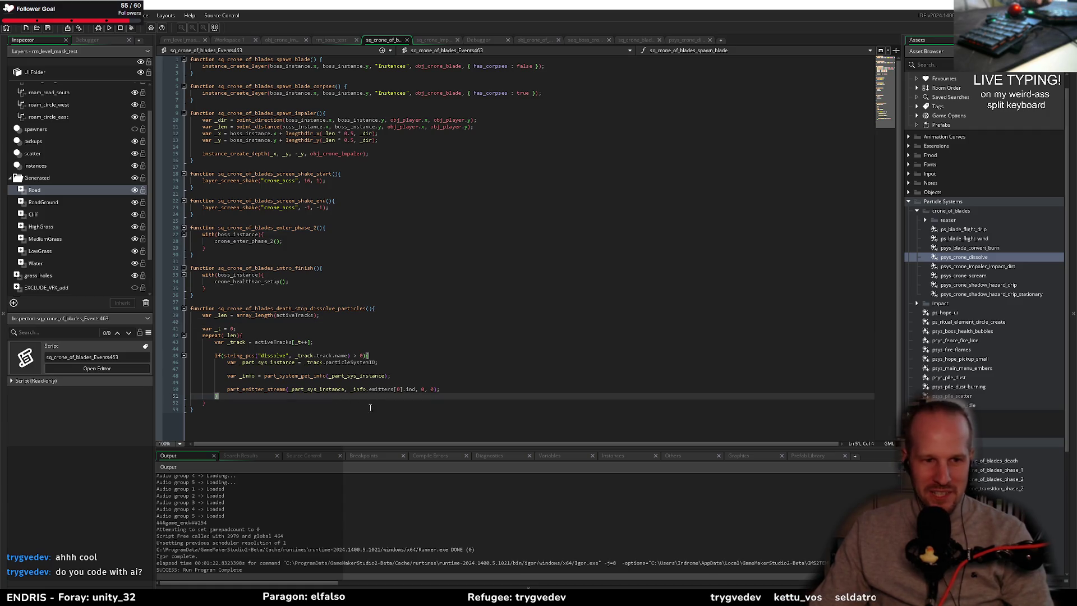
pyautogui.press('Up')
pyautogui.press('Up')
pyautogui.click(502, 391)
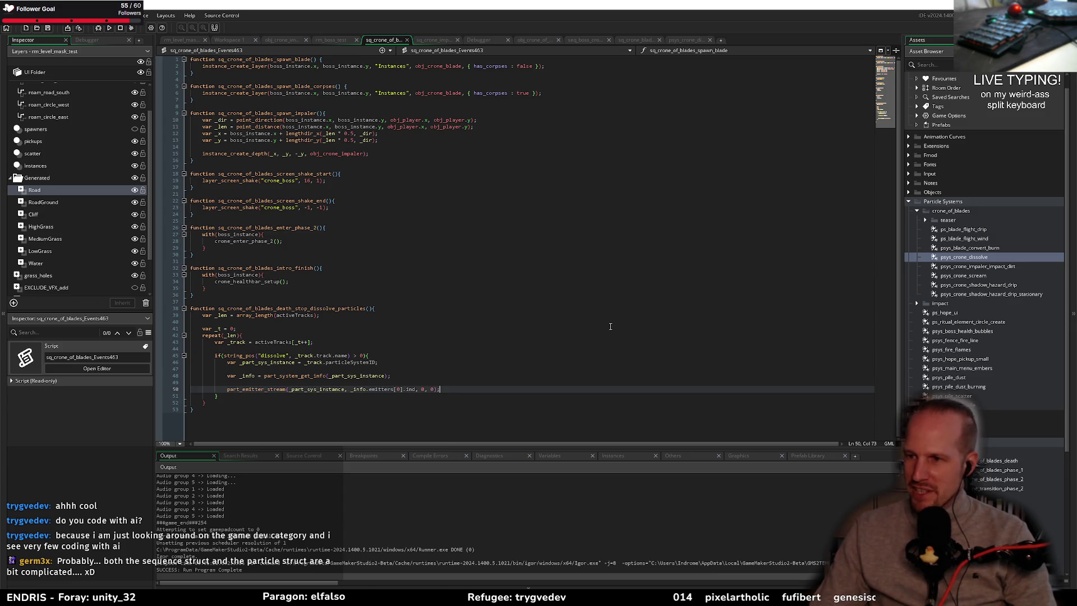
# - Go over the track lookup line, loop body and emitter stream line again
pyautogui.click(330, 322)
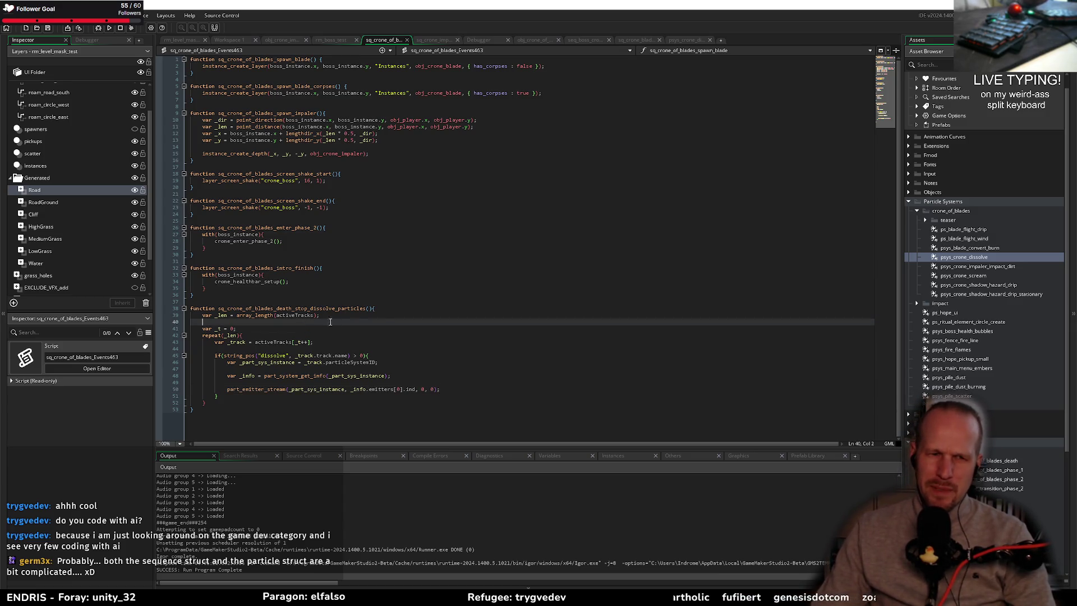
pyautogui.click(316, 341)
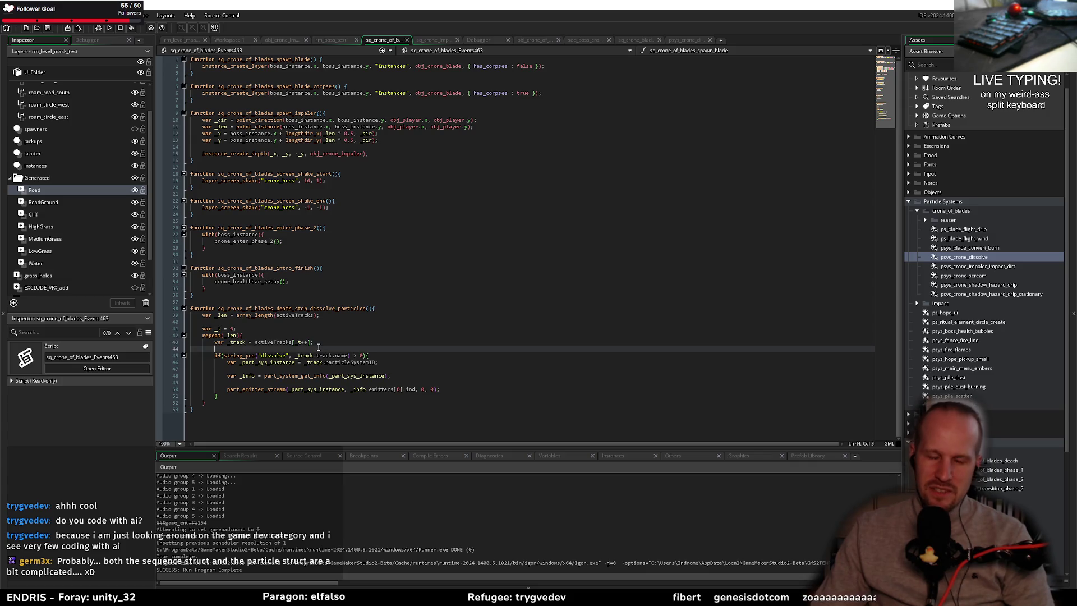
pyautogui.click(319, 347)
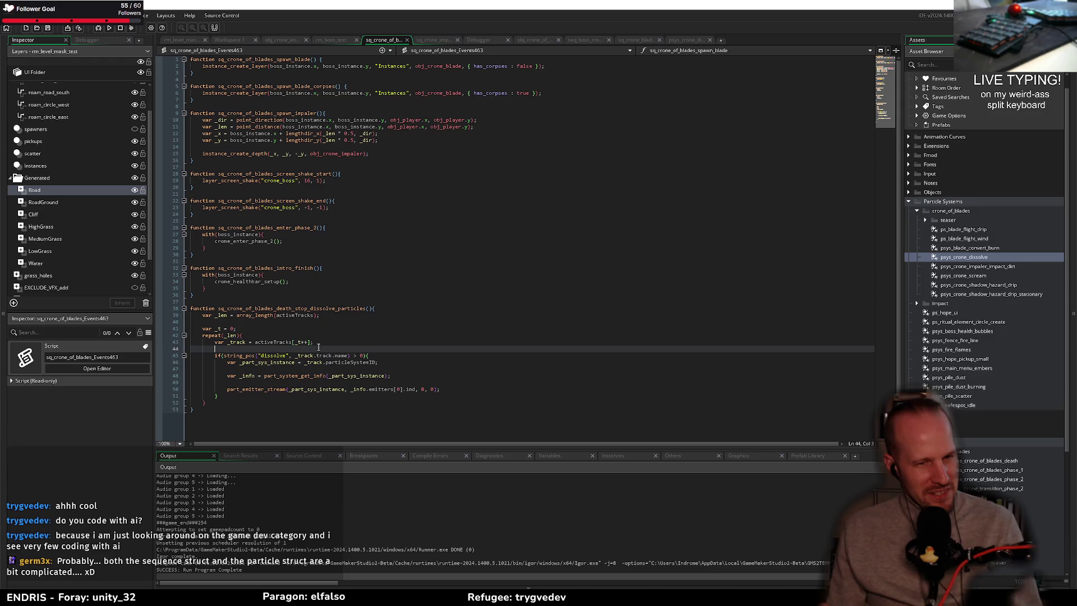
pyautogui.click(359, 329)
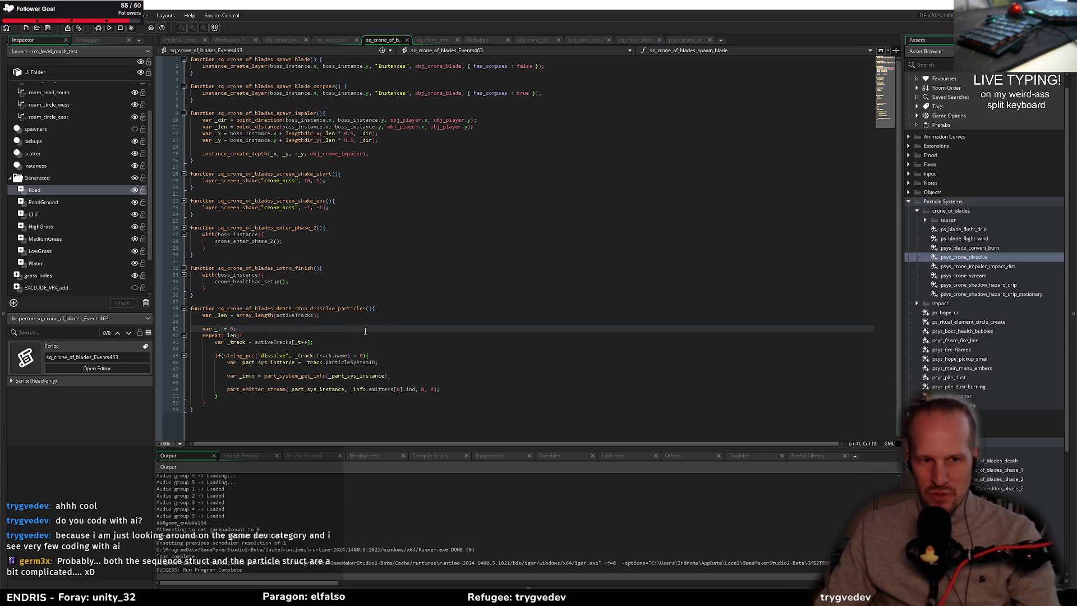
pyautogui.click(385, 320)
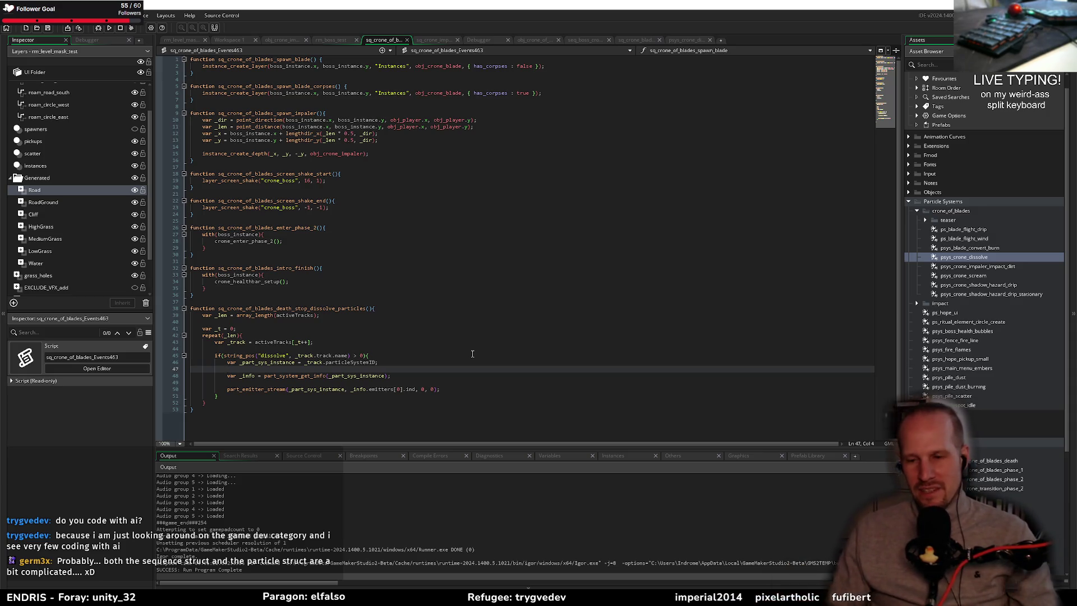
pyautogui.click(384, 351)
pyautogui.click(329, 369)
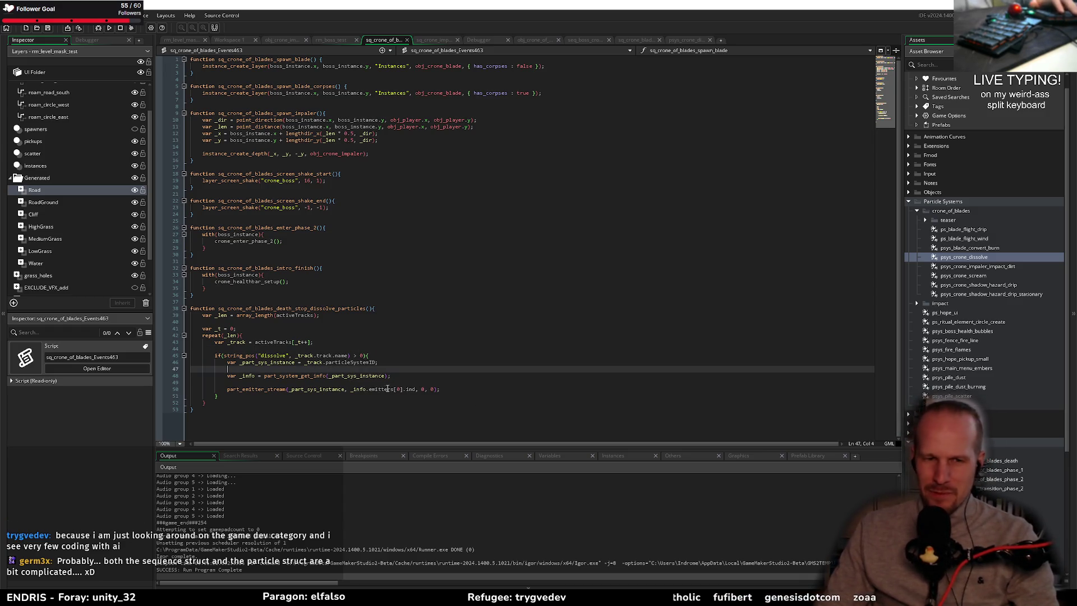
pyautogui.click(404, 381)
pyautogui.click(457, 388)
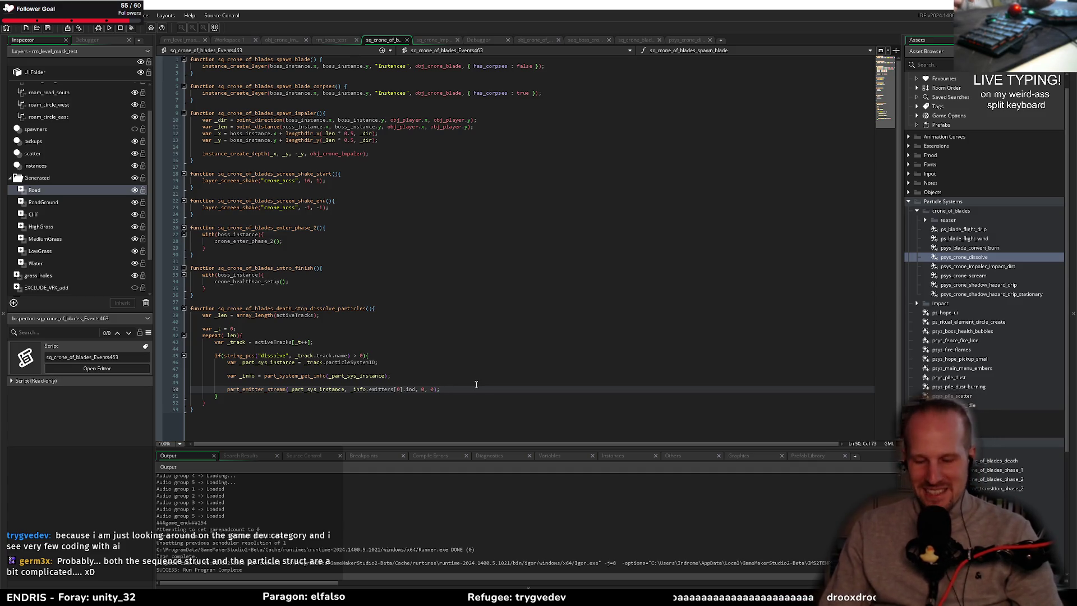
# - Inspect the emitter index and particle count arguments of part_emitter_stream, then open a new Vivaldi tab
pyautogui.press('Left')
pyautogui.press('Left')
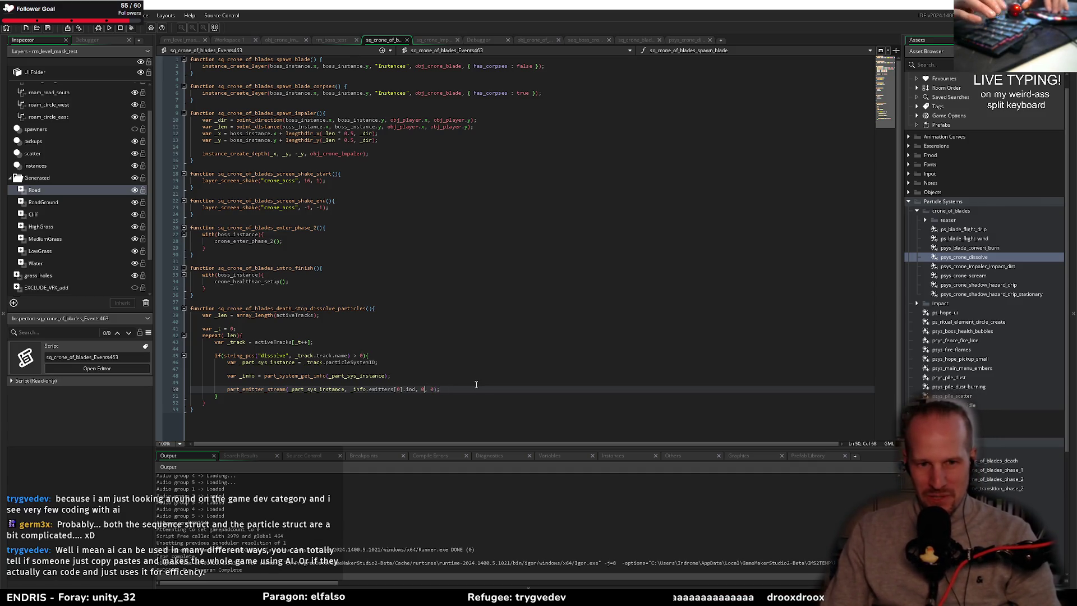
pyautogui.press('Left')
pyautogui.press('Left')
pyautogui.press('Left')
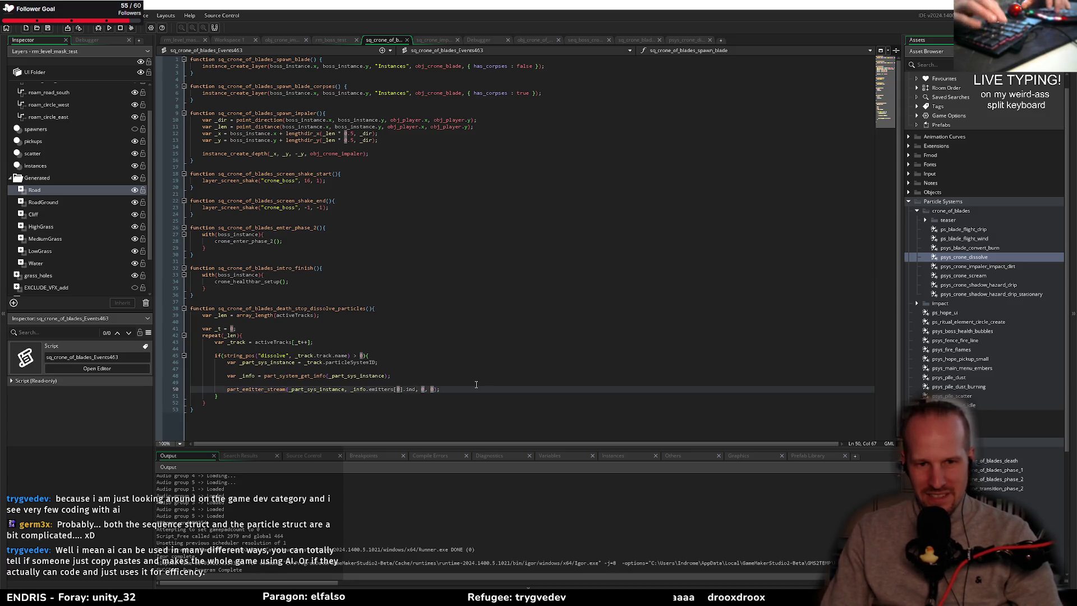
pyautogui.press('Left')
pyautogui.press('Left')
pyautogui.hotkey('shift', 'Left')
pyautogui.hotkey('shift', 'Left')
pyautogui.hotkey('shift', 'Left')
pyautogui.hotkey('shift', 'Left')
pyautogui.hotkey('shift', 'Left')
pyautogui.hotkey('shift', 'Left')
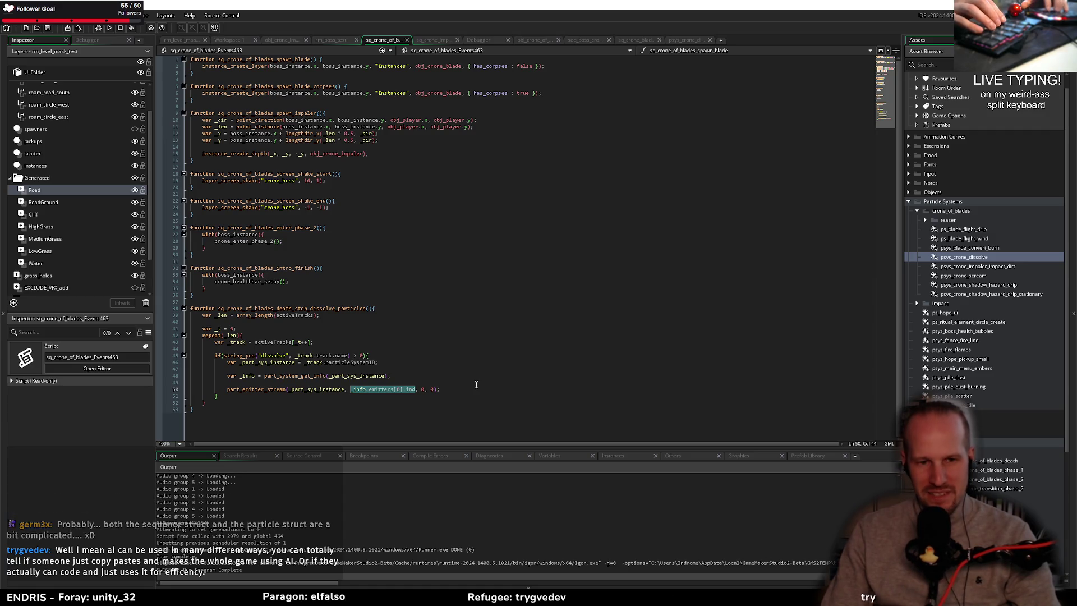
pyautogui.press('Right')
pyautogui.press('Right')
pyautogui.press('Right')
pyautogui.press('Right')
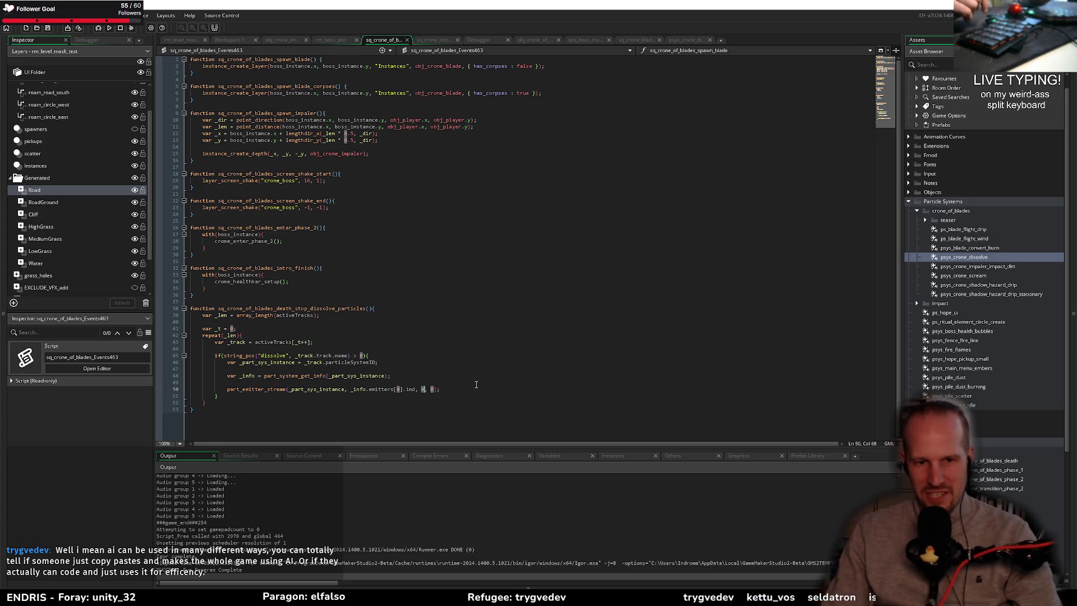
pyautogui.press('End')
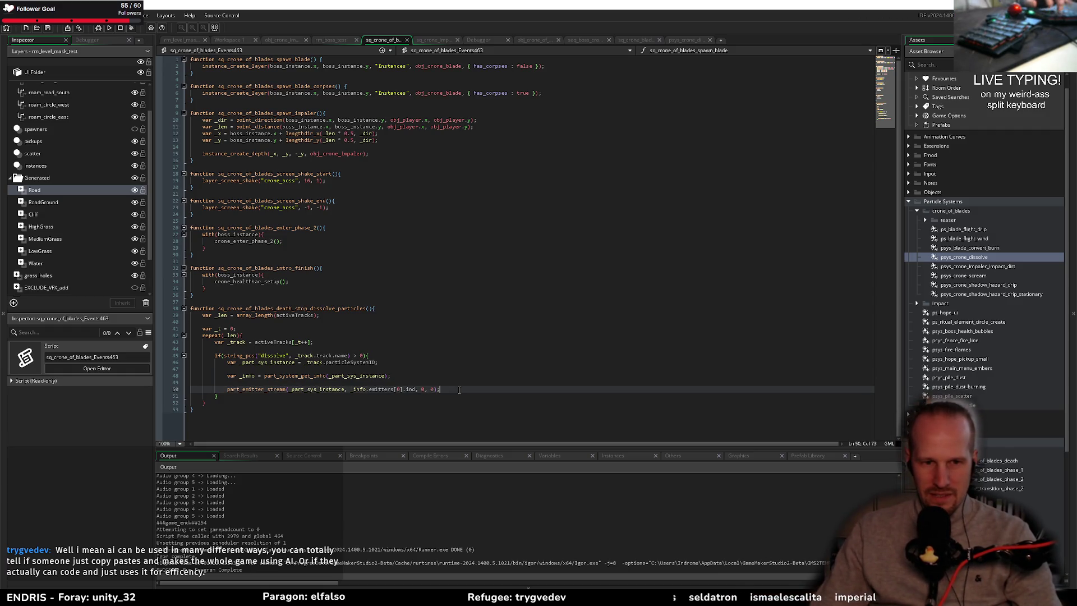
pyautogui.hotkey('alt', 'Tab')
pyautogui.hotkey('ctrl', 't')
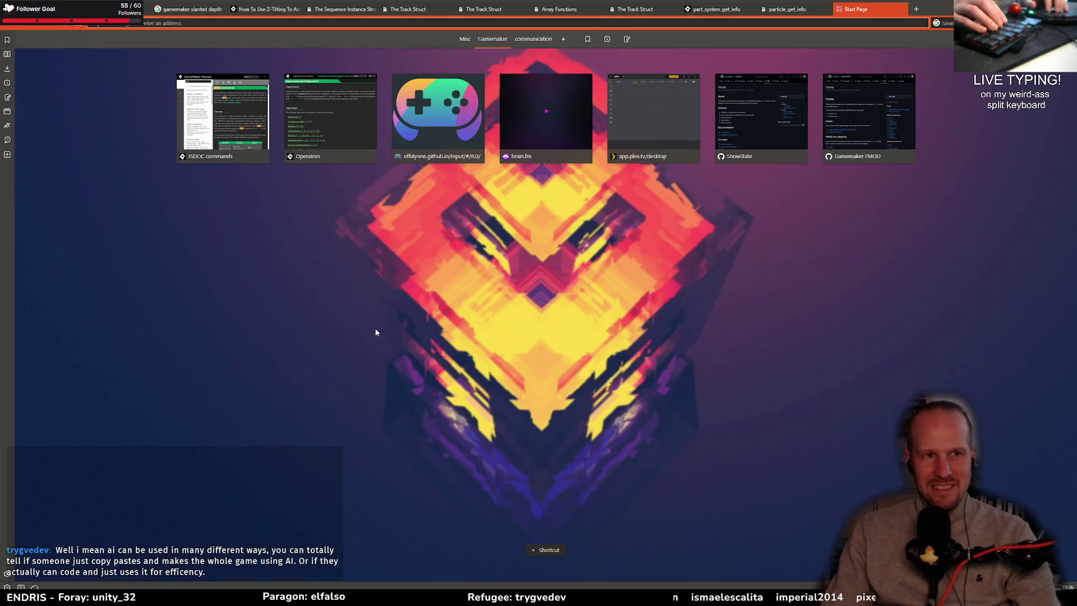
# - Search 'gamemaker pause particle emitter', read the Pause Particle System page, and return to particle_get_info
pyautogui.write('gamem')
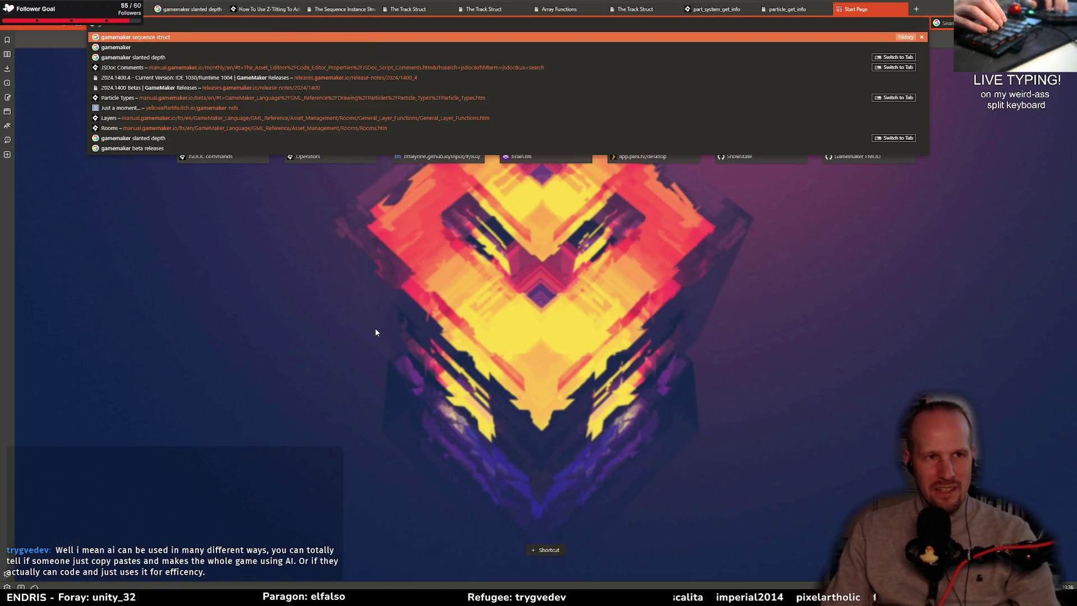
pyautogui.write('aker pause part')
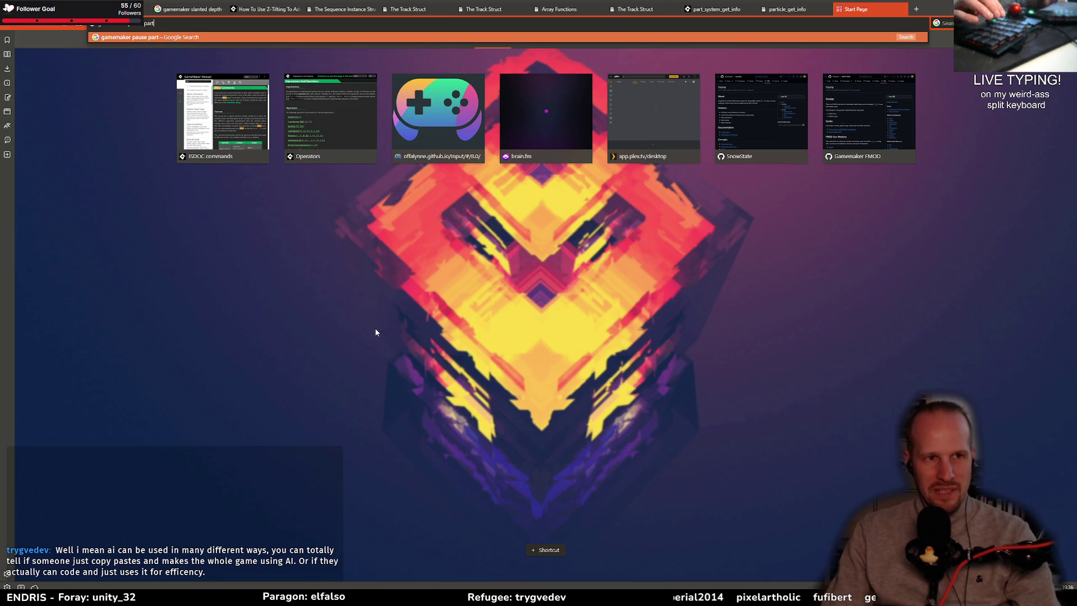
pyautogui.write('icle emitter')
pyautogui.press('Return')
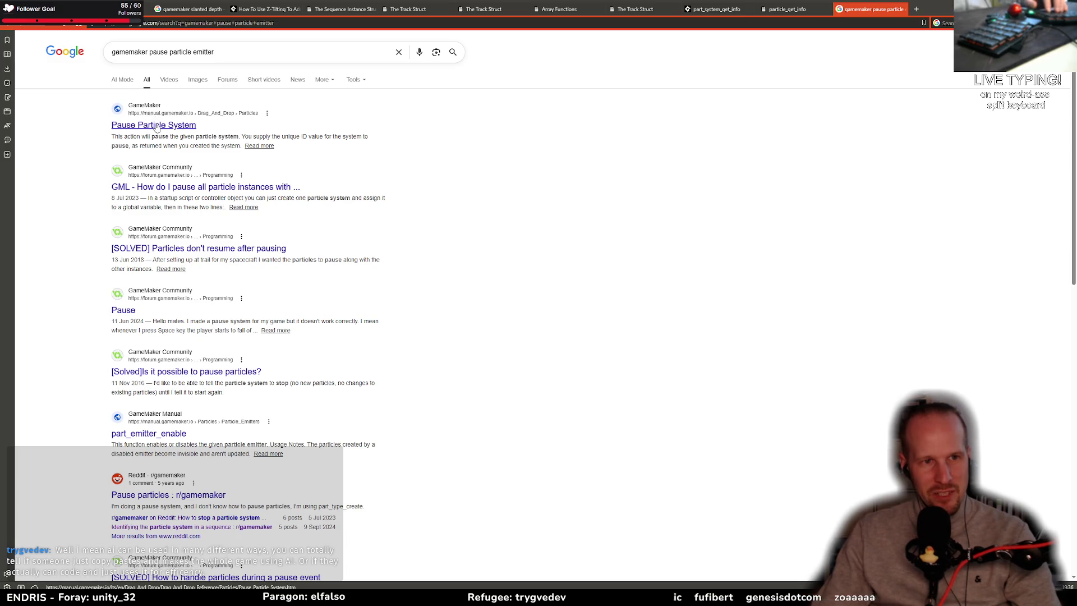
pyautogui.click(157, 125)
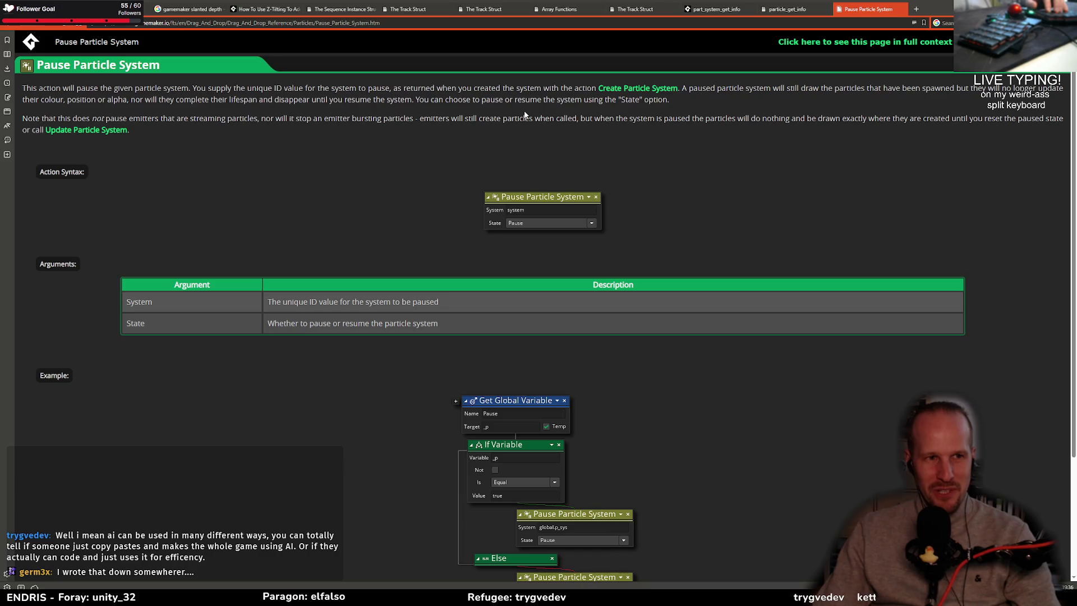
pyautogui.scroll(-3, 363, 319)
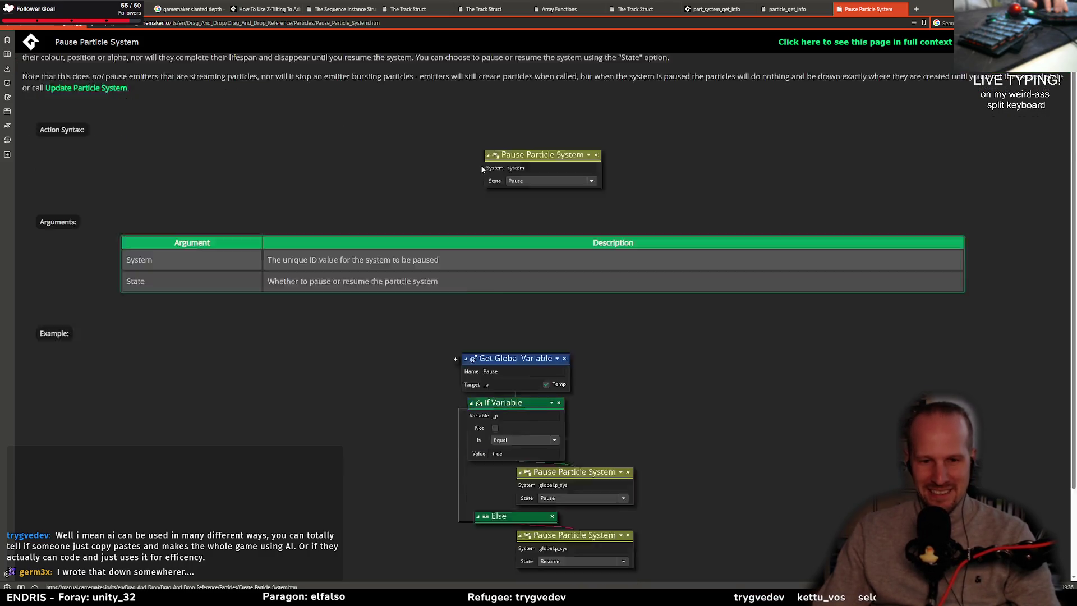
pyautogui.hotkey('alt', 'Left')
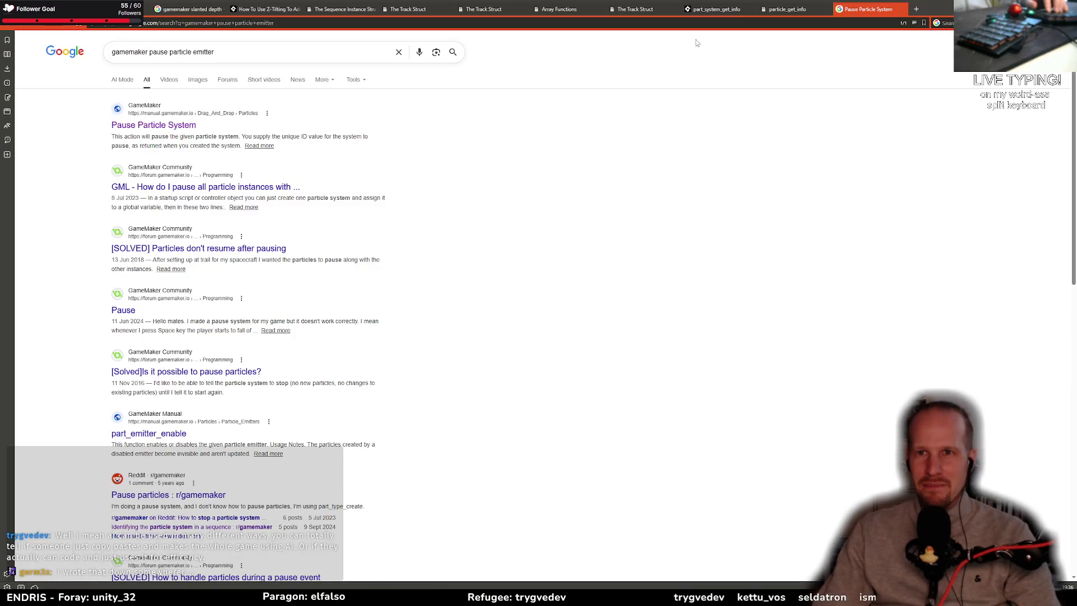
pyautogui.hotkey('ctrl', 'shift', 'Tab')
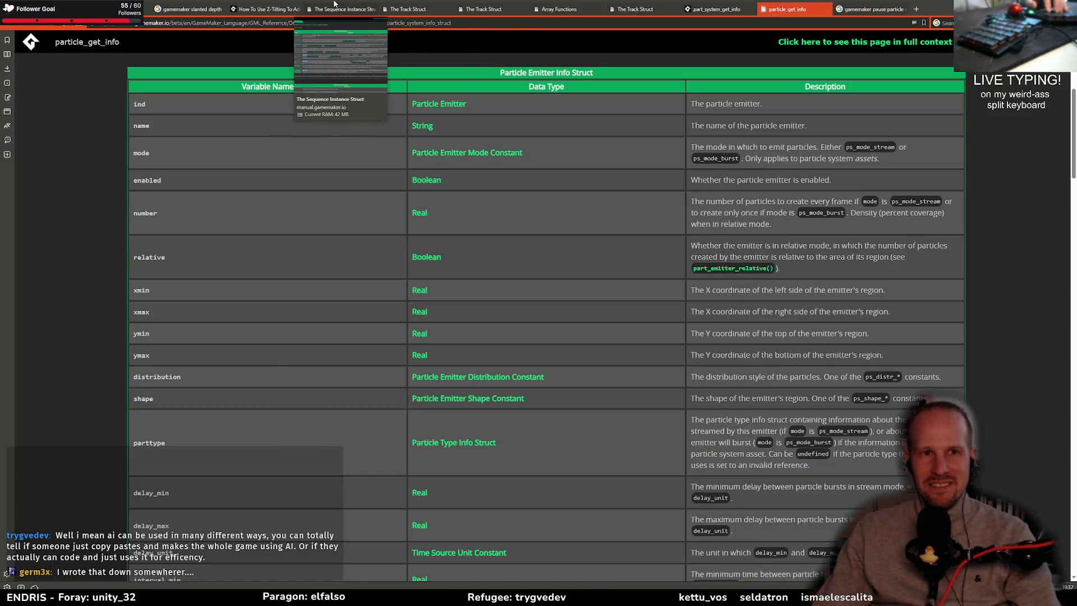
# - Go from the part_system_get_info page to the Particle Systems function list and scroll through it
pyautogui.click(721, 8)
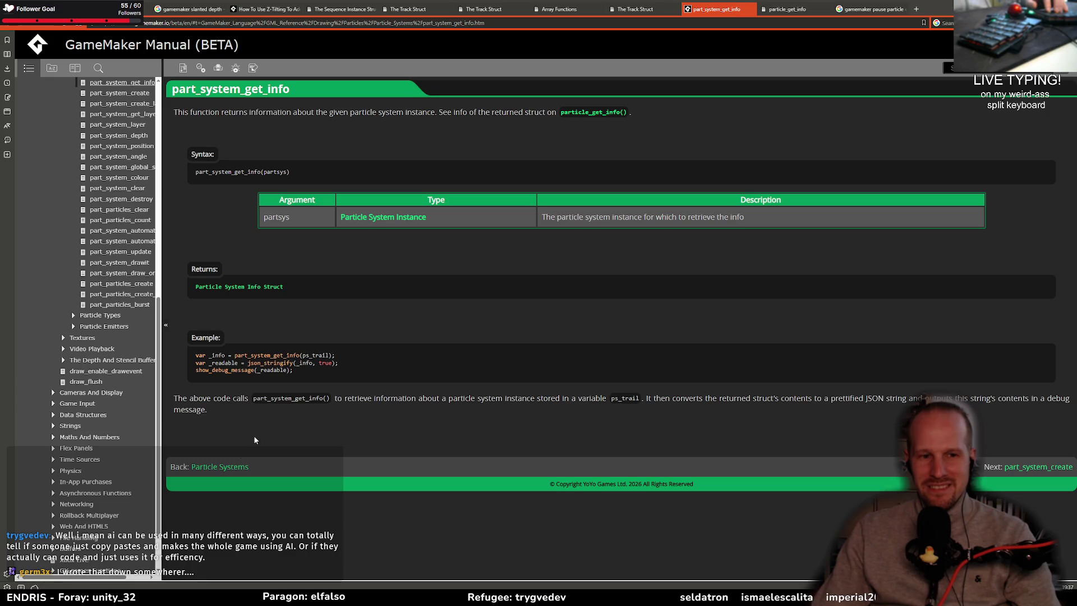
pyautogui.click(224, 466)
pyautogui.scroll(-4, 293, 354)
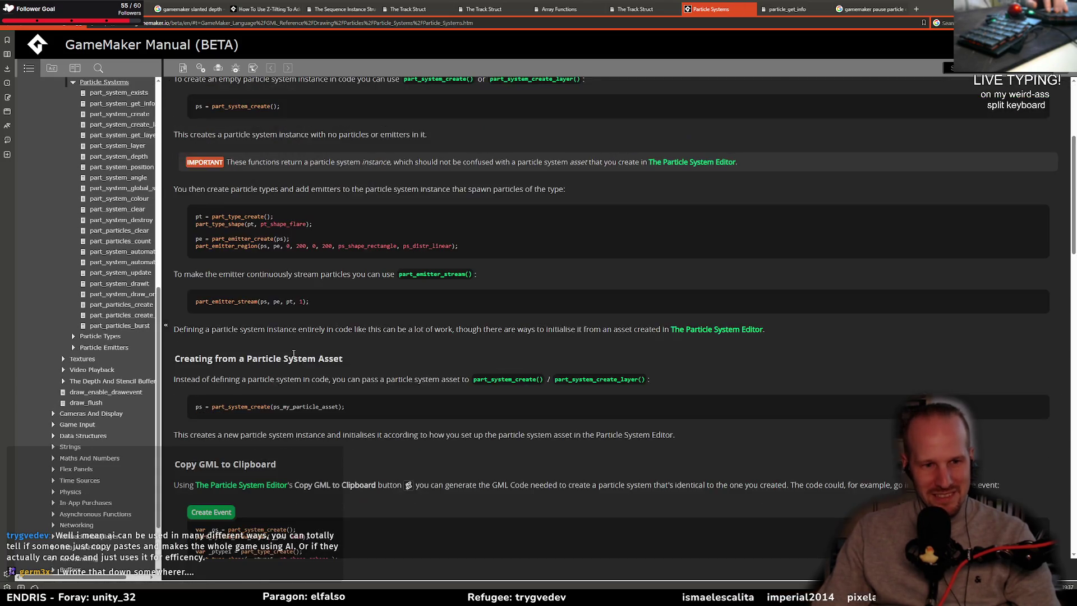
pyautogui.scroll(-4, 293, 353)
pyautogui.scroll(-9, 303, 446)
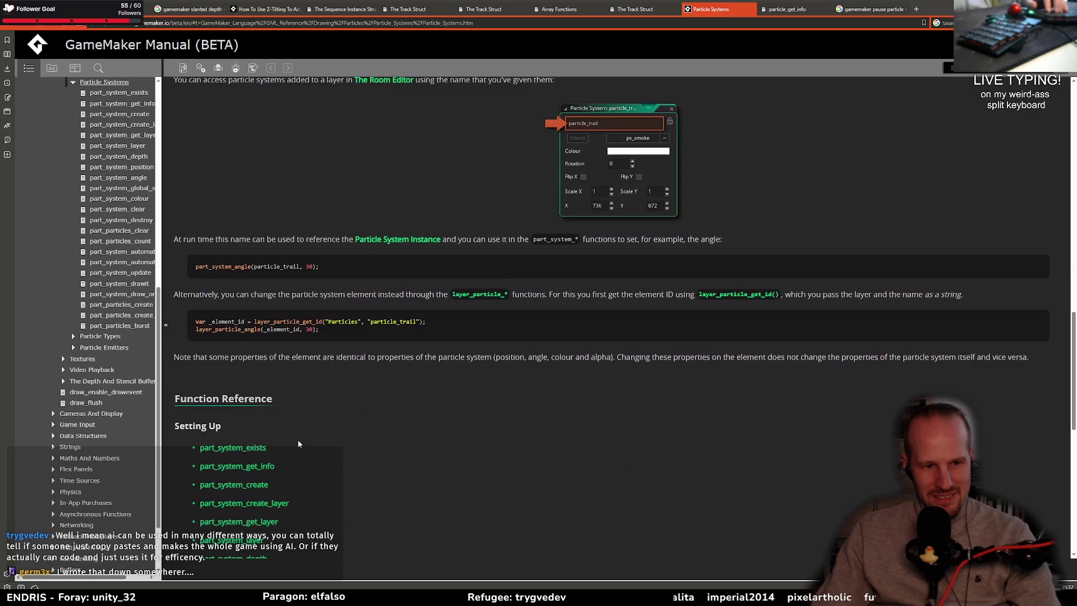
pyautogui.scroll(-5, 298, 428)
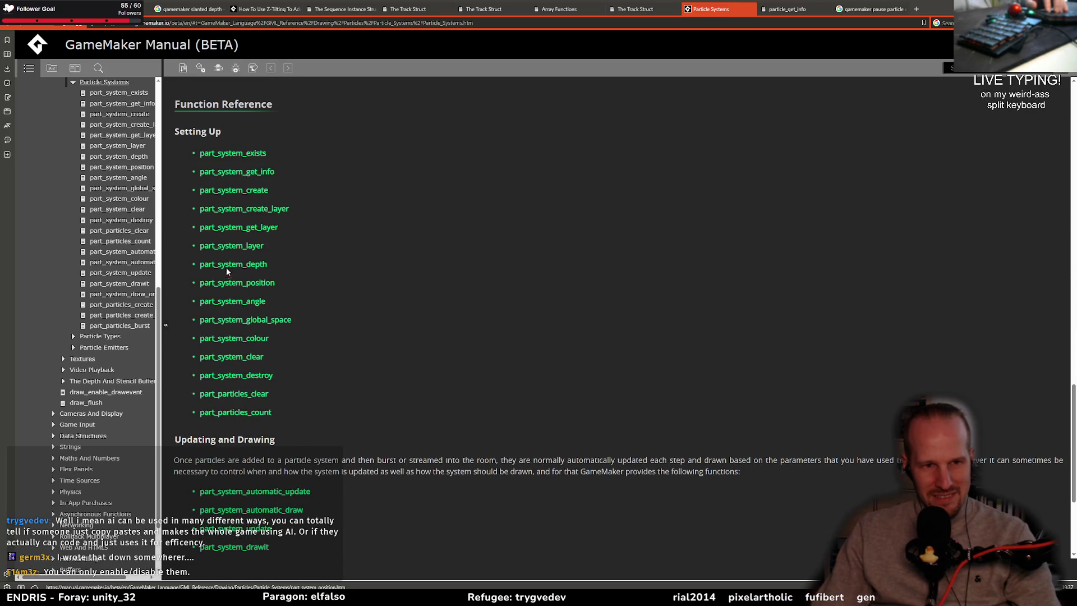
pyautogui.scroll(-2, 246, 337)
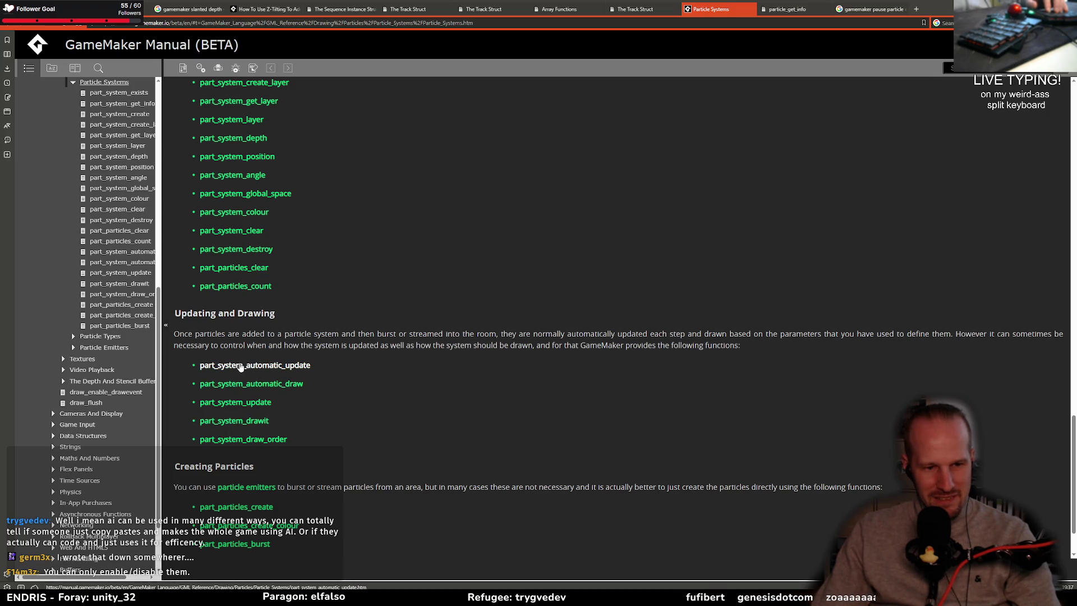
# - Preview and close the part_system_automatic_update page, then finish reading the list and return to GameMaker
pyautogui.middleClick(291, 368)
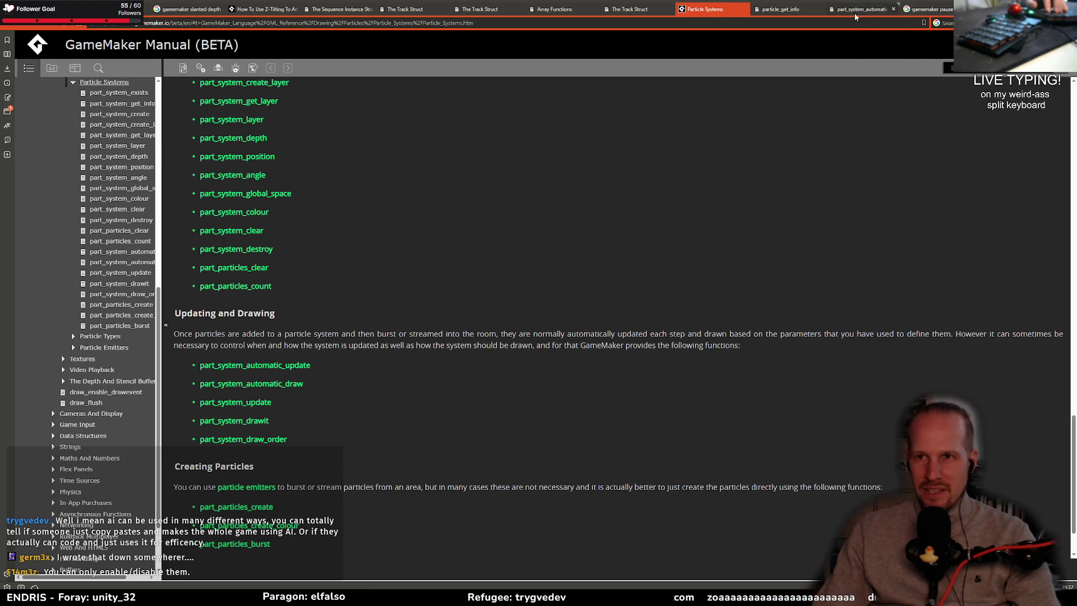
pyautogui.click(860, 9)
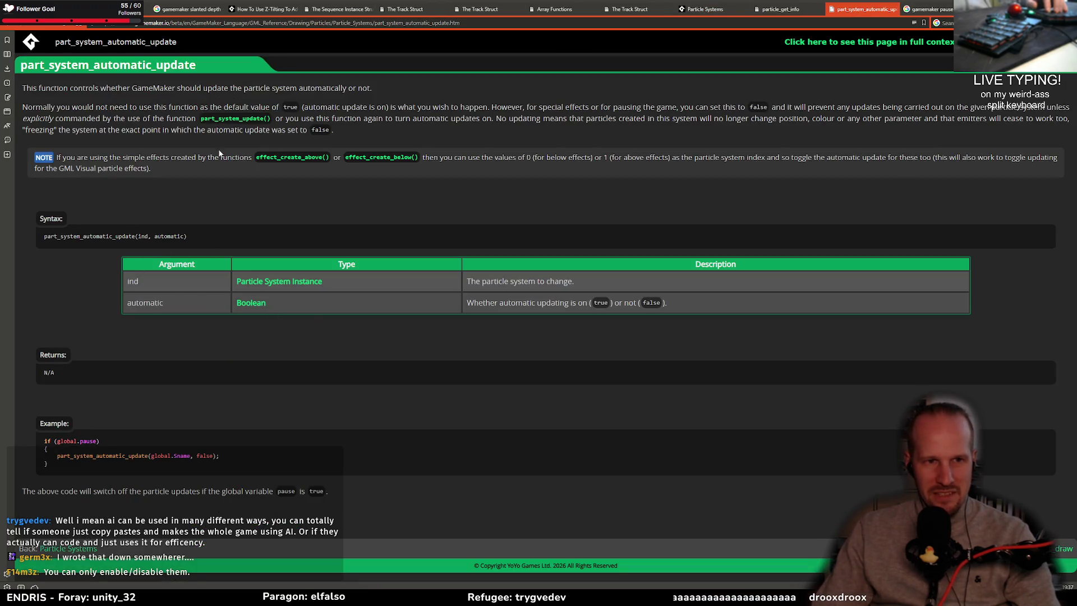
pyautogui.middleClick(858, 9)
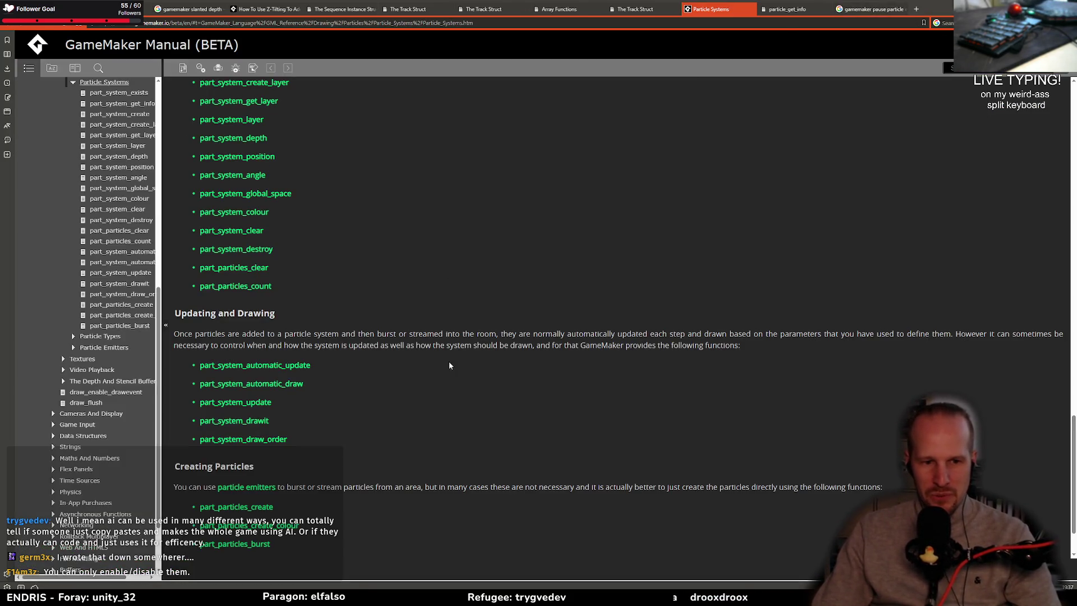
pyautogui.scroll(-2, 449, 365)
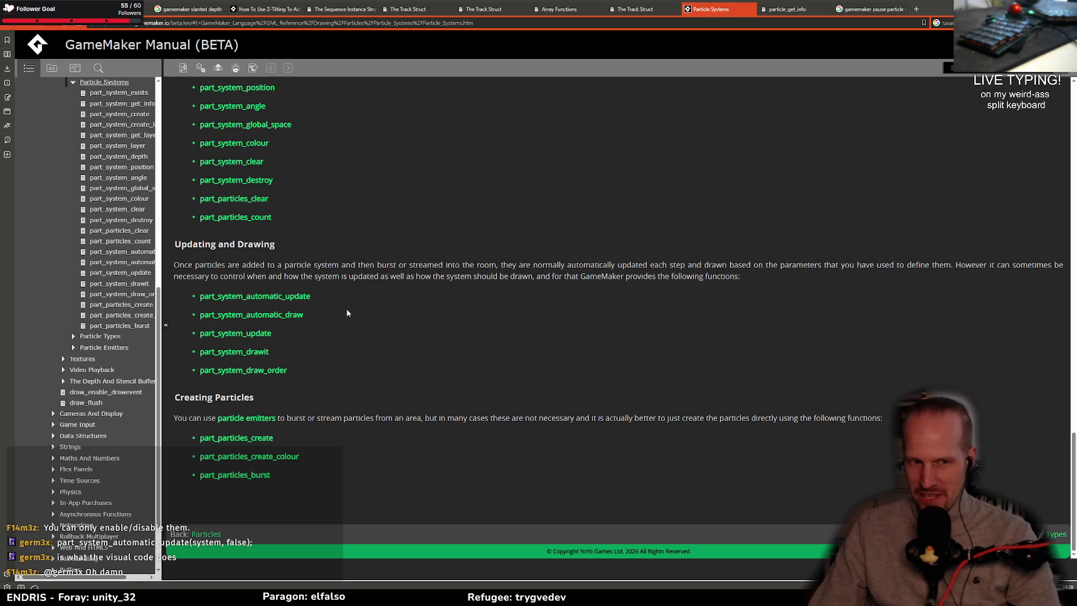
pyautogui.scroll(6, 351, 365)
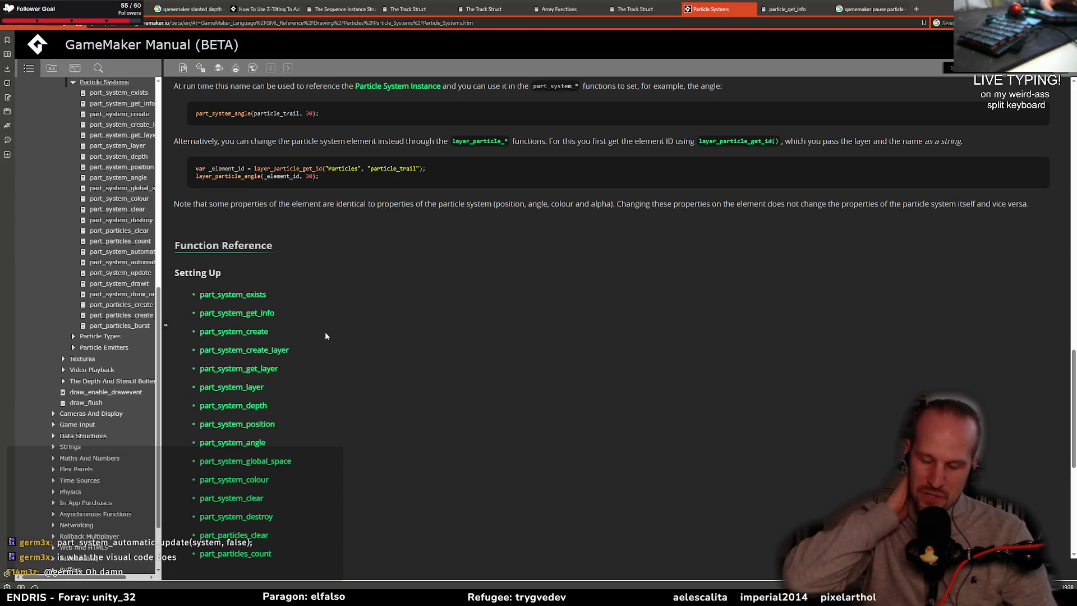
pyautogui.scroll(-4, 337, 353)
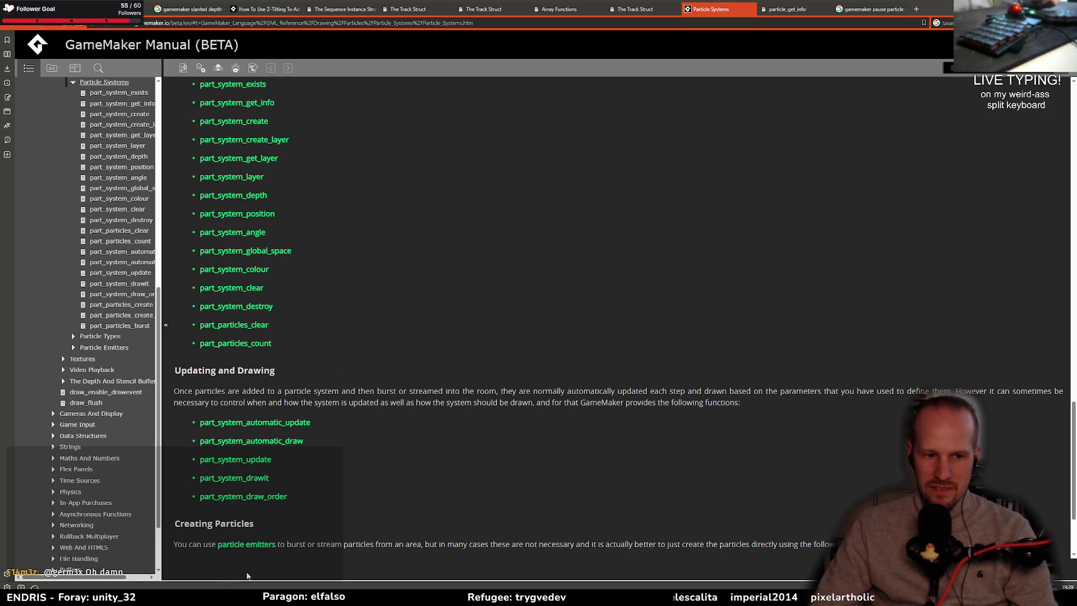
pyautogui.hotkey('alt', 'Tab')
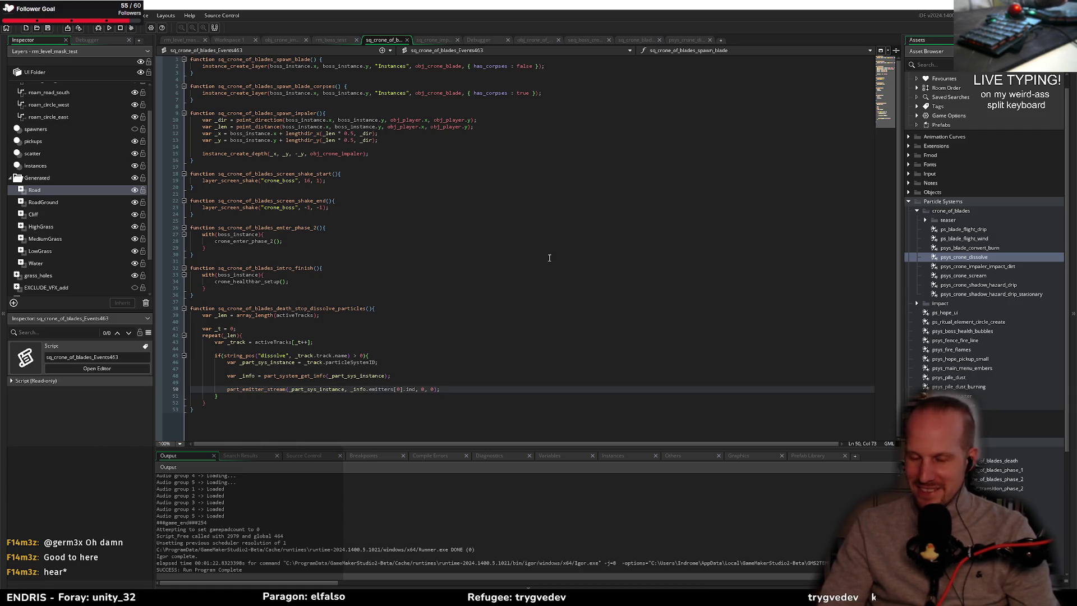
# - Review the death_stop_dissolve_particles function's repeat loop and part_emitter_stream line
pyautogui.click(440, 324)
pyautogui.click(287, 336)
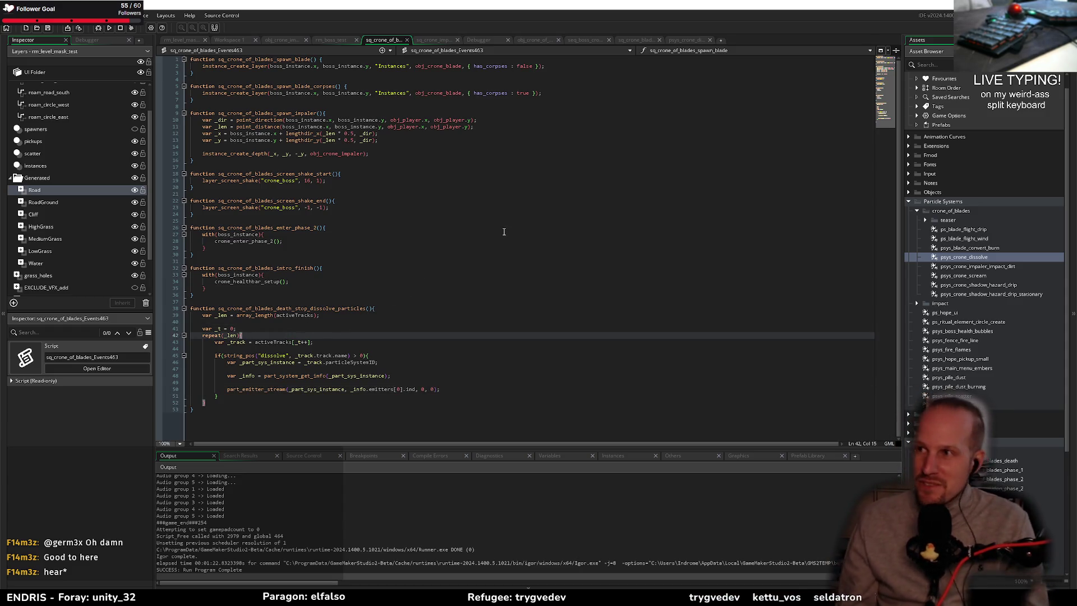
pyautogui.click(496, 310)
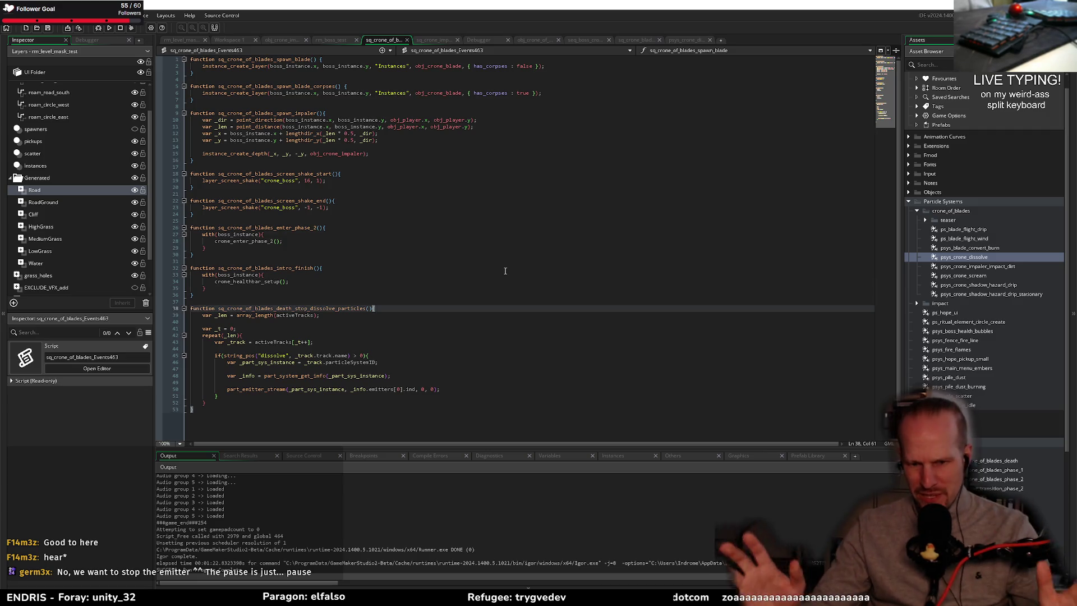
pyautogui.click(343, 398)
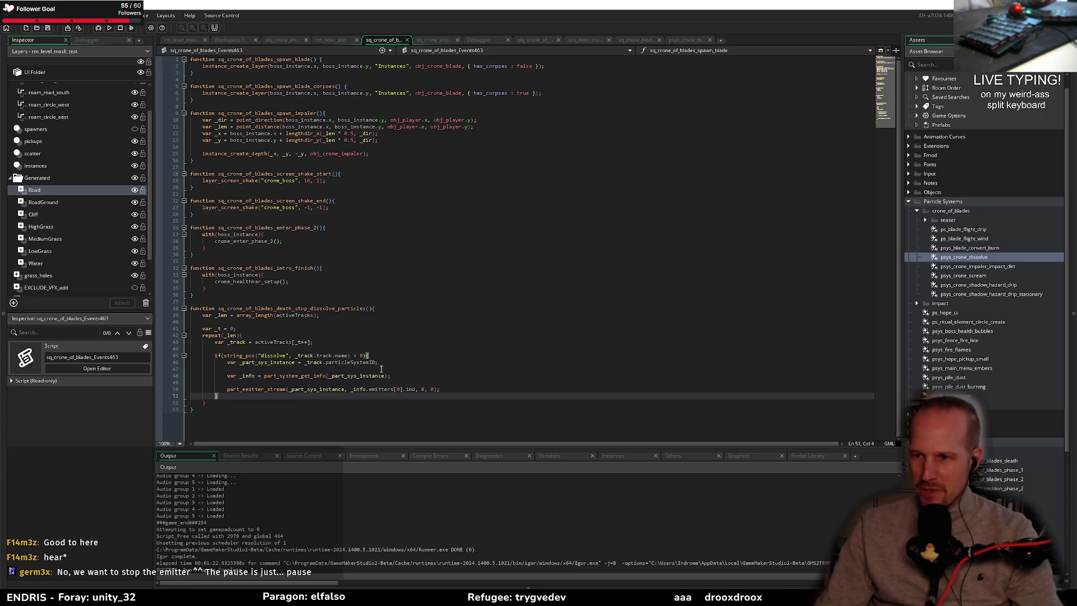
pyautogui.press('Up')
pyautogui.press('Up')
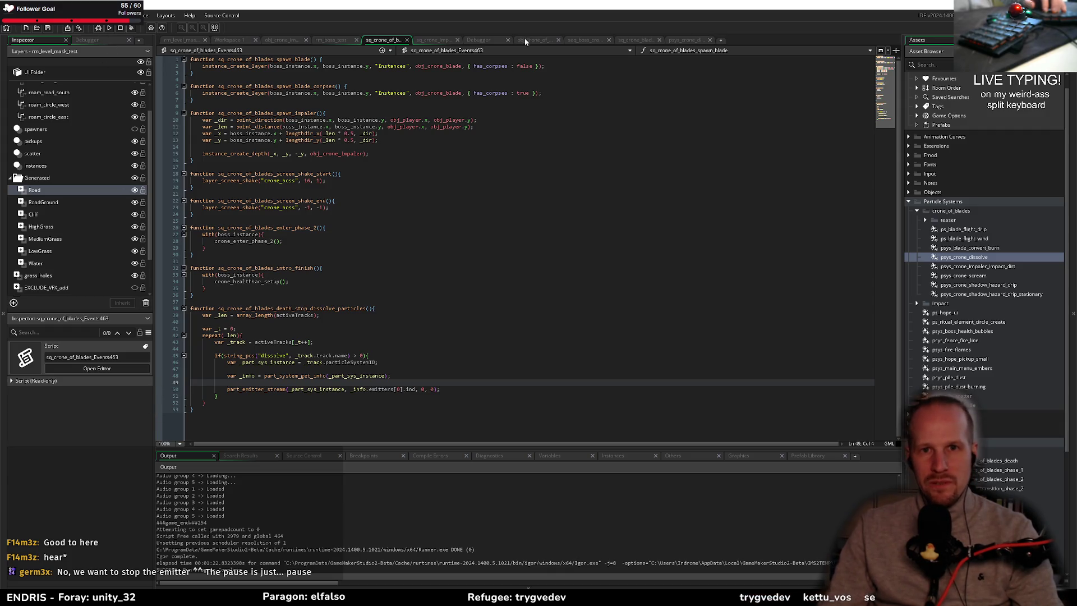
# - Look at the impaler script and crone of blades object, then open the boss sequence timeline
pyautogui.click(436, 41)
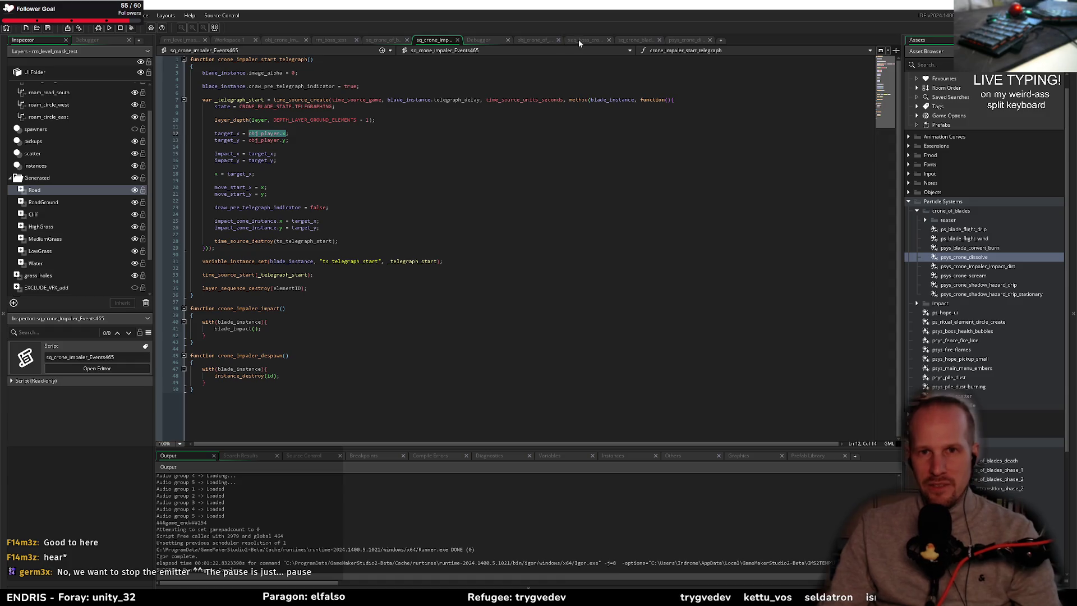
pyautogui.click(538, 40)
pyautogui.click(583, 41)
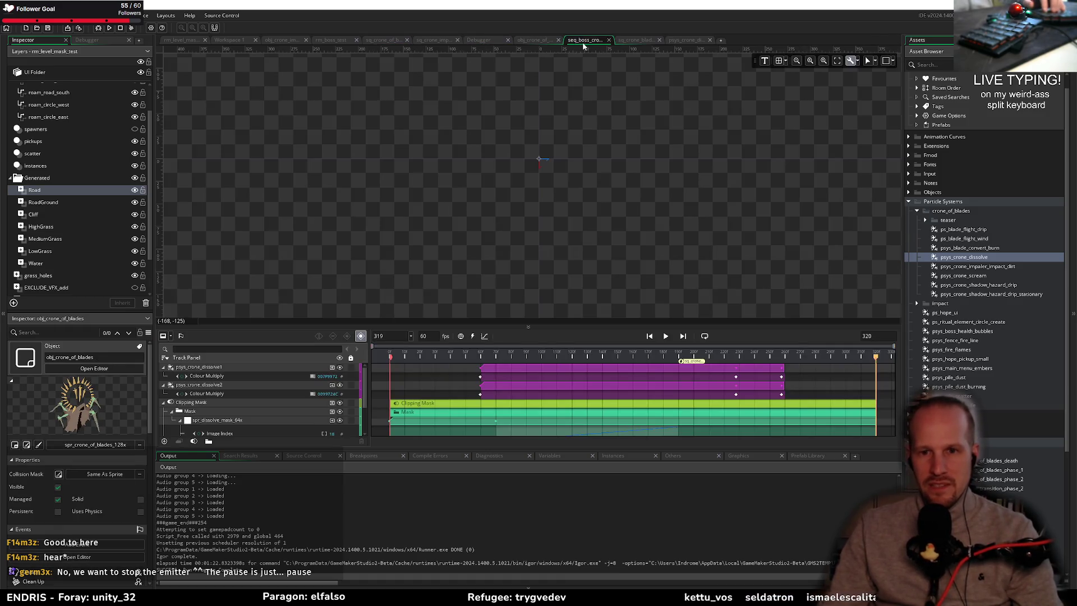
# - Move the Colour Multiply keyframes of psys_crone_dissolve1 and psys_crone_dissolve2 later toward frame 320
pyautogui.click(726, 379)
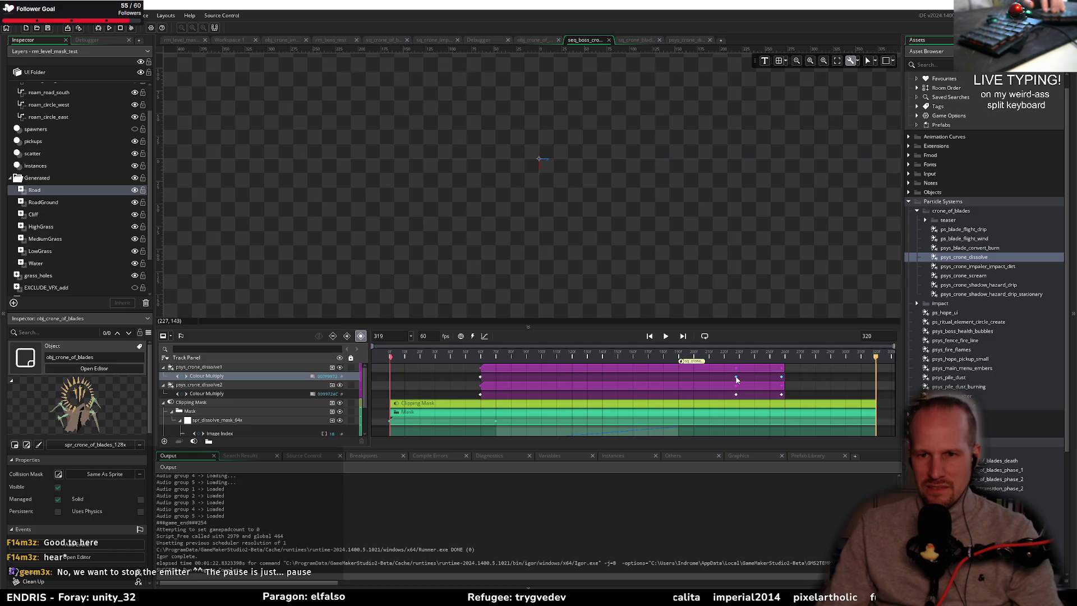
pyautogui.moveTo(736, 379); pyautogui.dragTo(889, 382)
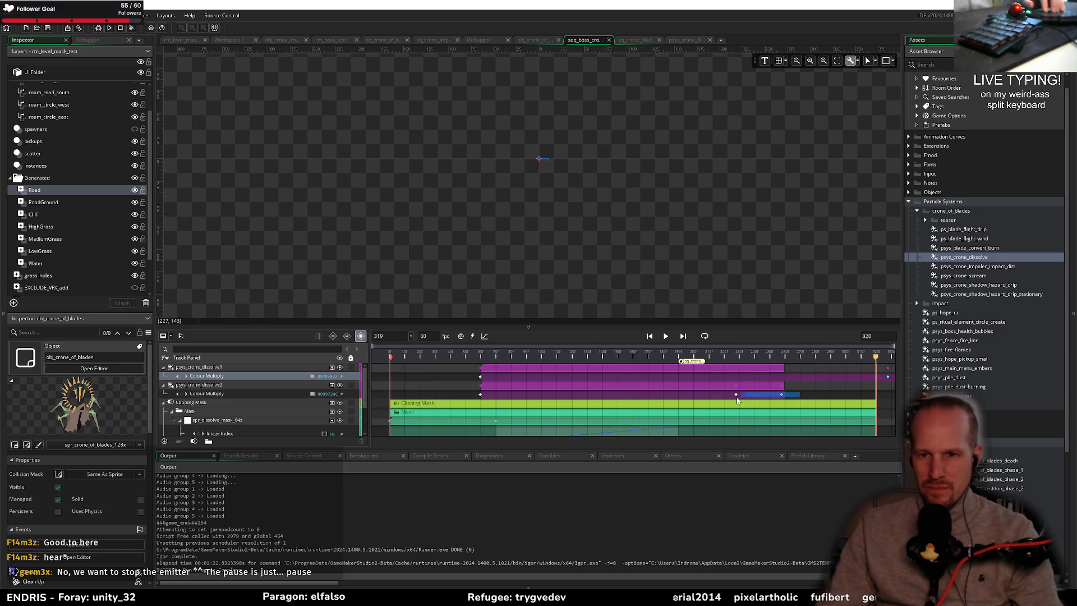
pyautogui.click(735, 398)
pyautogui.moveTo(737, 397); pyautogui.dragTo(873, 394)
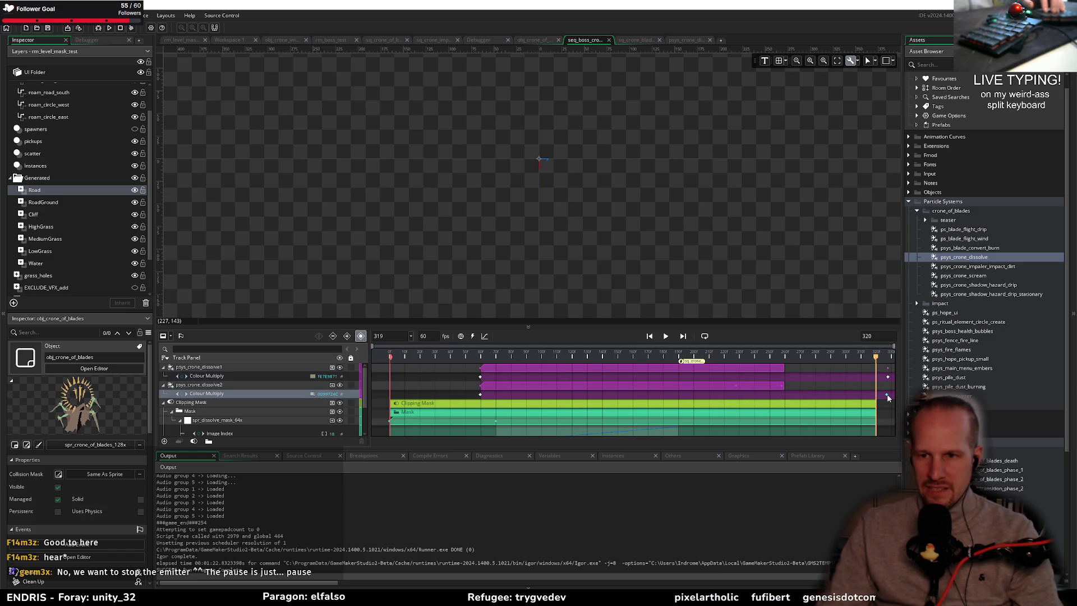
pyautogui.hotkey('ctrl', 'z')
pyautogui.hotkey('ctrl', 'z')
pyautogui.hotkey('ctrl', 'z')
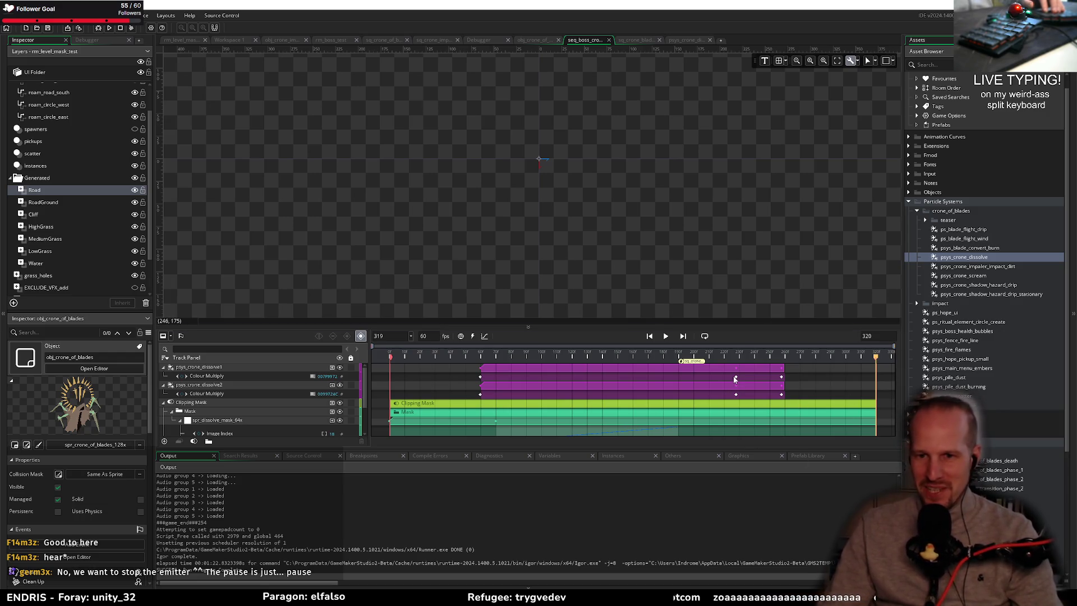
pyautogui.moveTo(736, 376); pyautogui.dragTo(825, 384)
pyautogui.hotkey('ctrl', 'z')
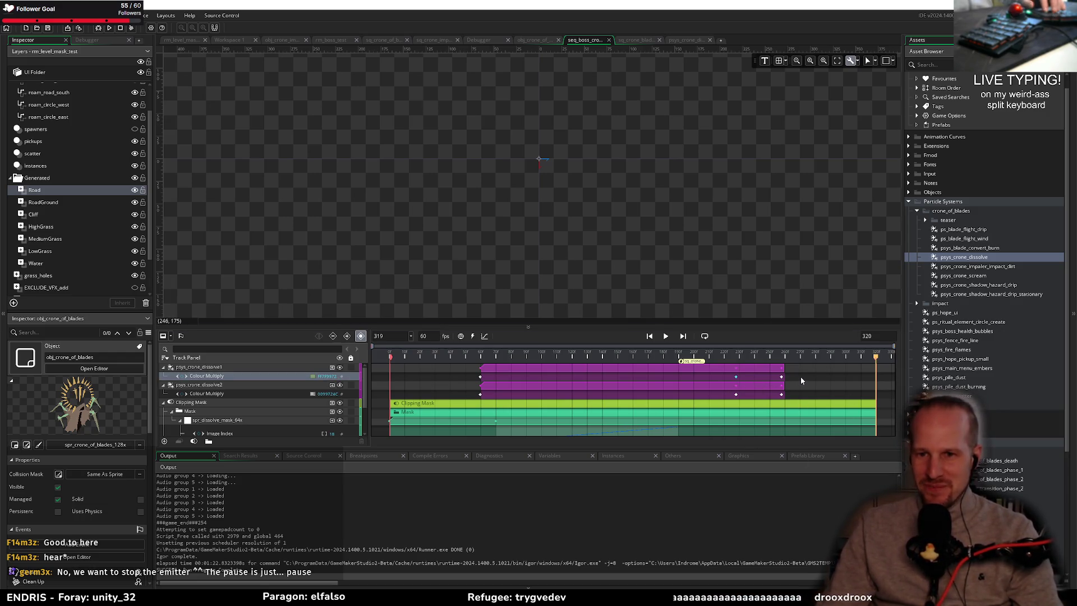
pyautogui.moveTo(737, 380); pyautogui.dragTo(832, 379)
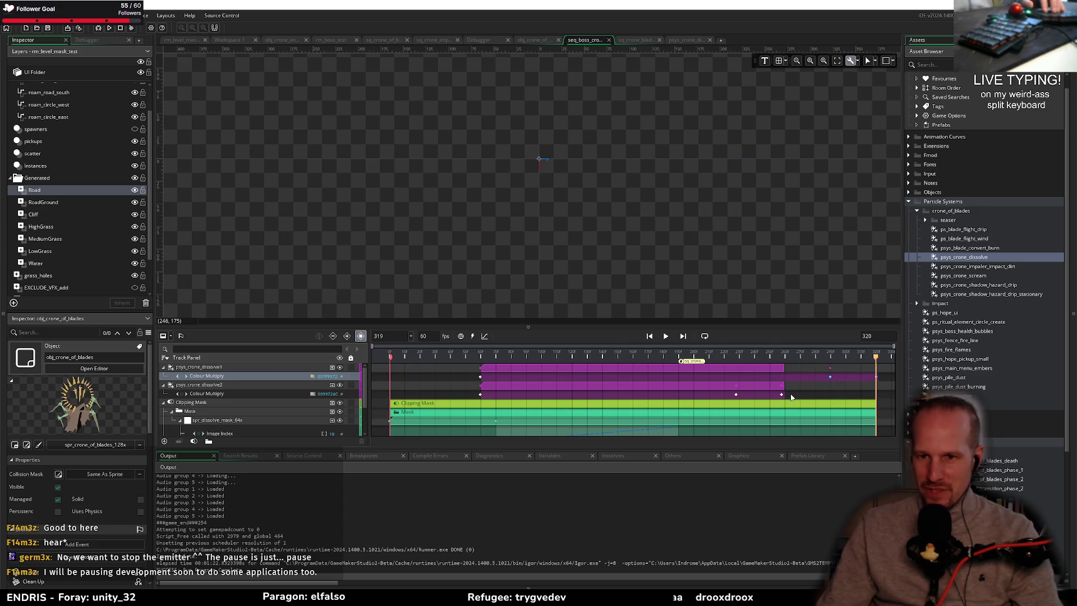
pyautogui.moveTo(739, 396); pyautogui.dragTo(834, 396)
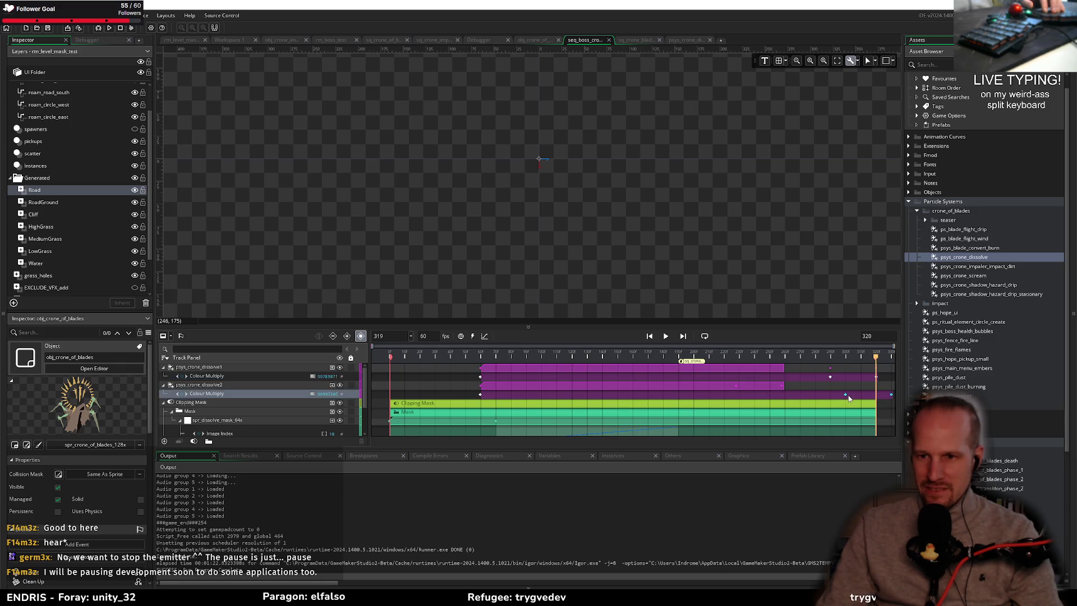
pyautogui.click(836, 381)
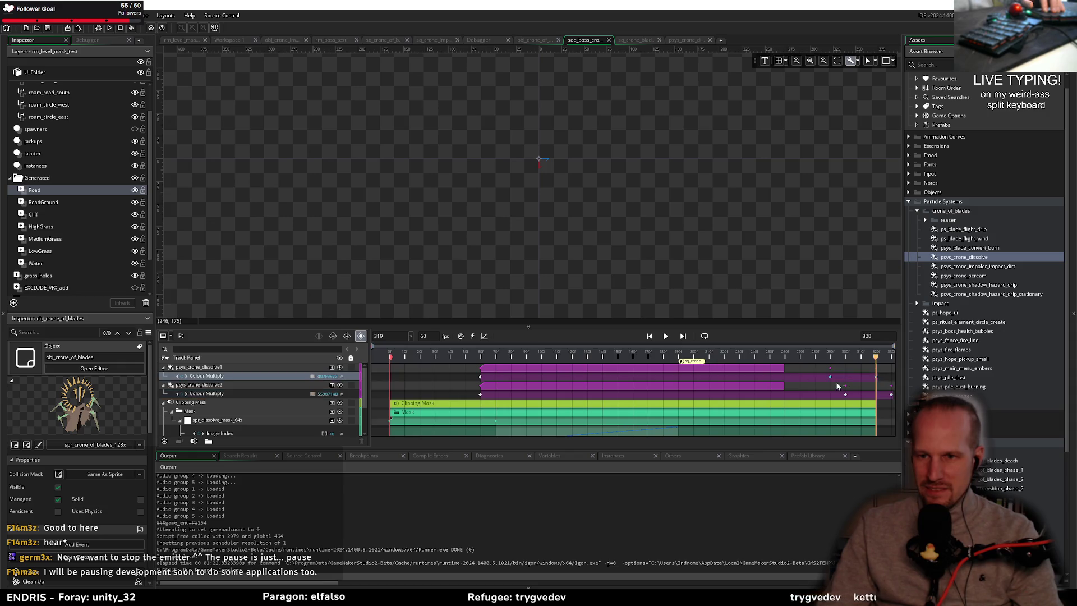
pyautogui.moveTo(838, 379)
pyautogui.mouseDown()
pyautogui.moveTo(826, 387)
pyautogui.moveTo(875, 389)
pyautogui.mouseUp()
# - Lengthen both dissolve clips, scrub the preview from frame 181 onward, and start a debug run
pyautogui.keyDown('shift'); pyautogui.click(783, 384); pyautogui.keyUp('shift')
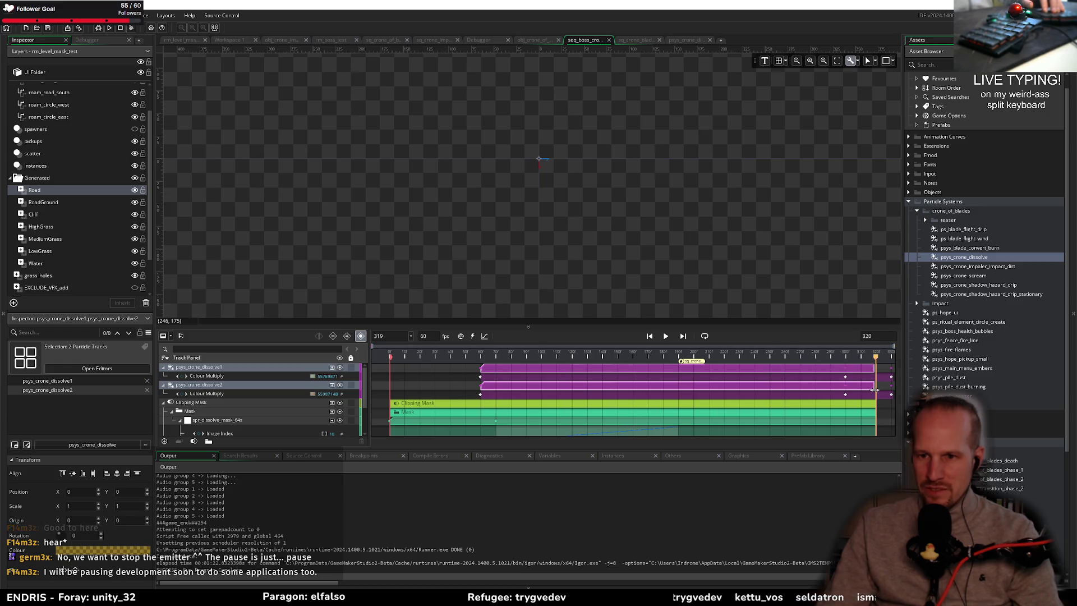
pyautogui.click(666, 357)
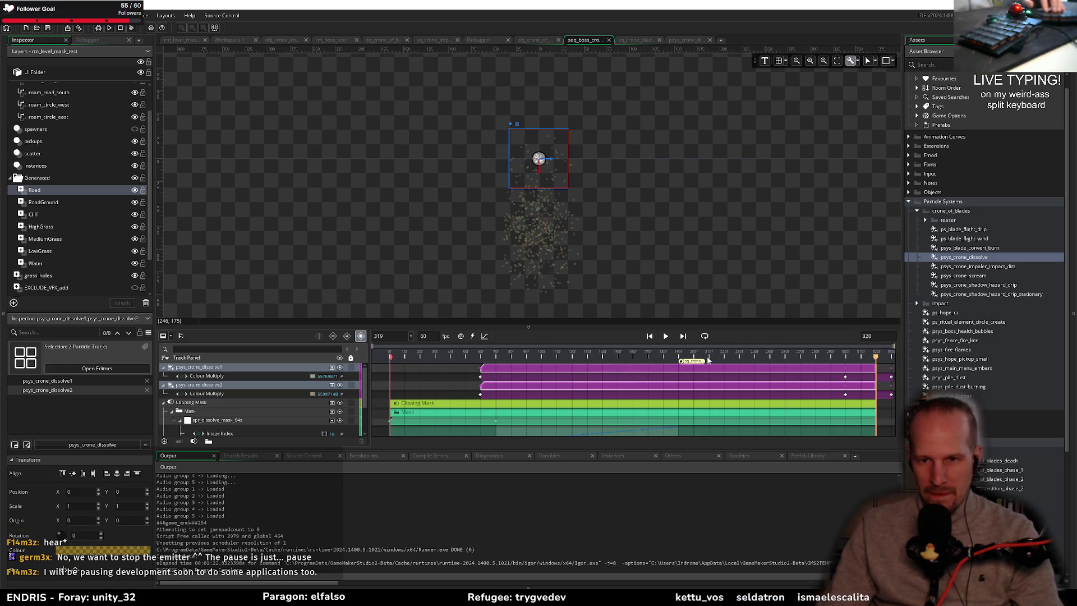
pyautogui.moveTo(666, 357); pyautogui.dragTo(682, 358)
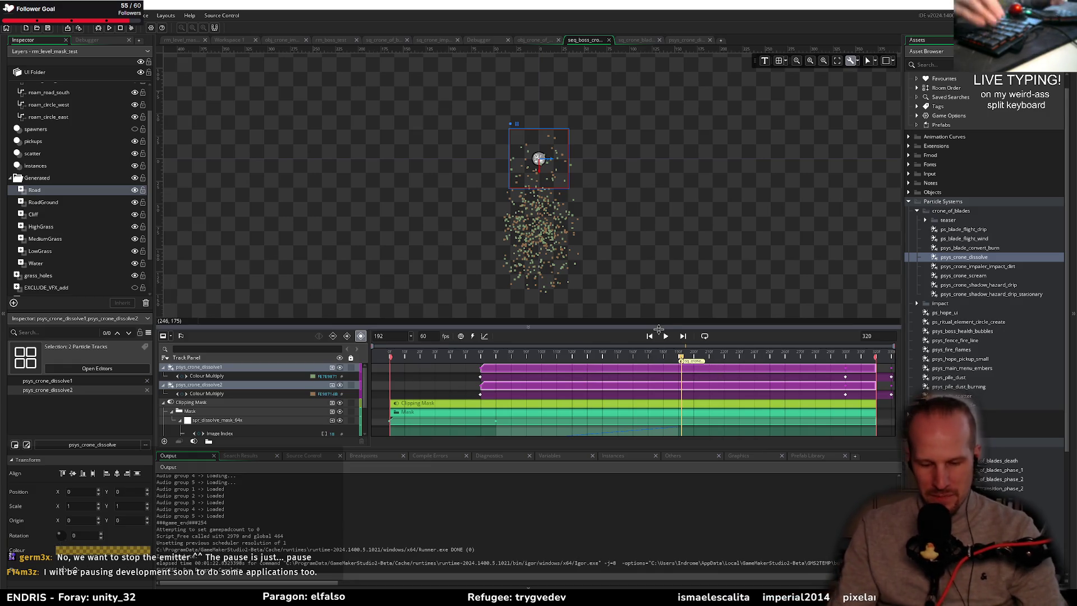
pyautogui.click(714, 358)
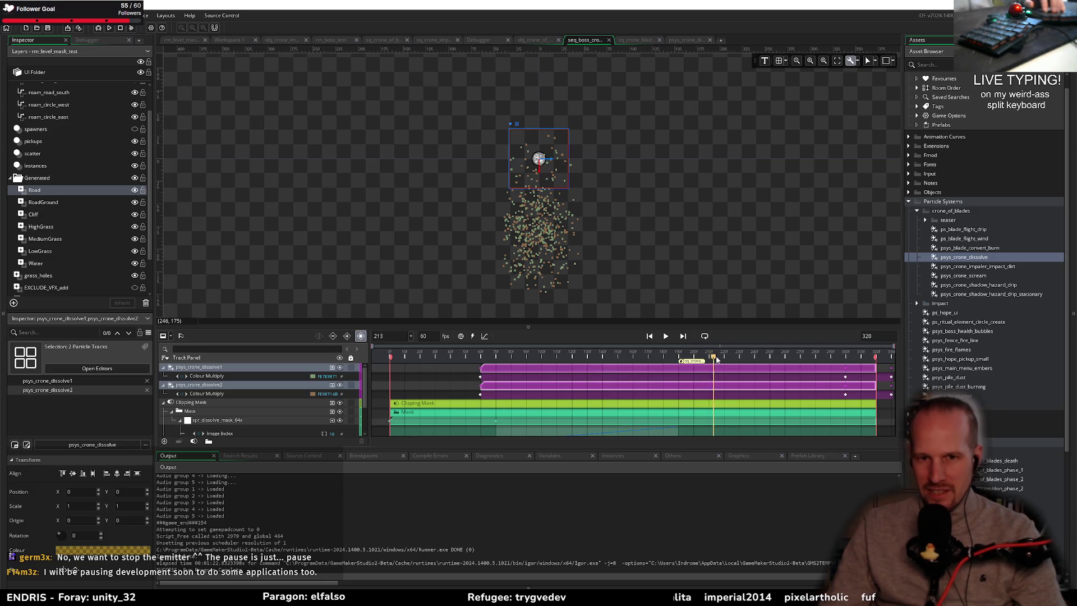
pyautogui.moveTo(716, 359)
pyautogui.mouseDown()
pyautogui.moveTo(834, 359)
pyautogui.moveTo(740, 363)
pyautogui.moveTo(769, 360)
pyautogui.mouseUp()
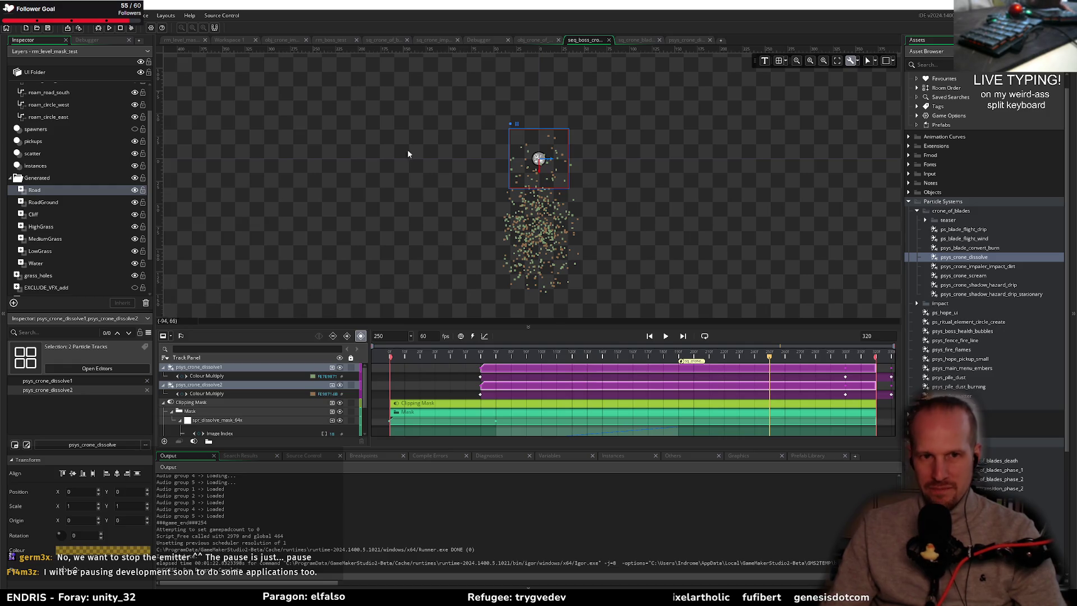
pyautogui.click(84, 28)
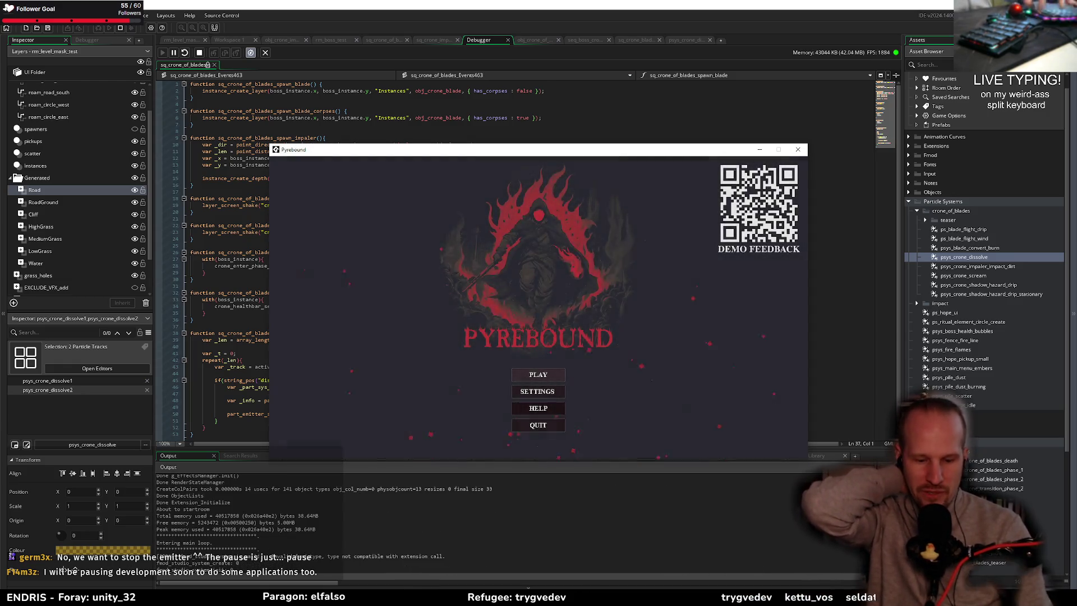
# - Start the game from the title menu, then stop and rebuild the debug run
pyautogui.press('Return')
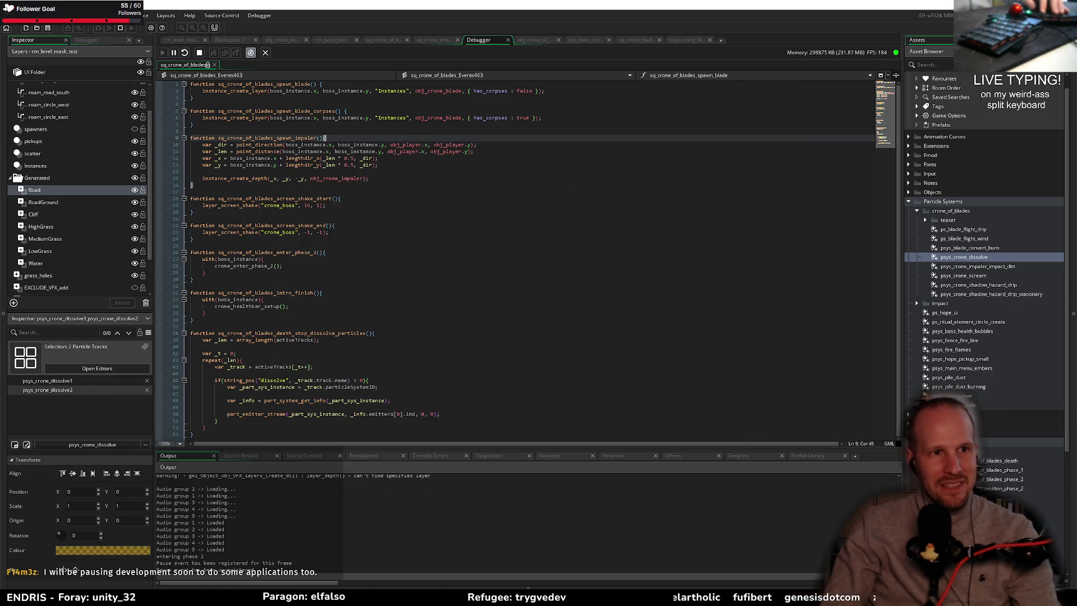
pyautogui.click(119, 30)
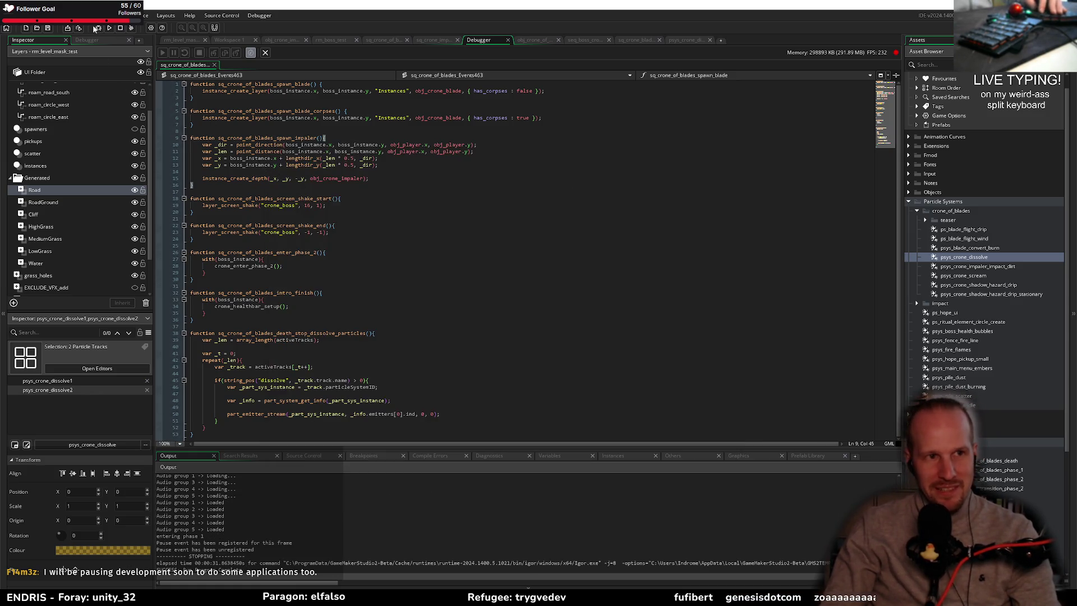
pyautogui.click(95, 28)
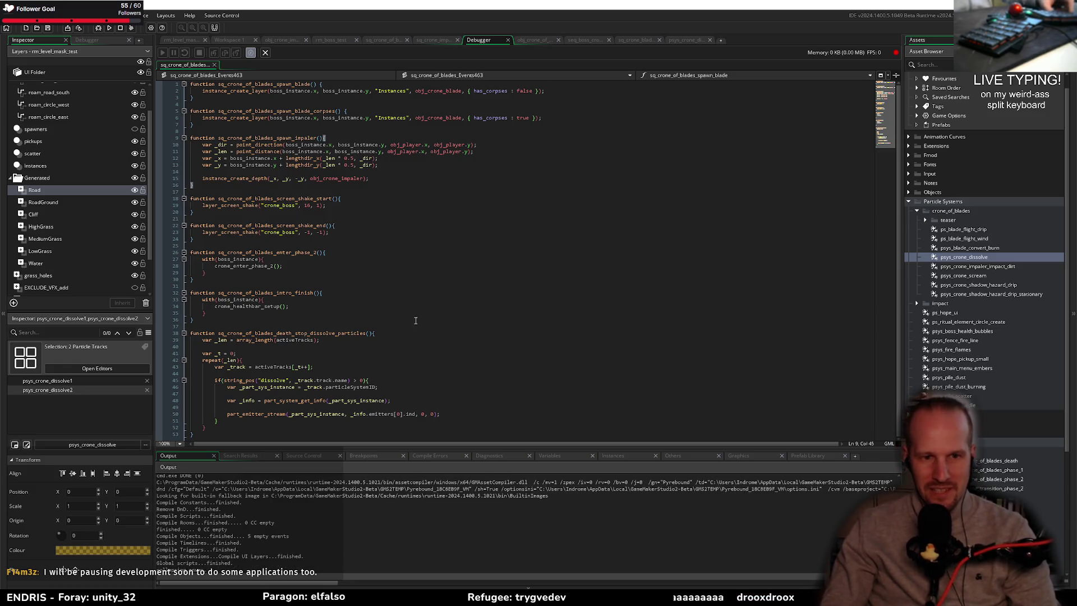
# - Play the Pyrebound boss fight from the title screen, then close the game window
pyautogui.click(342, 352)
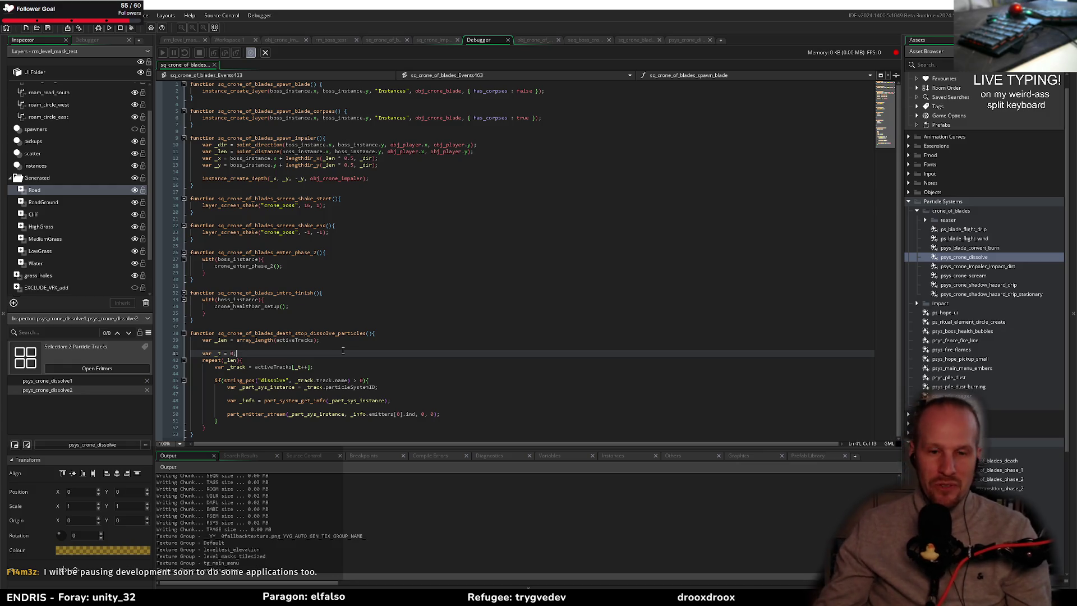
pyautogui.click(339, 342)
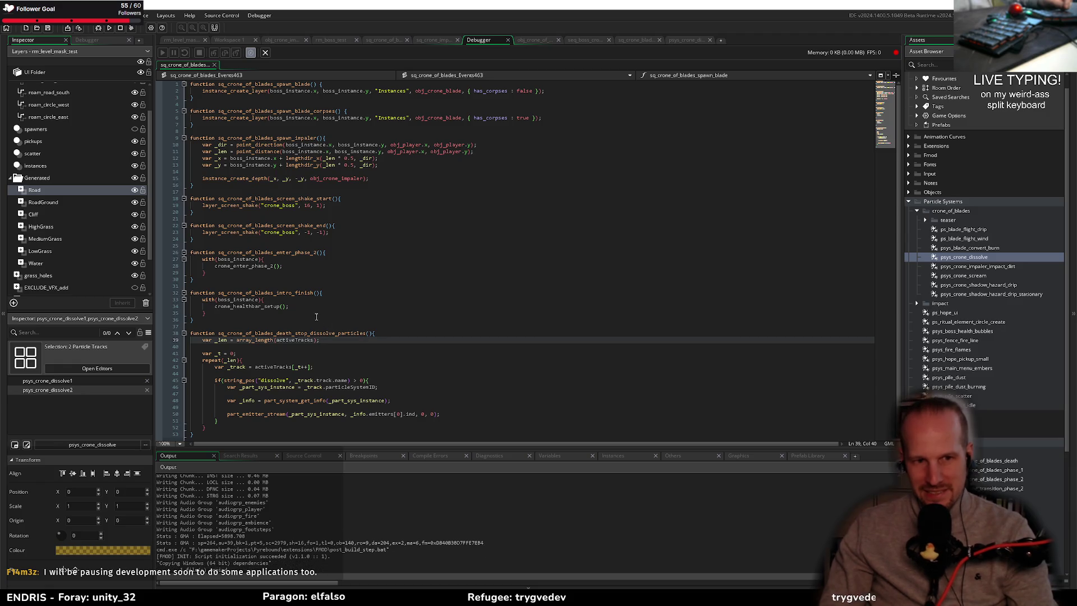
pyautogui.click(316, 317)
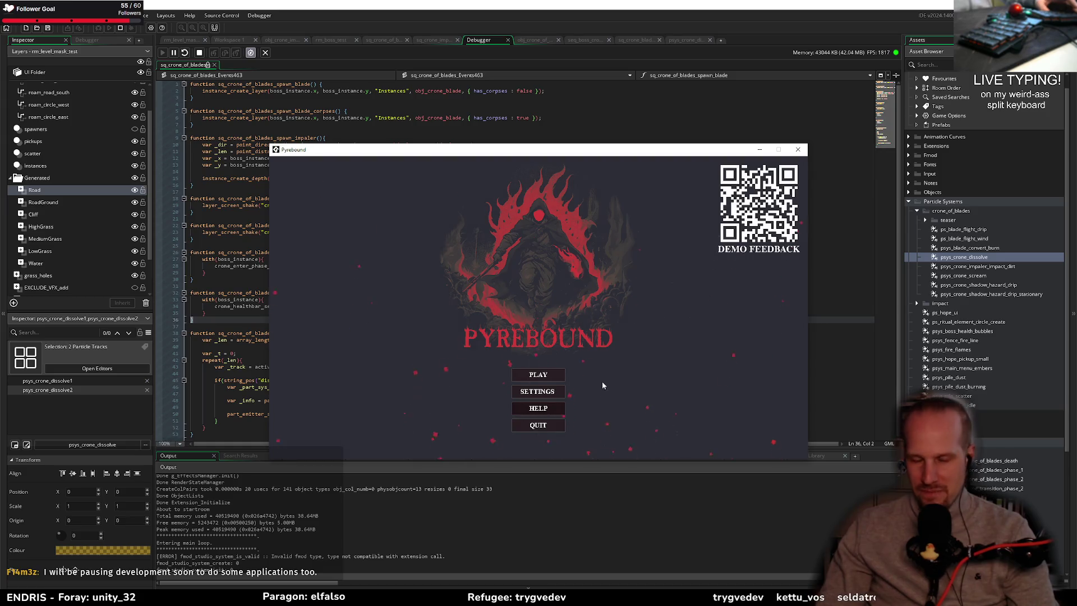
pyautogui.click(538, 375)
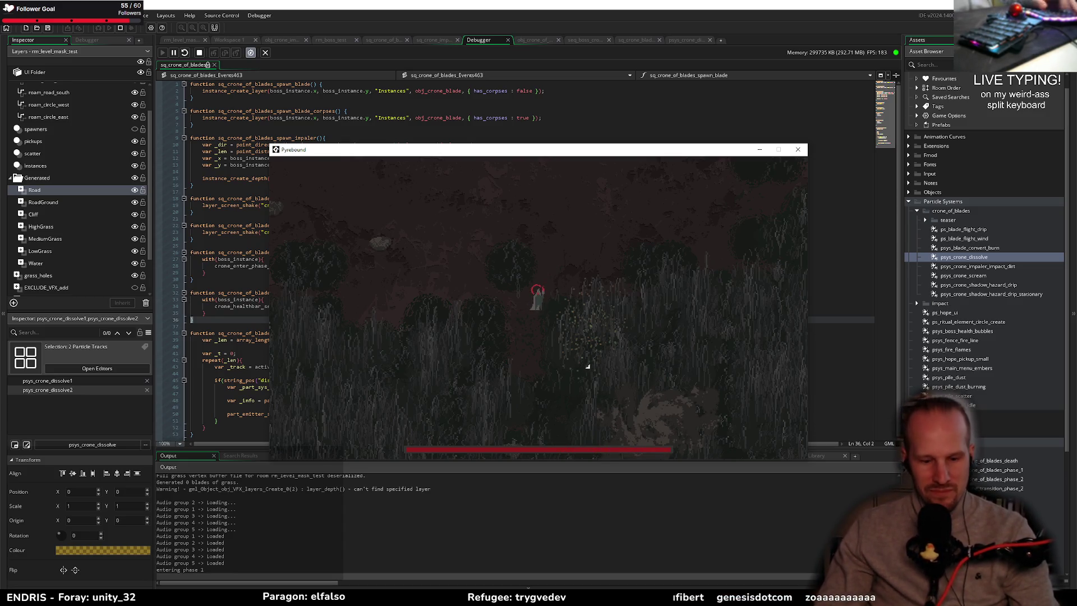
pyautogui.click(797, 149)
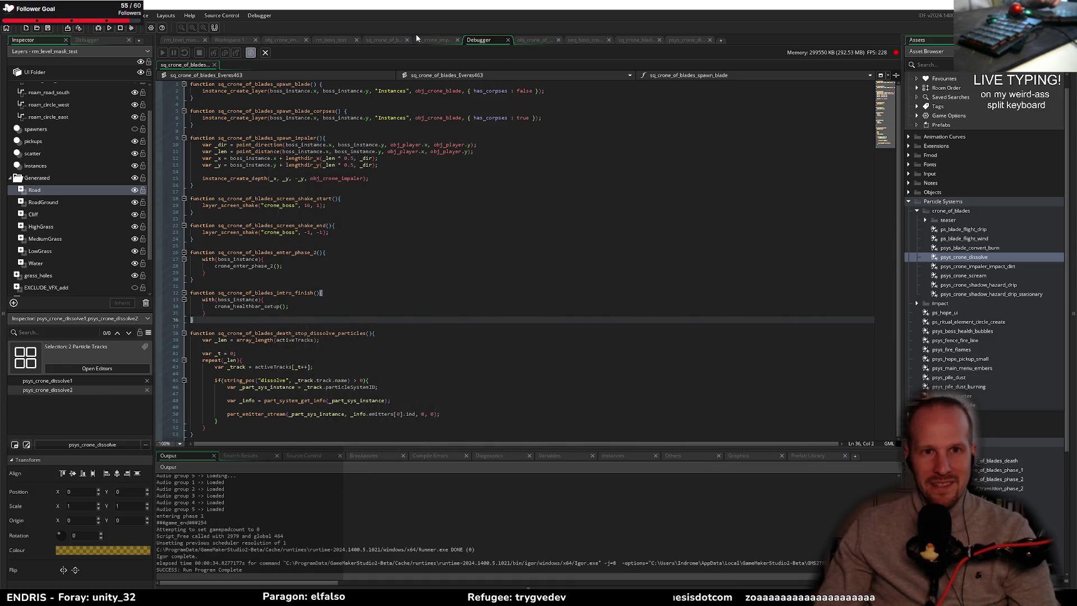
# - In sq_crone_of_blades, review the part_emitter_stream call on line 50 and the uses of _info and particleSystemID
pyautogui.click(384, 40)
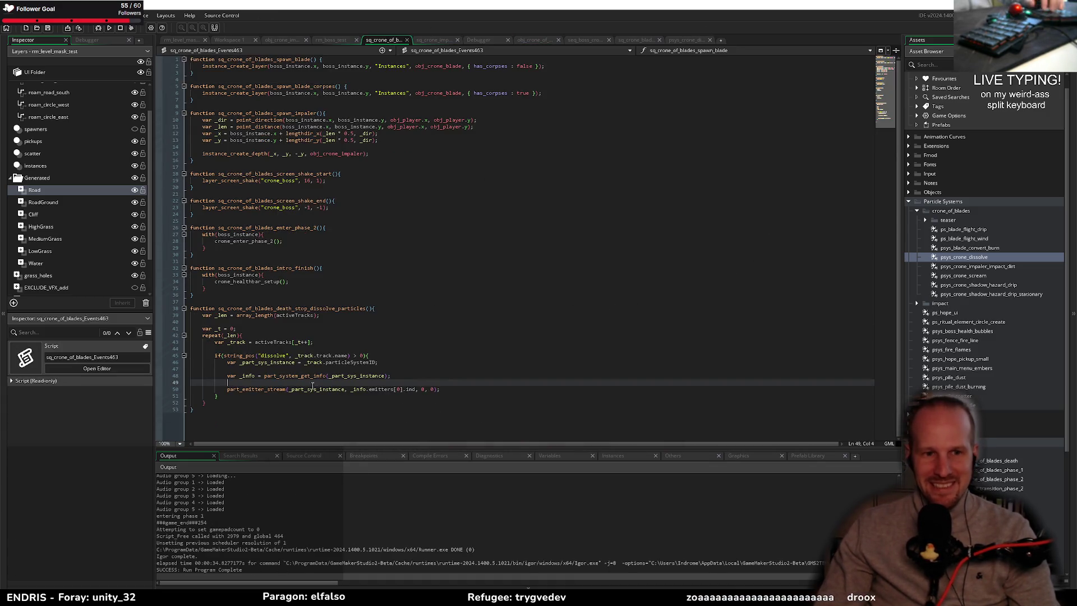
pyautogui.moveTo(453, 389)
pyautogui.mouseDown()
pyautogui.moveTo(194, 391)
pyautogui.moveTo(227, 395)
pyautogui.mouseUp()
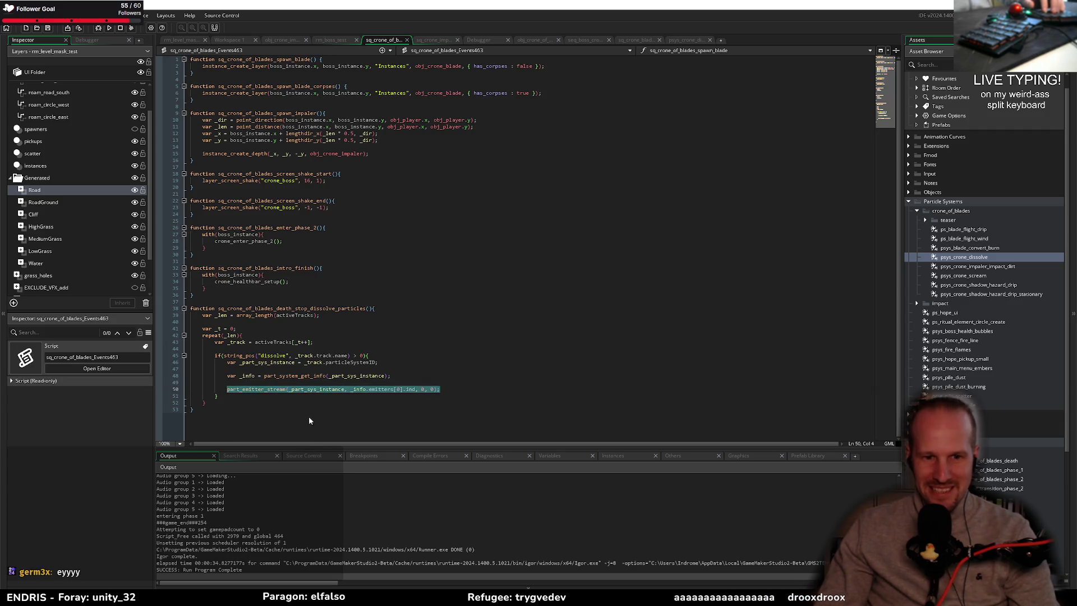
pyautogui.click(390, 381)
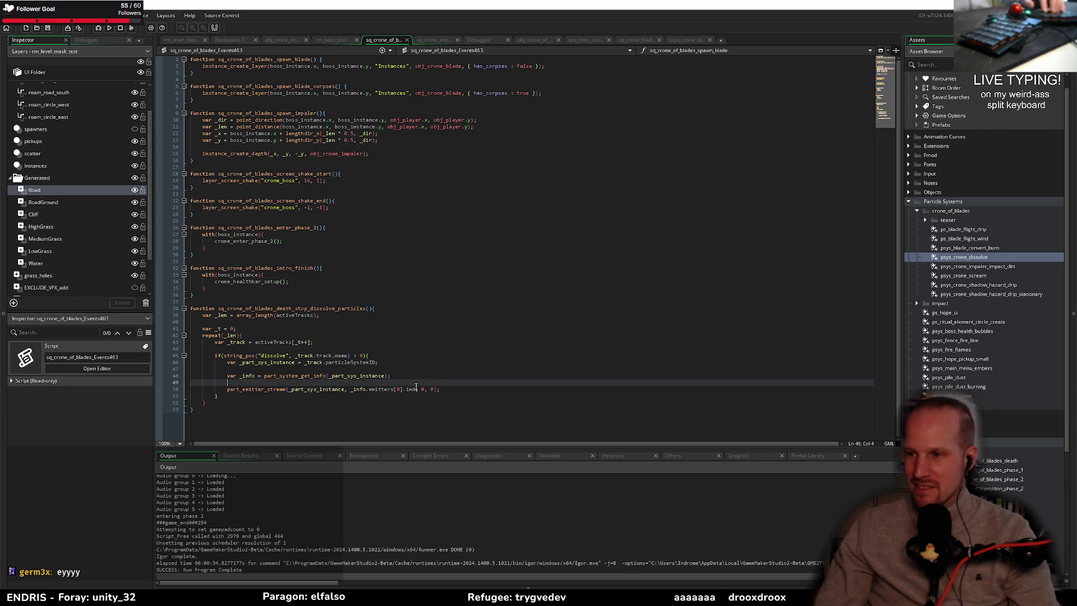
pyautogui.click(248, 375)
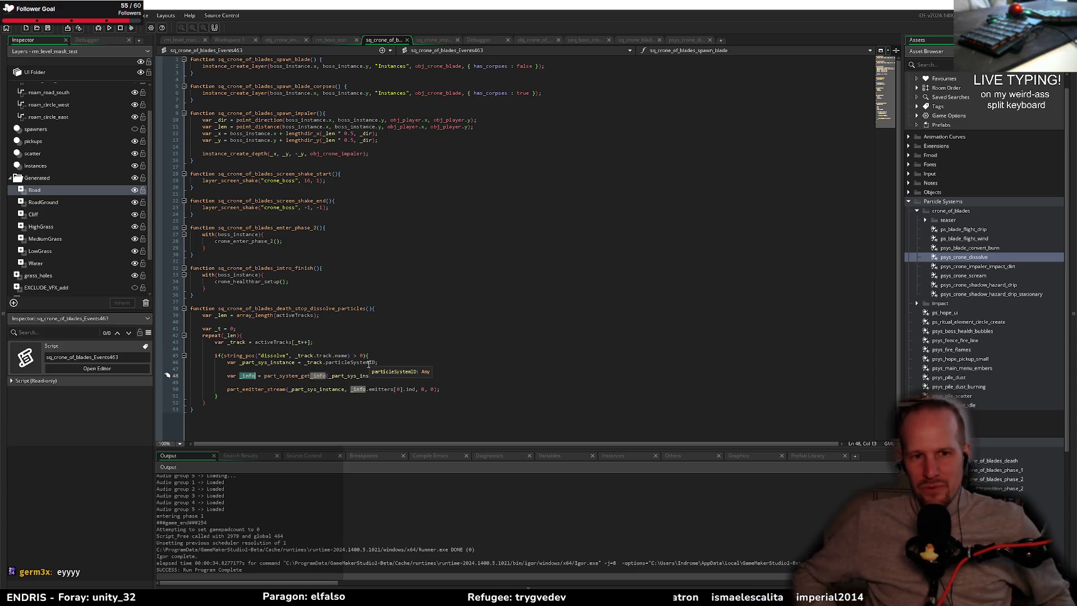
pyautogui.doubleClick(362, 363)
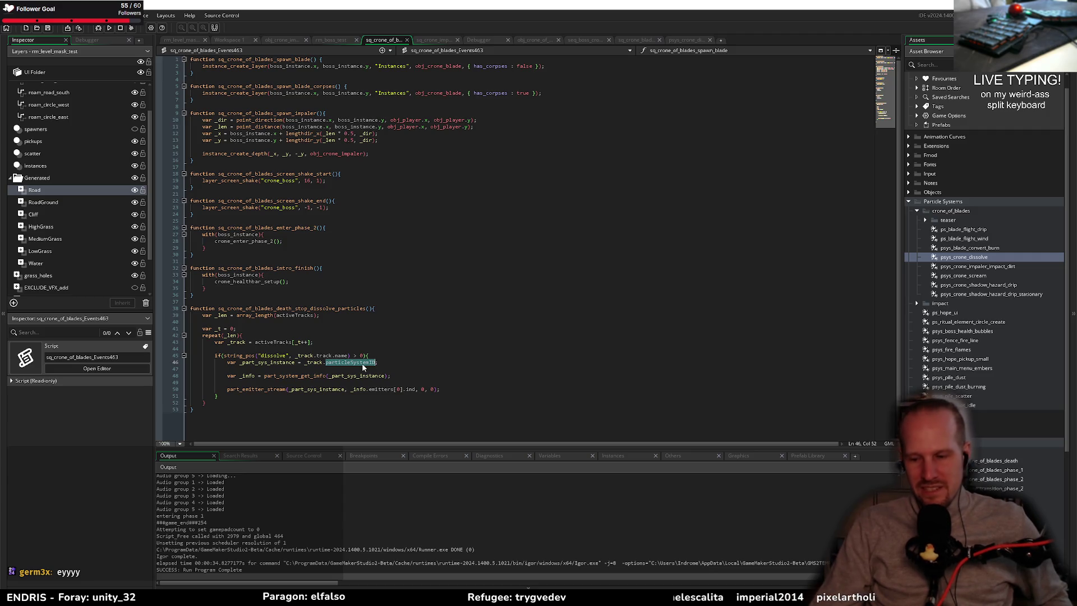
pyautogui.click(460, 370)
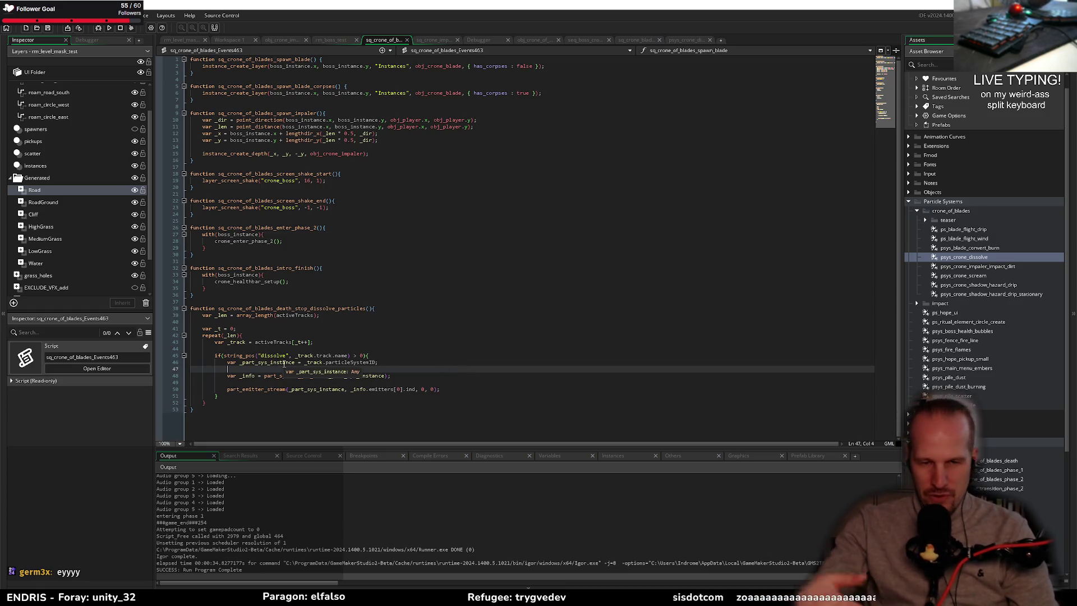
pyautogui.doubleClick(370, 362)
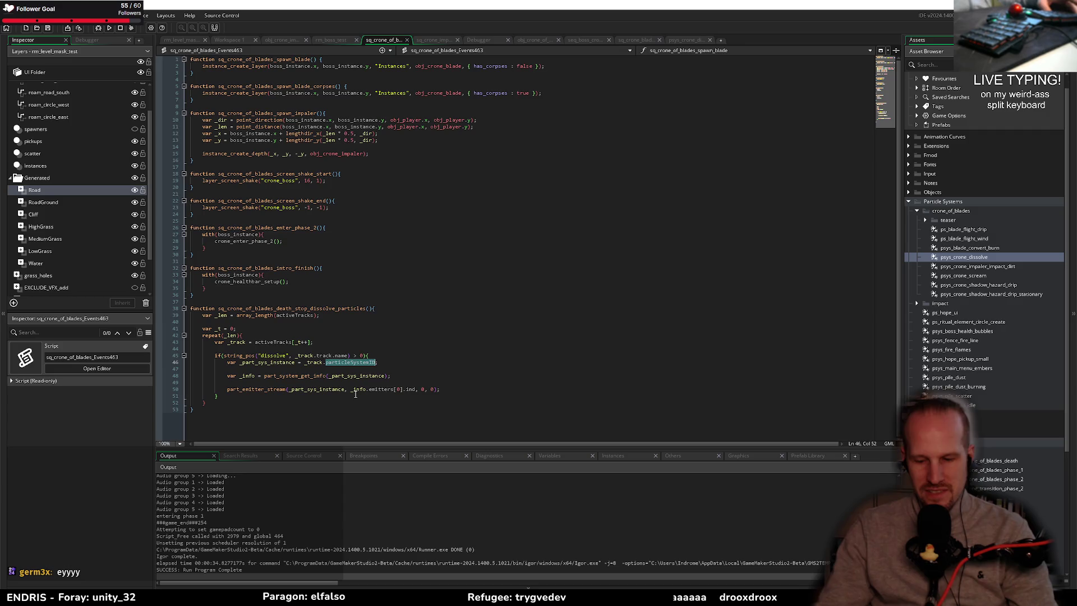
pyautogui.click(356, 383)
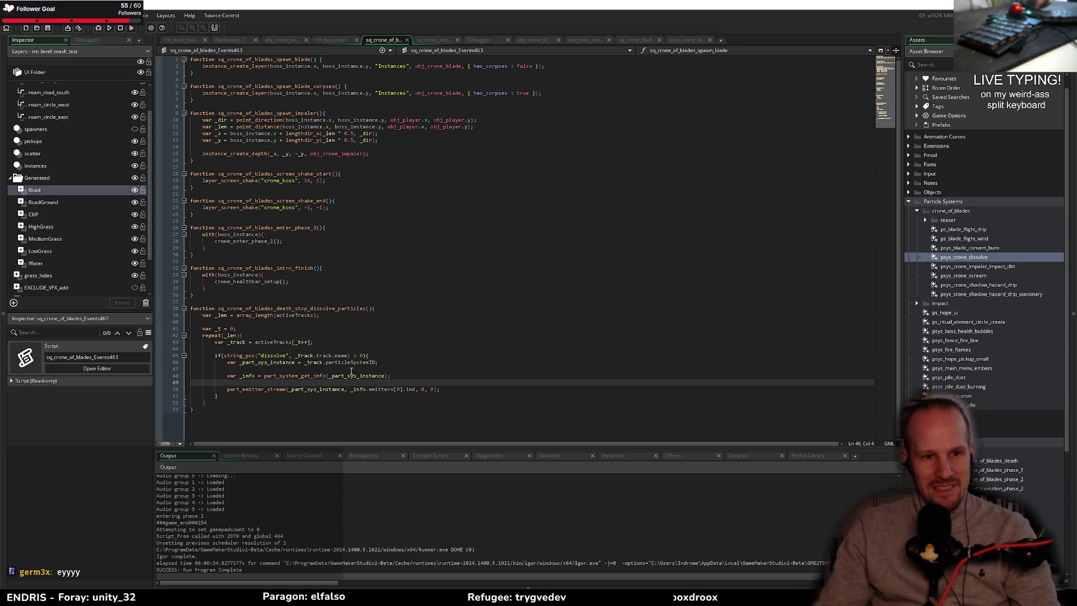
# - Trace _part_sys_instance from line 46 to the part_emitter_stream line, then switch to psys_crone_dissolve
pyautogui.click(291, 363)
pyautogui.doubleClick(291, 363)
pyautogui.click(315, 367)
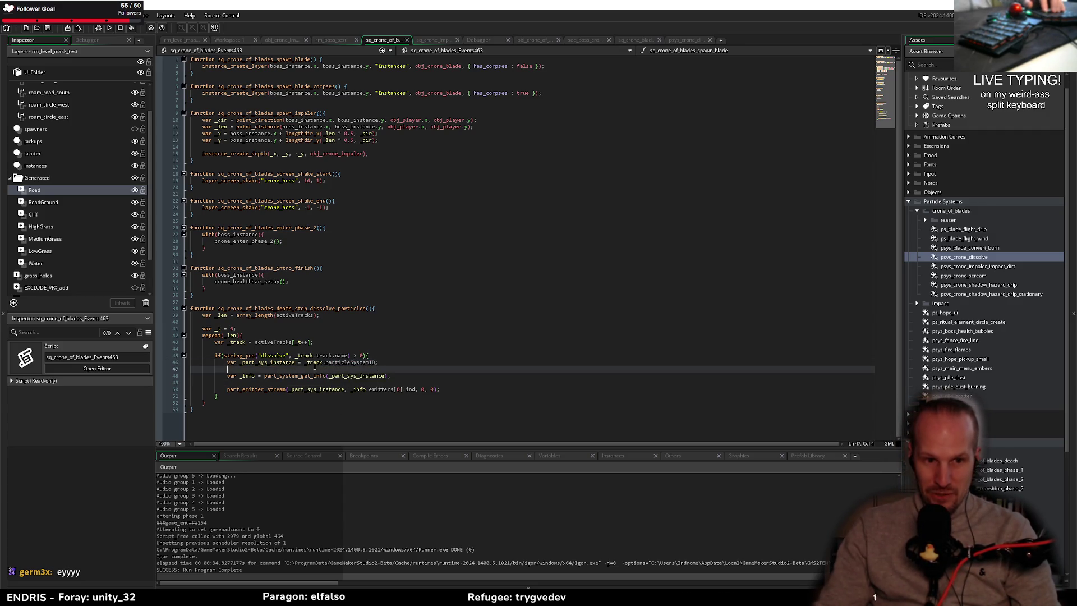
pyautogui.doubleClick(275, 362)
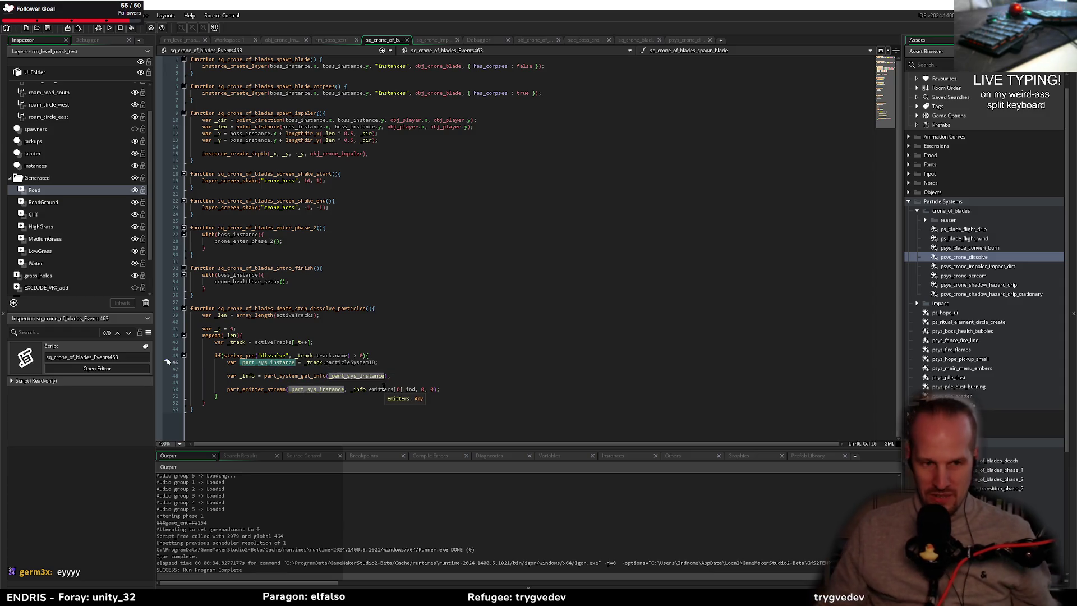
pyautogui.click(387, 367)
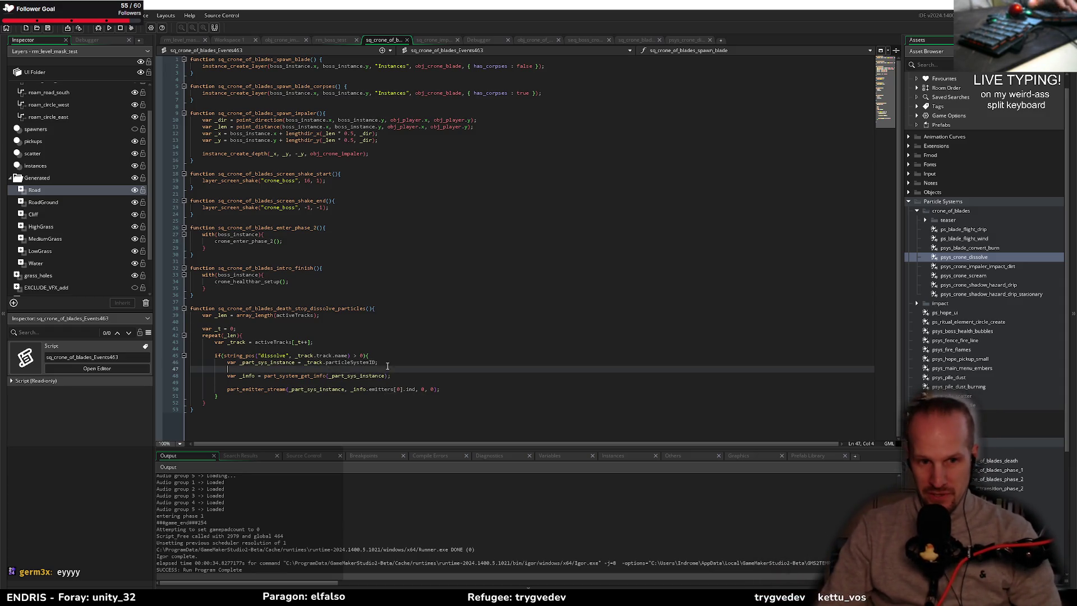
pyautogui.doubleClick(268, 362)
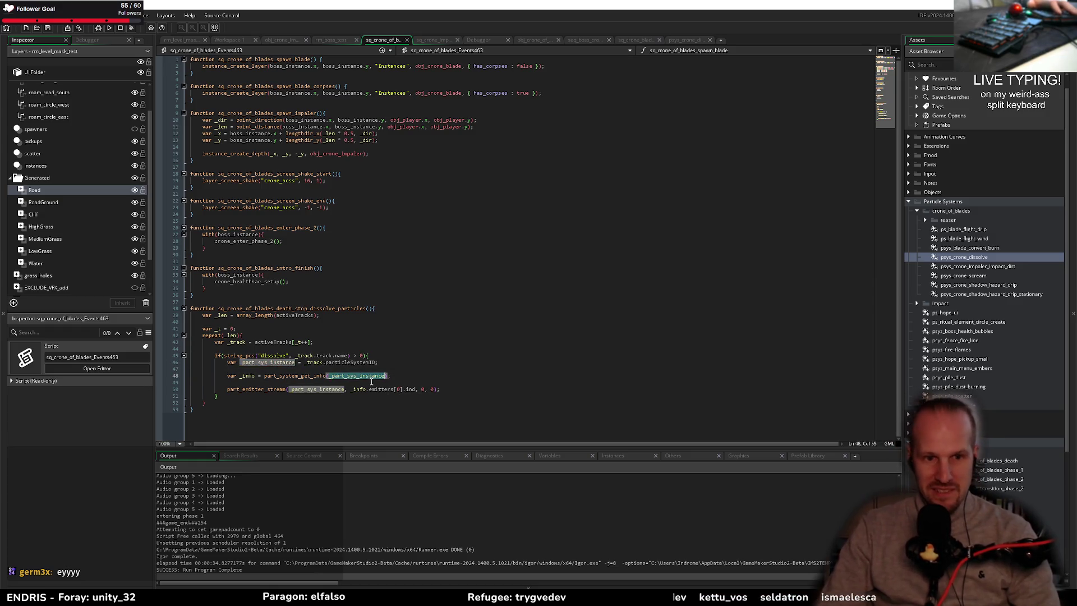
pyautogui.click(371, 382)
pyautogui.click(443, 374)
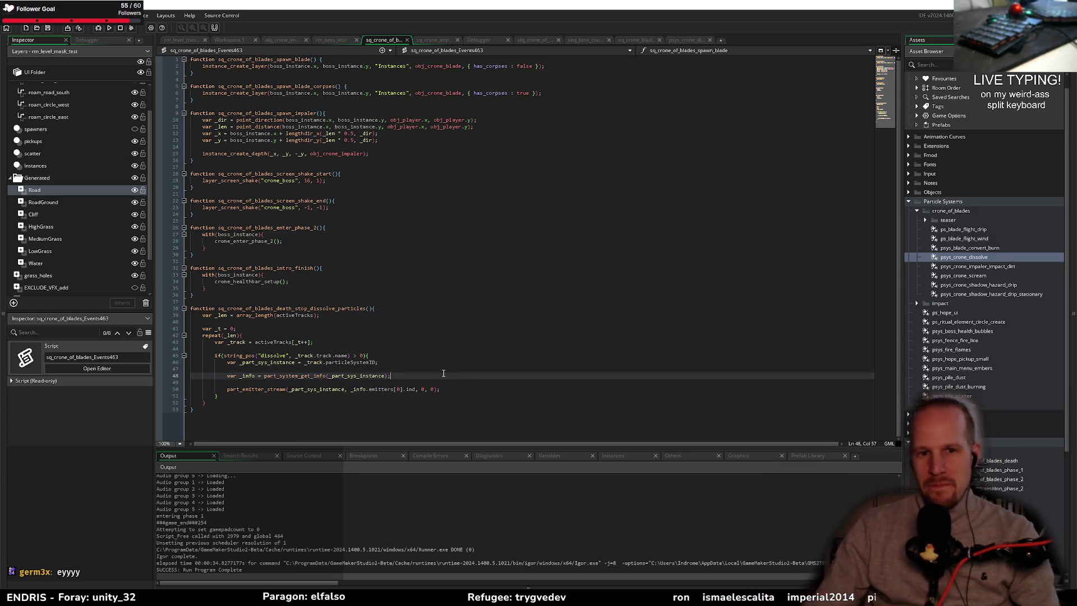
pyautogui.click(417, 384)
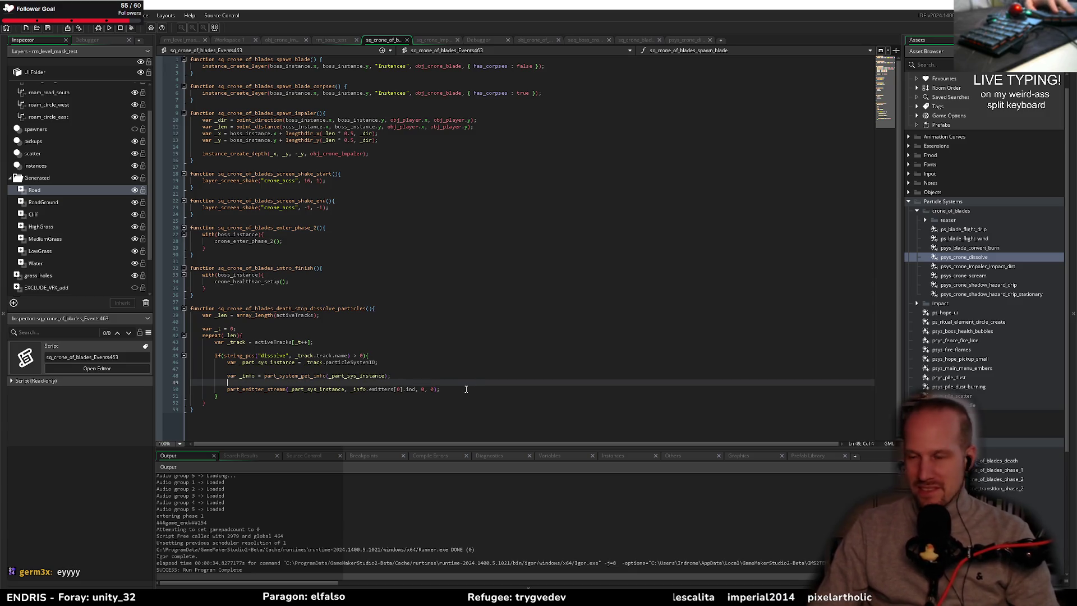
pyautogui.click(270, 389)
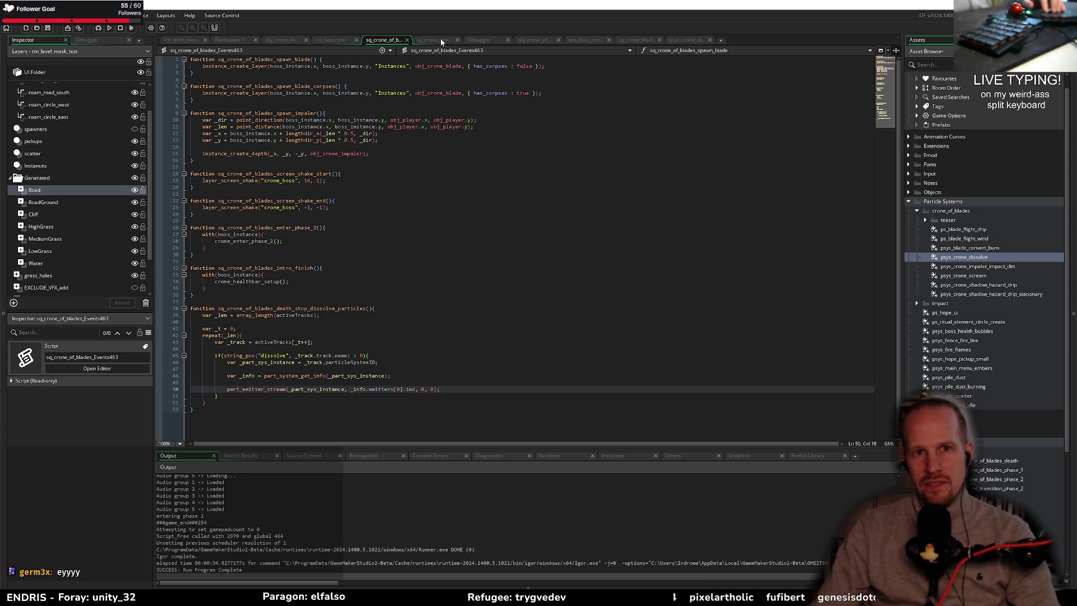
pyautogui.hotkey('ctrl', 'Tab')
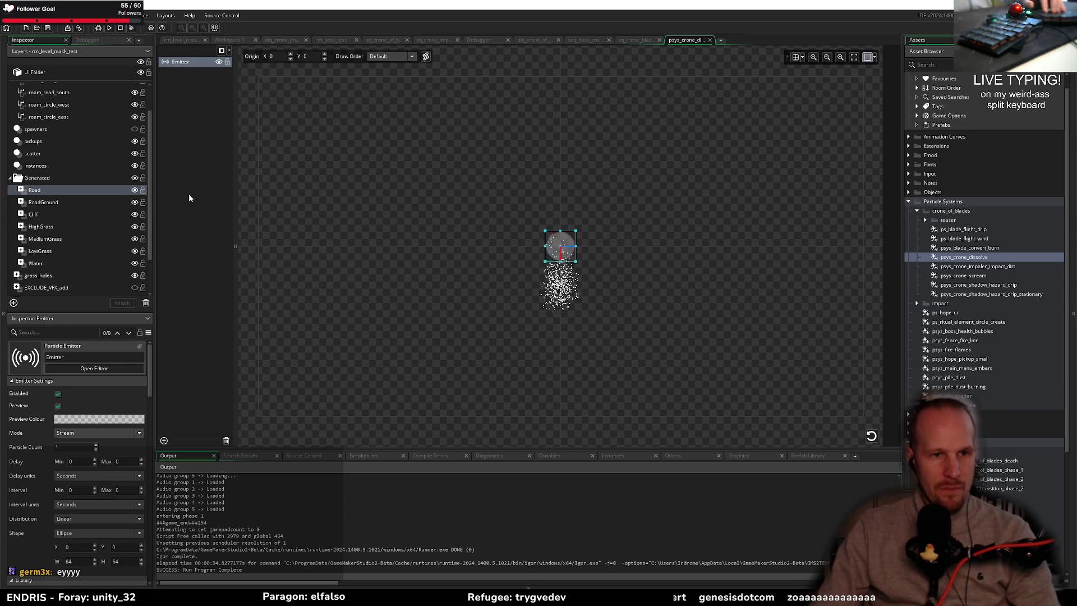
# - Paste a second emitter into psys_crone_dissolve and set its particle life to 80–120
pyautogui.hotkey('ctrl', 'v')
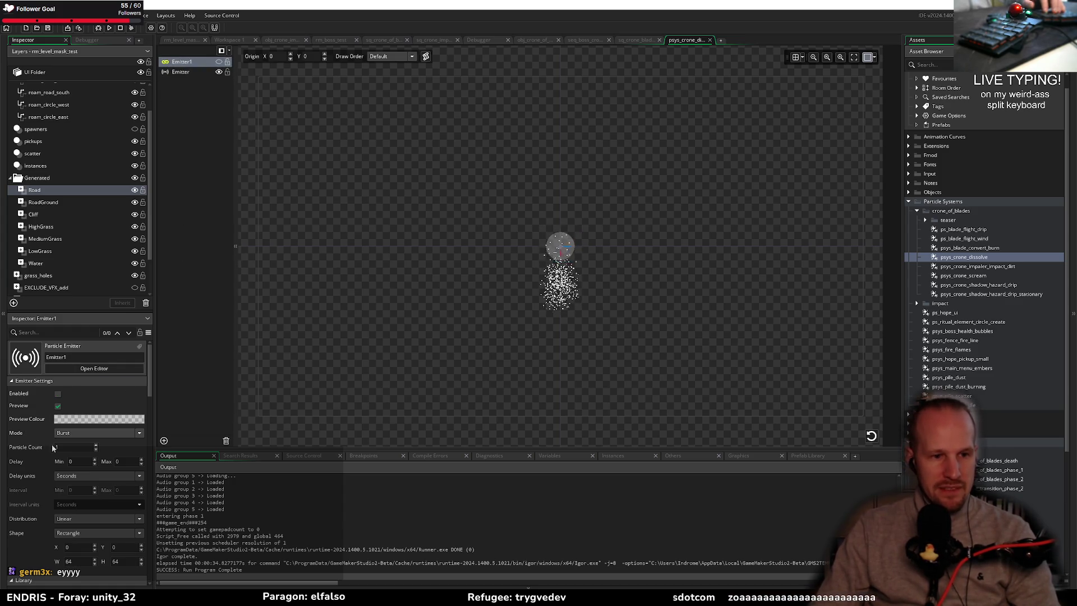
pyautogui.scroll(-10, 83, 466)
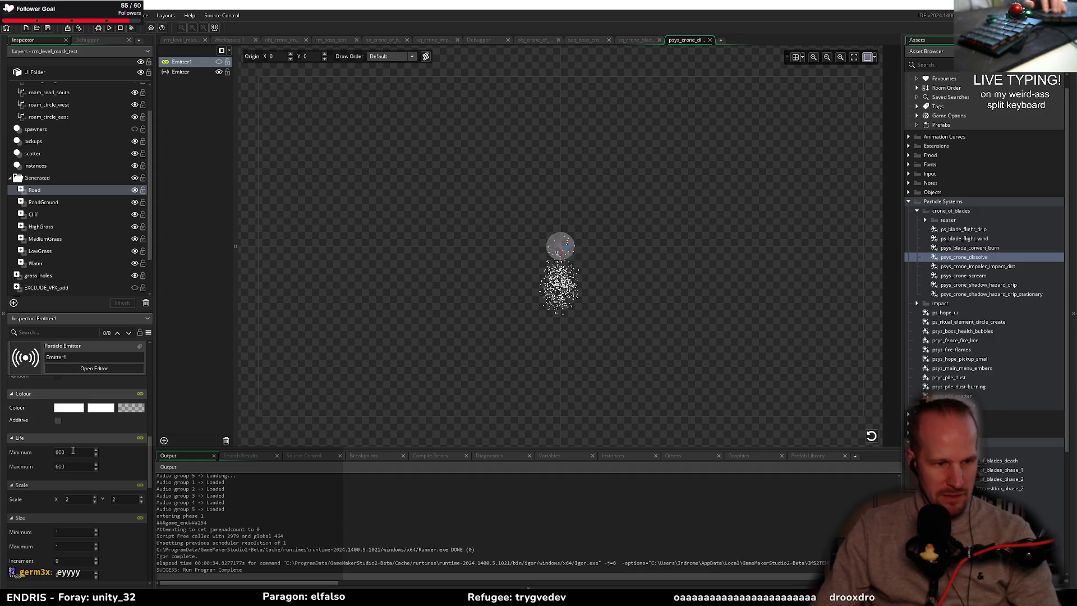
pyautogui.doubleClick(73, 452)
pyautogui.write('80')
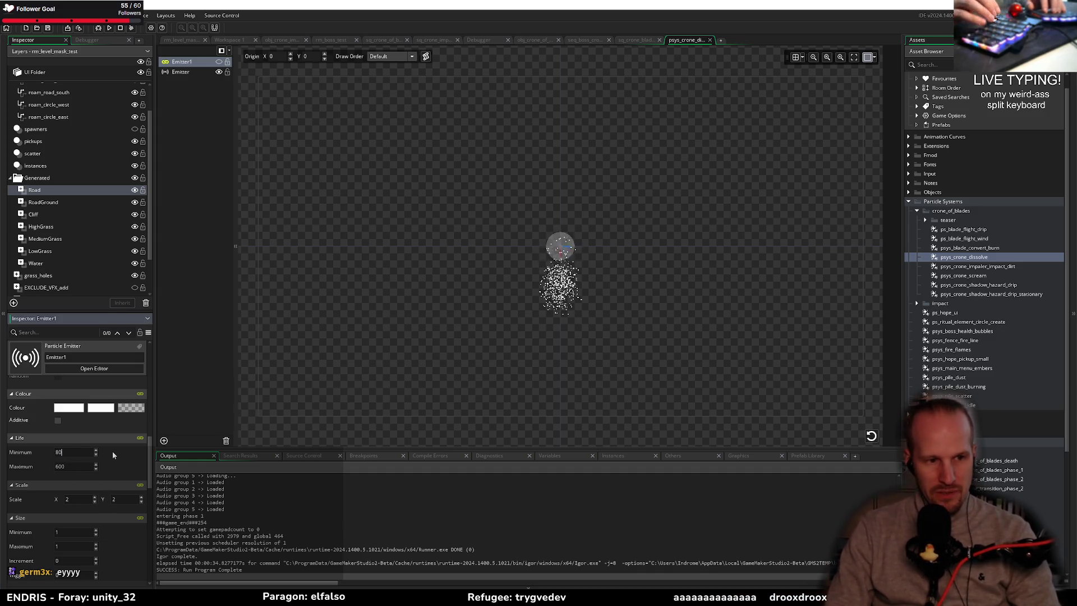
pyautogui.press('Tab')
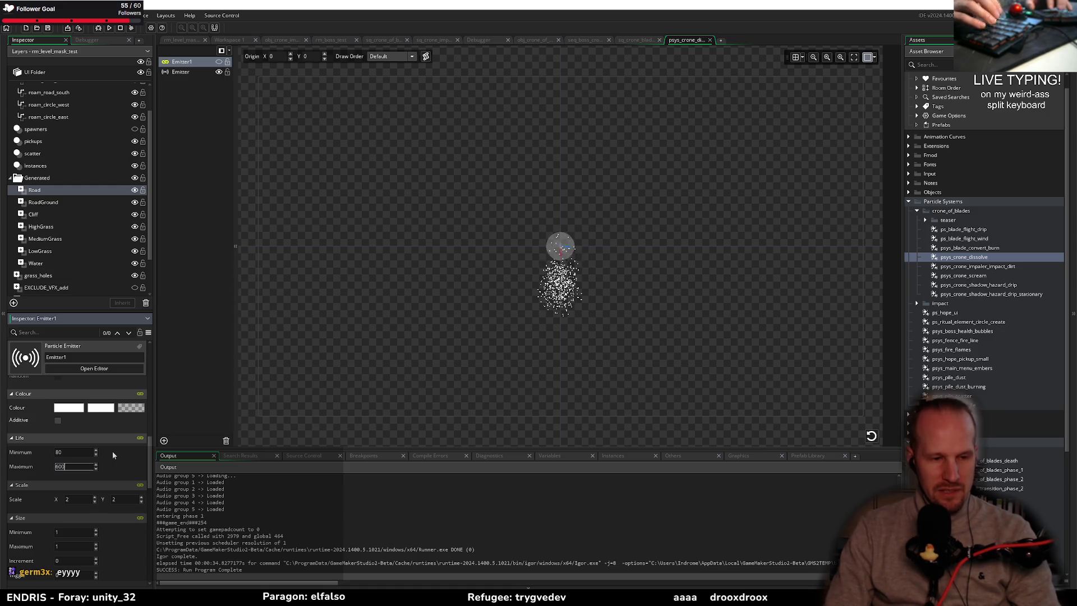
pyautogui.write('120')
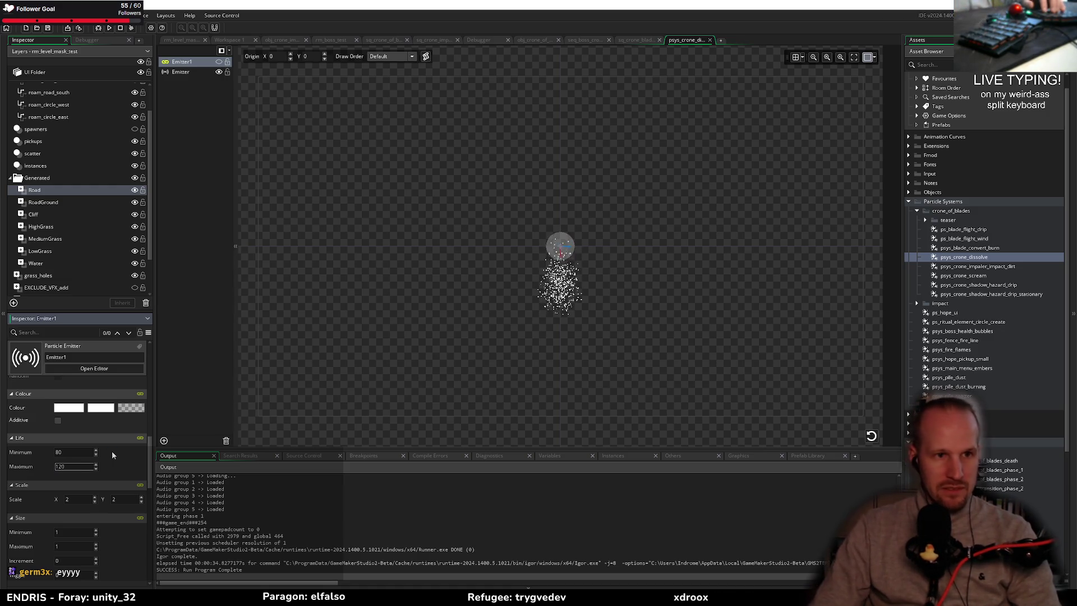
pyautogui.press('Return')
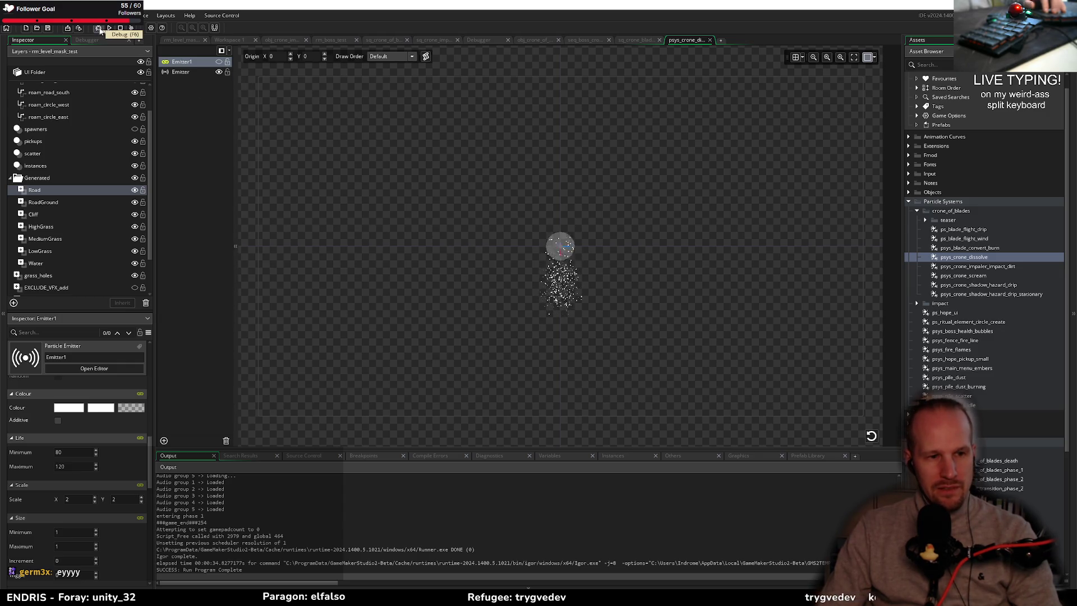
# - Reset the particle life to 600 minimum and 600 maximum, then return to sq_crone_of_blades
pyautogui.doubleClick(81, 452)
pyautogui.write('600')
pyautogui.press('Tab')
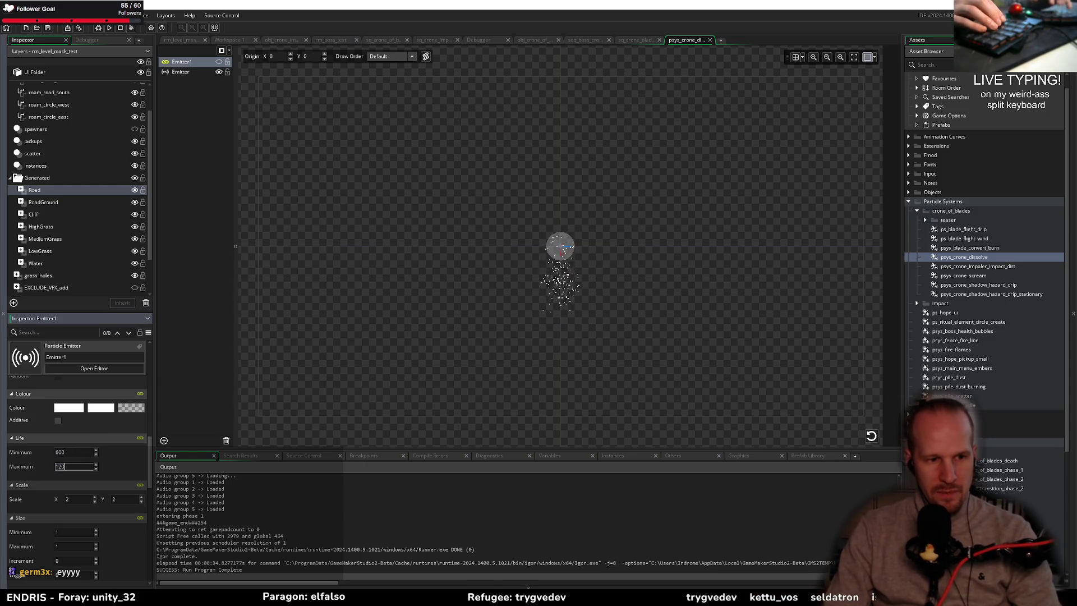
pyautogui.write('600')
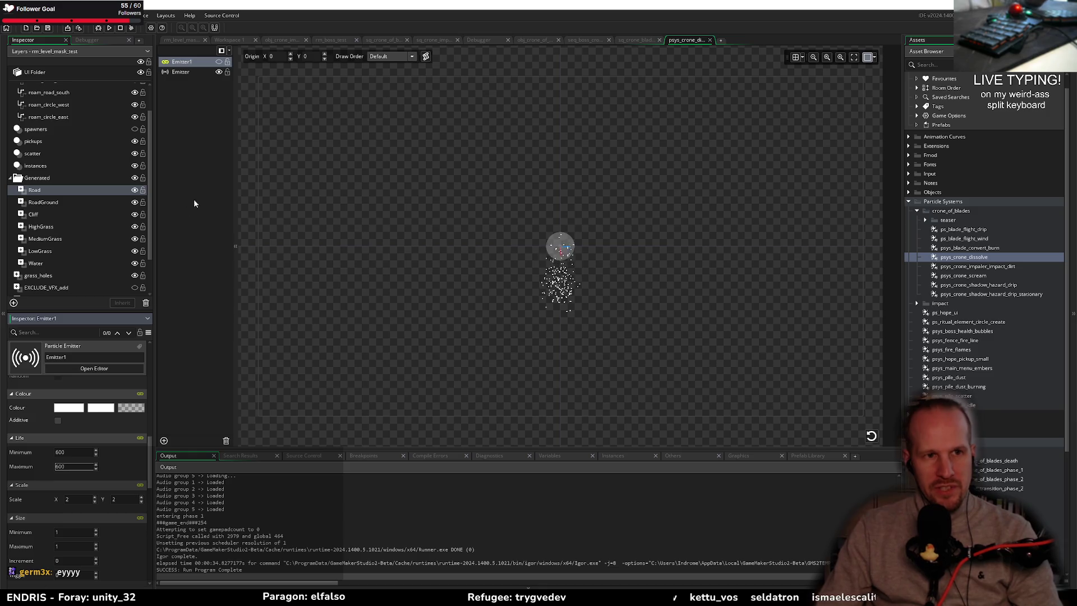
pyautogui.click(194, 203)
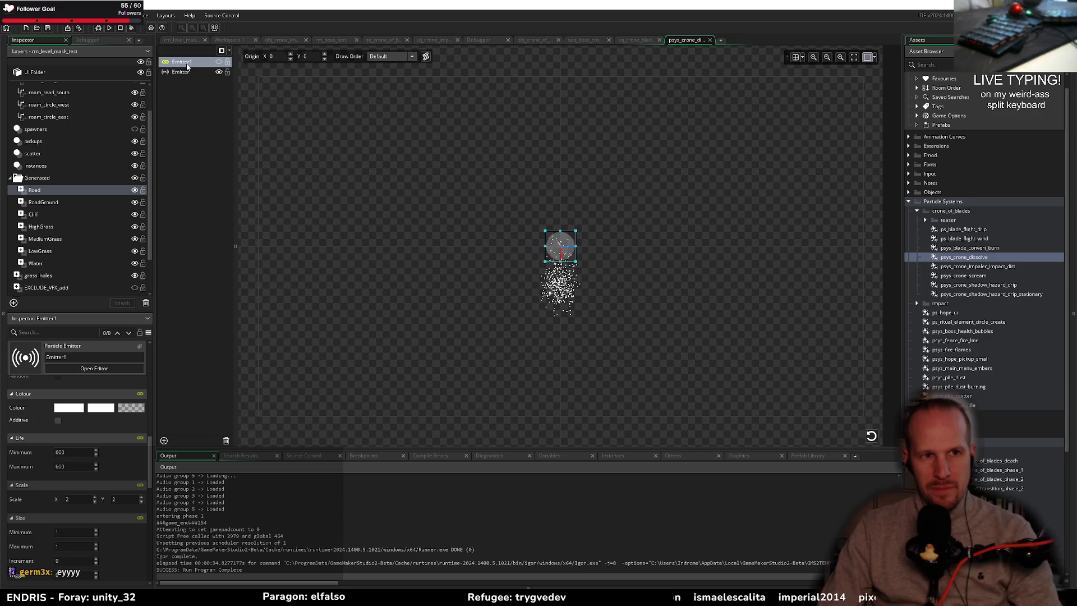
pyautogui.click(630, 42)
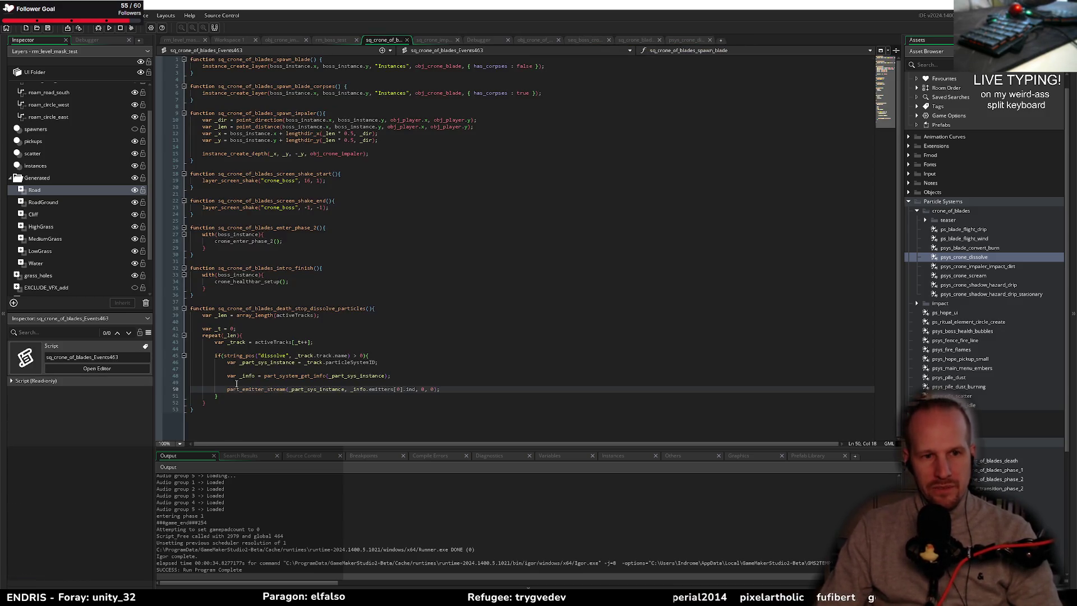
# - Launch a debug run of Pyrebound, start play from the title screen, and step to the emitter-stream line
pyautogui.click(130, 28)
pyautogui.click(209, 317)
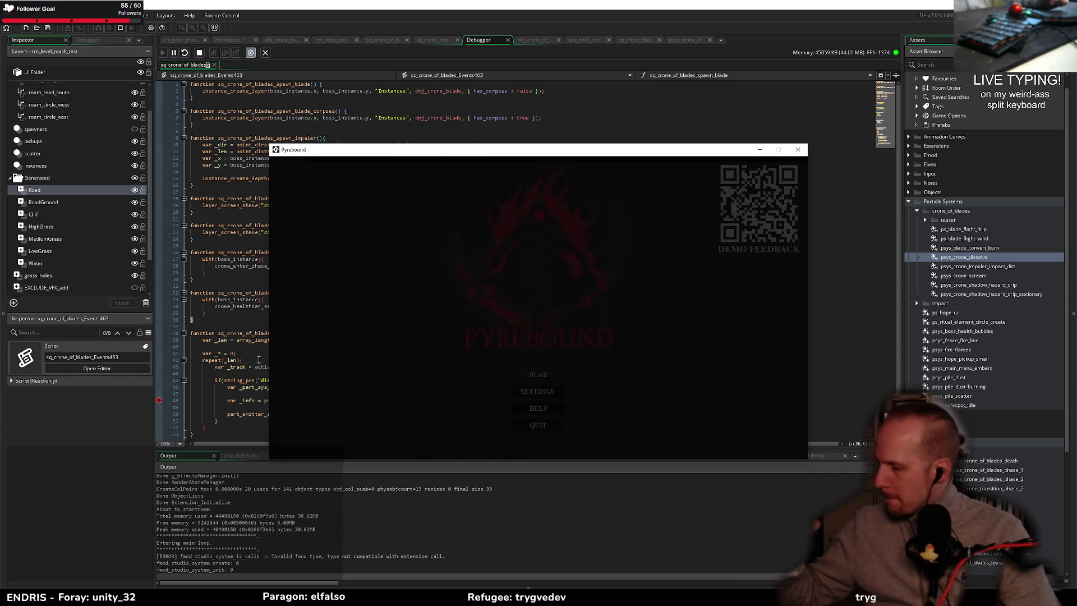
pyautogui.press('Return')
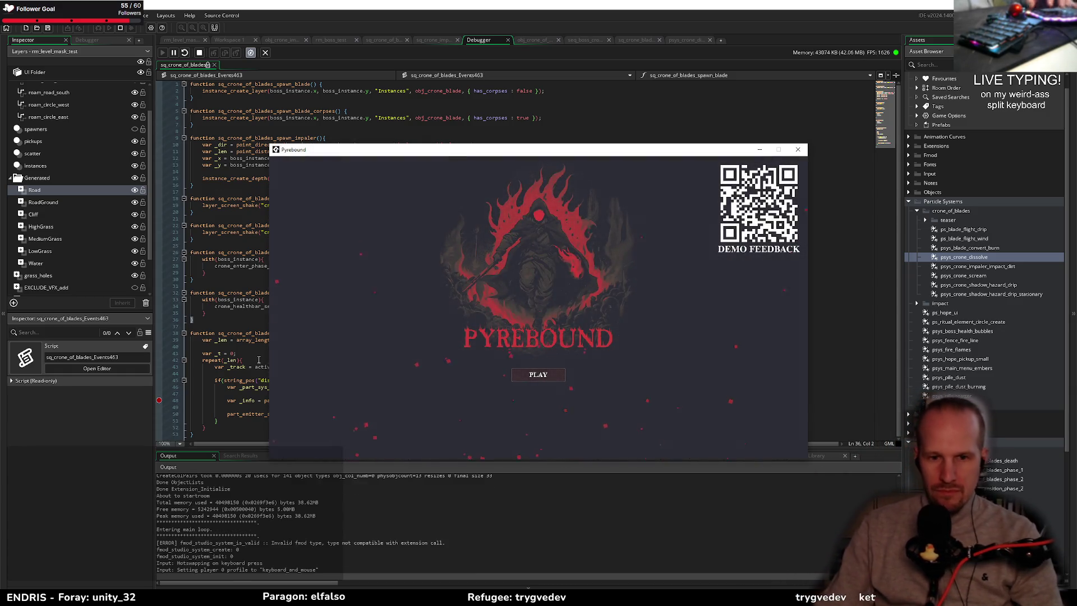
pyautogui.press('Return')
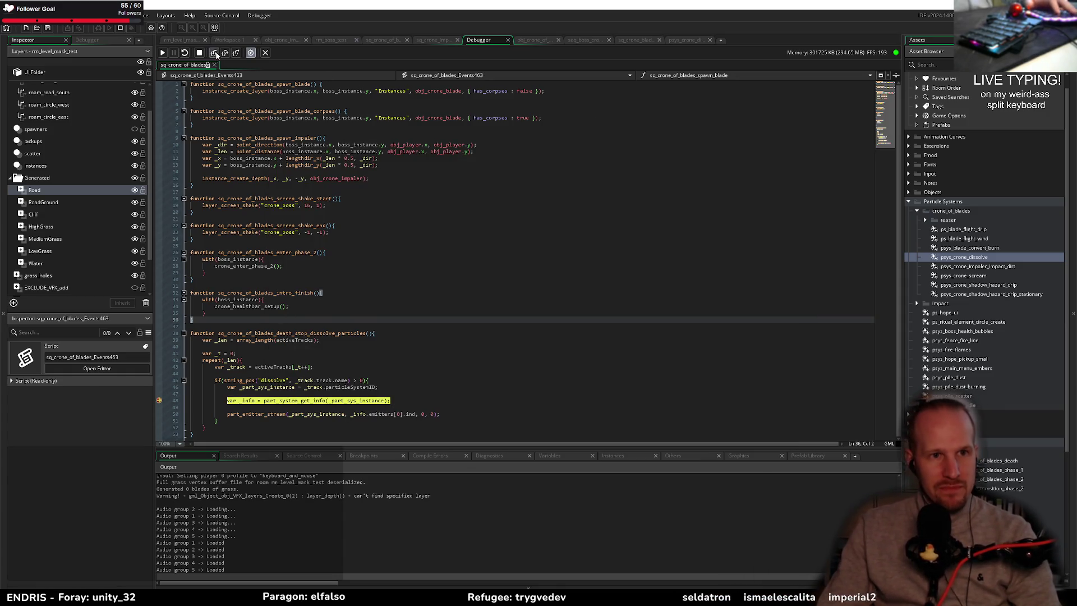
pyautogui.click(215, 53)
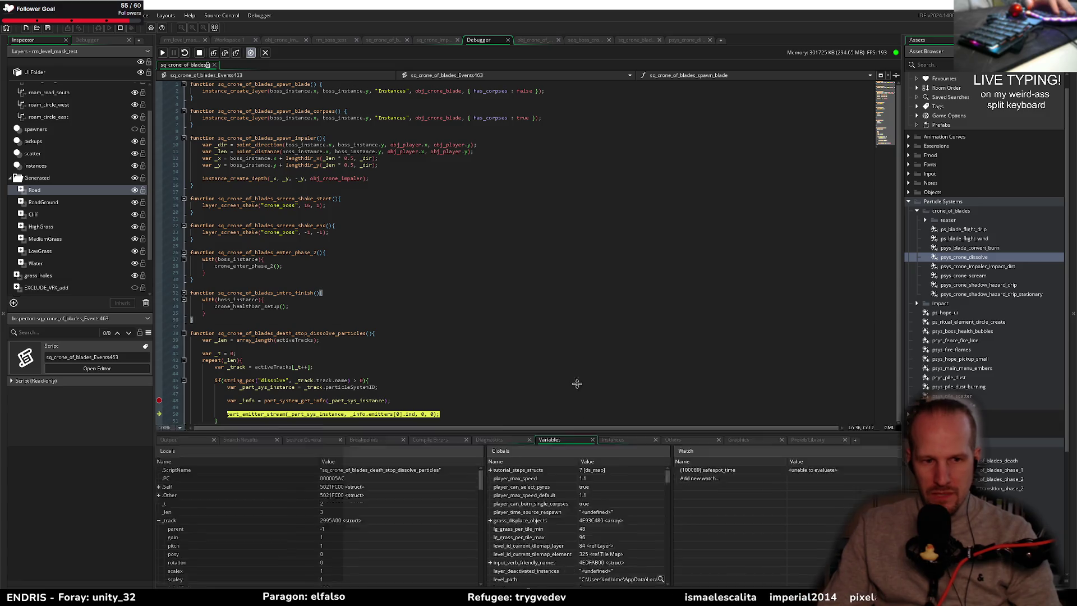
# - Expand _info's emitters array in the Variables panel and confirm the second entry is named Emitter1
pyautogui.moveTo(577, 383); pyautogui.dragTo(577, 268)
pyautogui.click(160, 358)
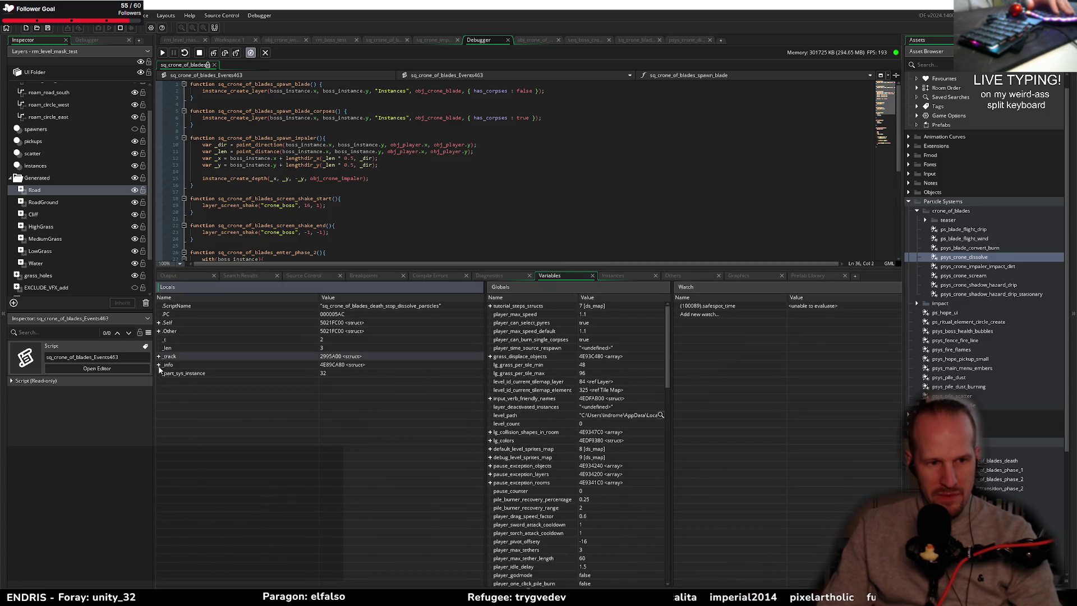
pyautogui.click(159, 365)
pyautogui.click(165, 382)
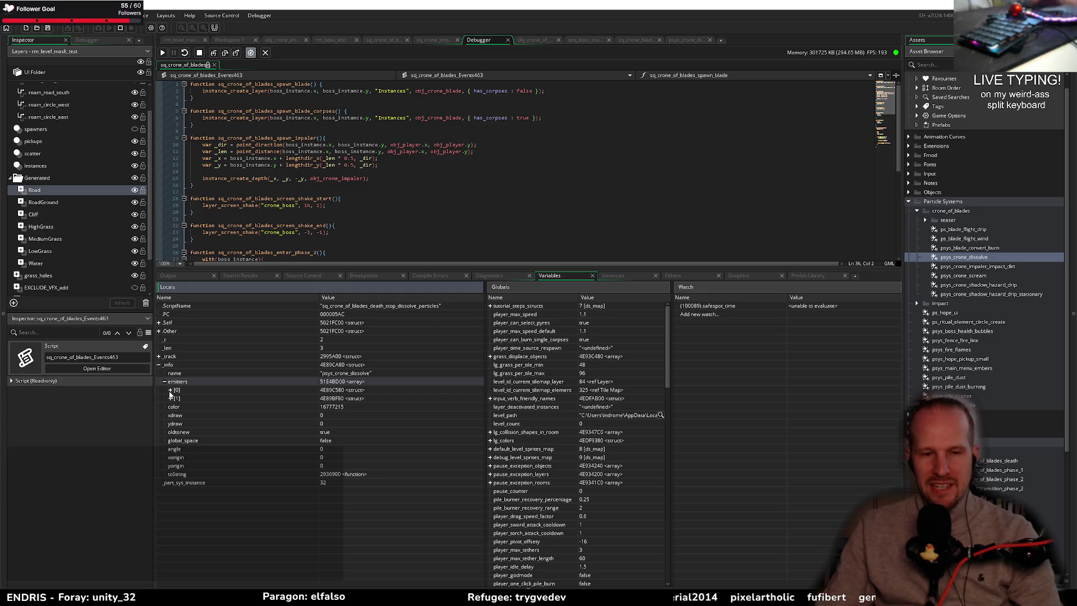
pyautogui.click(170, 391)
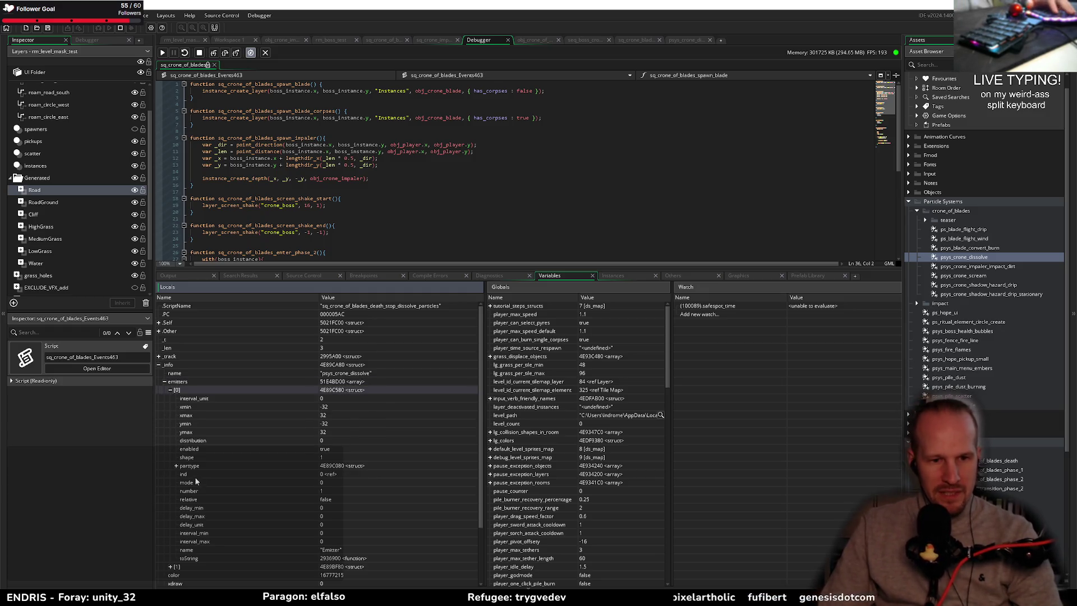
pyautogui.click(171, 567)
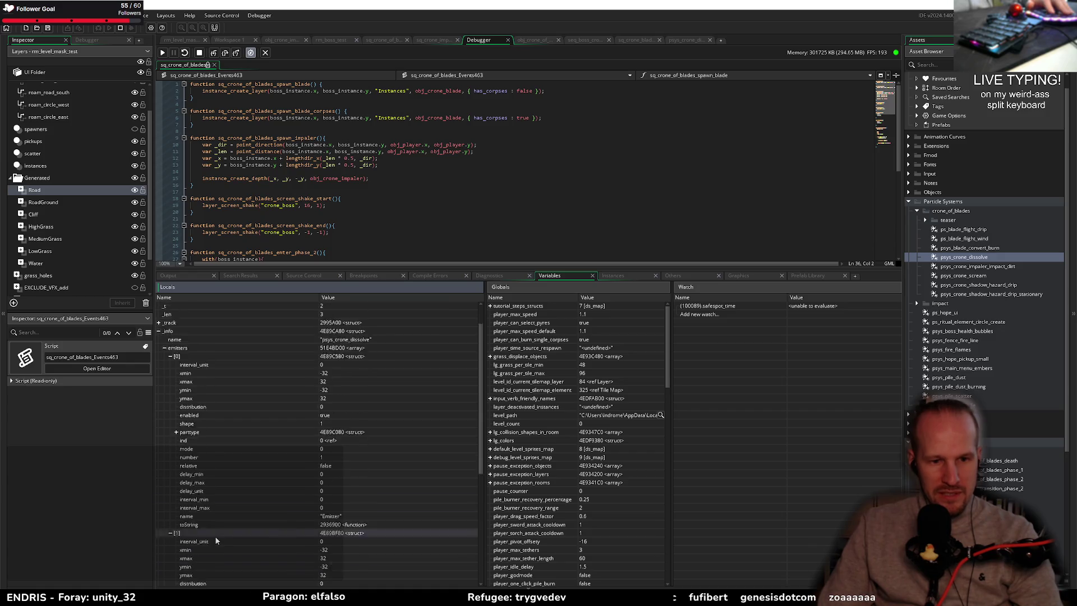
pyautogui.scroll(-5, 224, 533)
pyautogui.click(323, 493)
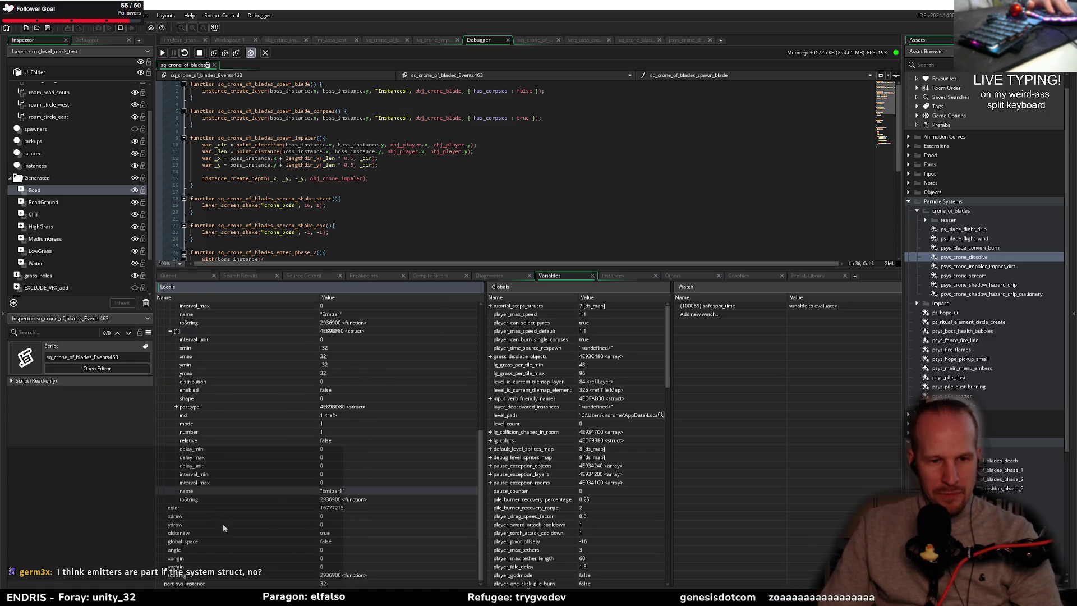
# - Collapse both emitter entries, stop the game, and shrink the debugger area
pyautogui.scroll(5, 224, 421)
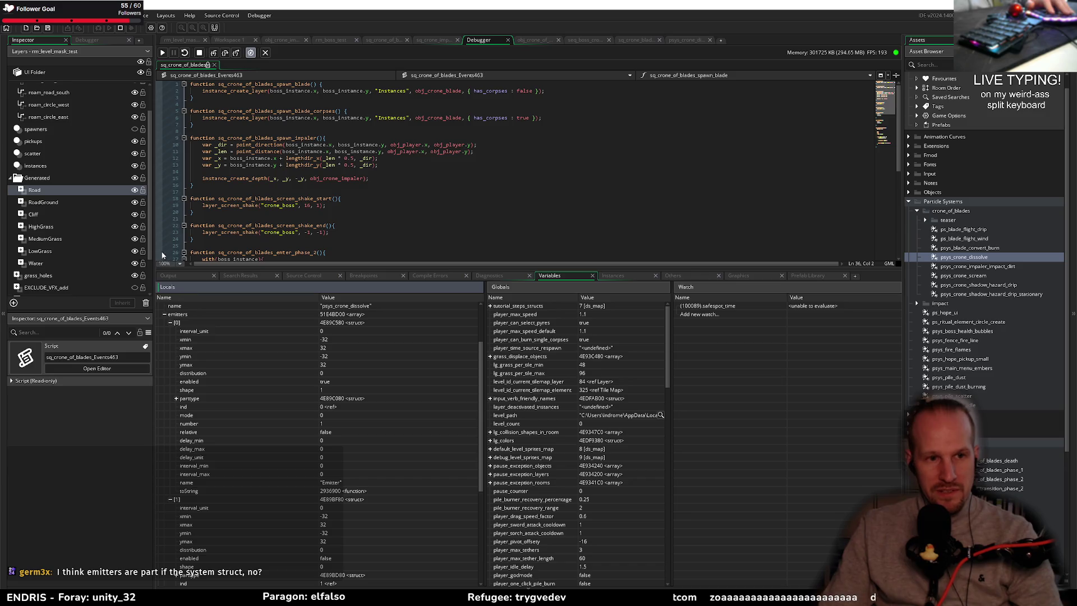
pyautogui.click(168, 321)
pyautogui.click(170, 331)
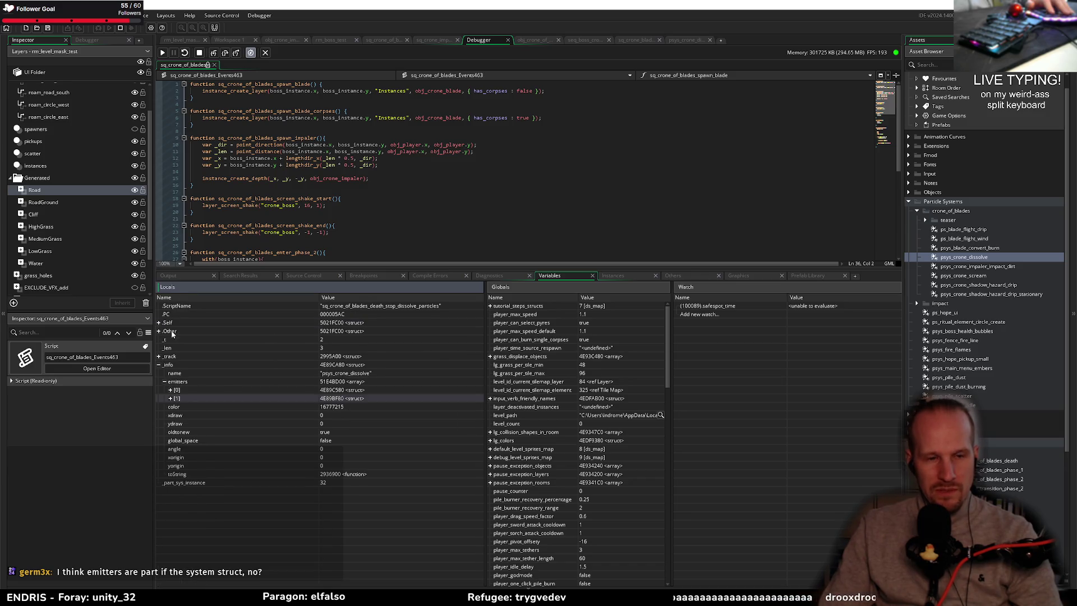
pyautogui.click(197, 53)
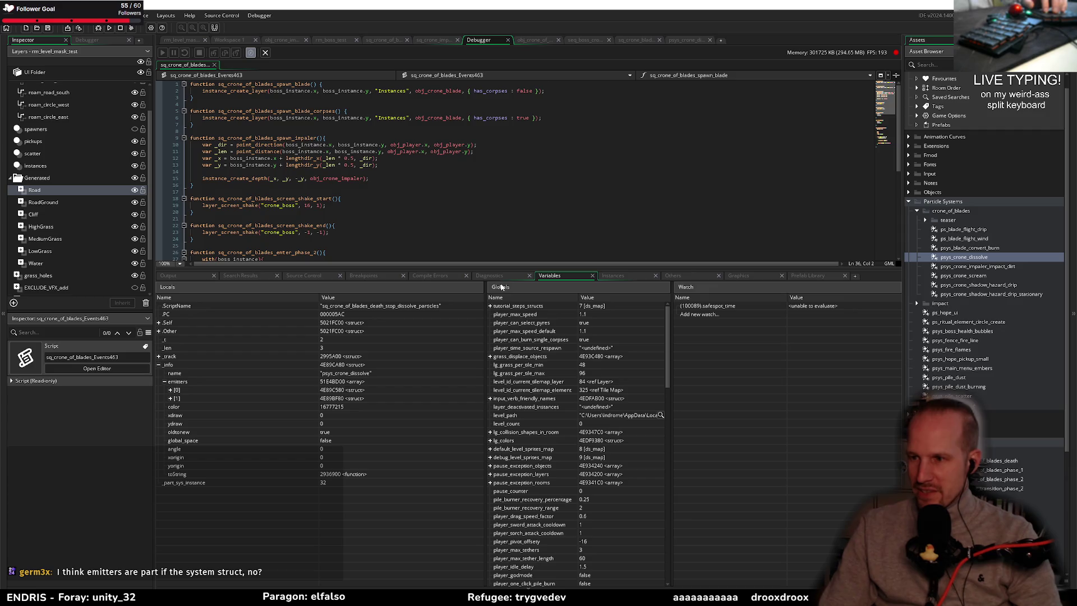
pyautogui.moveTo(528, 266); pyautogui.dragTo(509, 440)
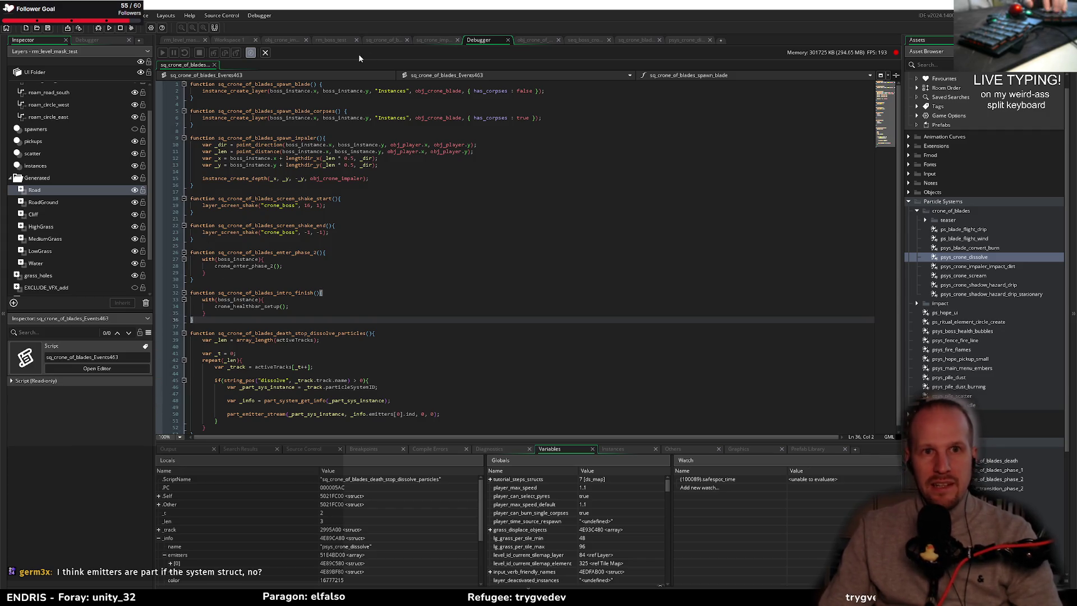
# - Review the original Emitter's settings in psys_crone_dissolve and start another debug build
pyautogui.click(689, 39)
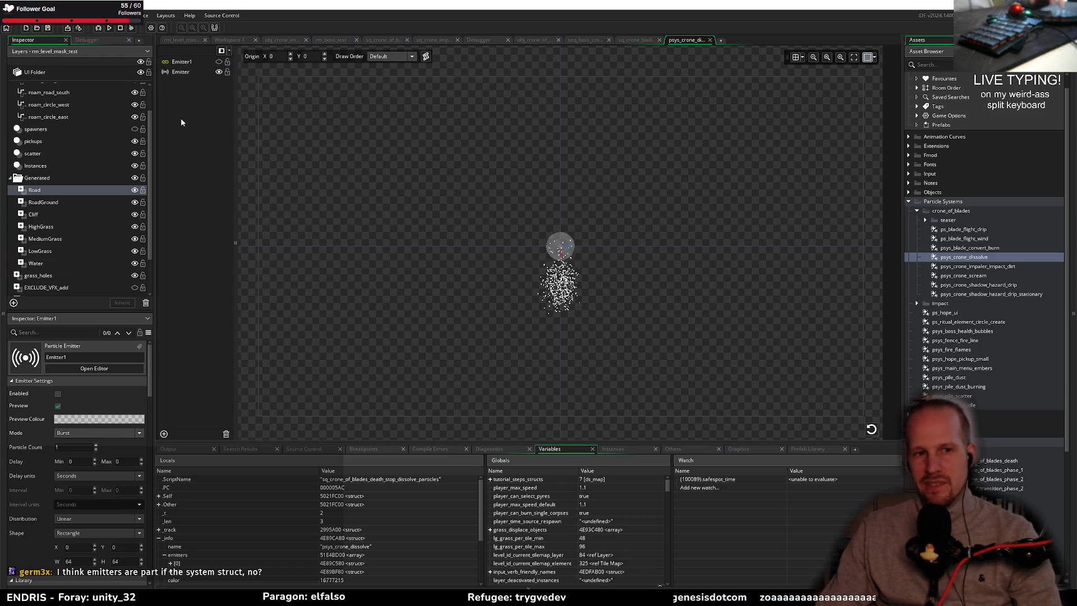
pyautogui.click(181, 74)
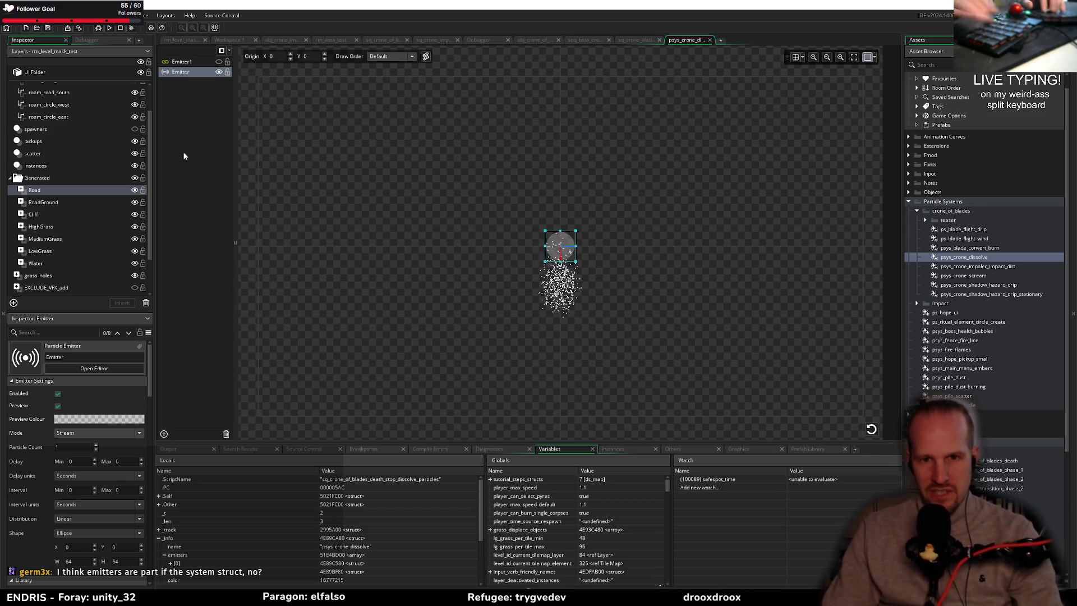
pyautogui.click(99, 28)
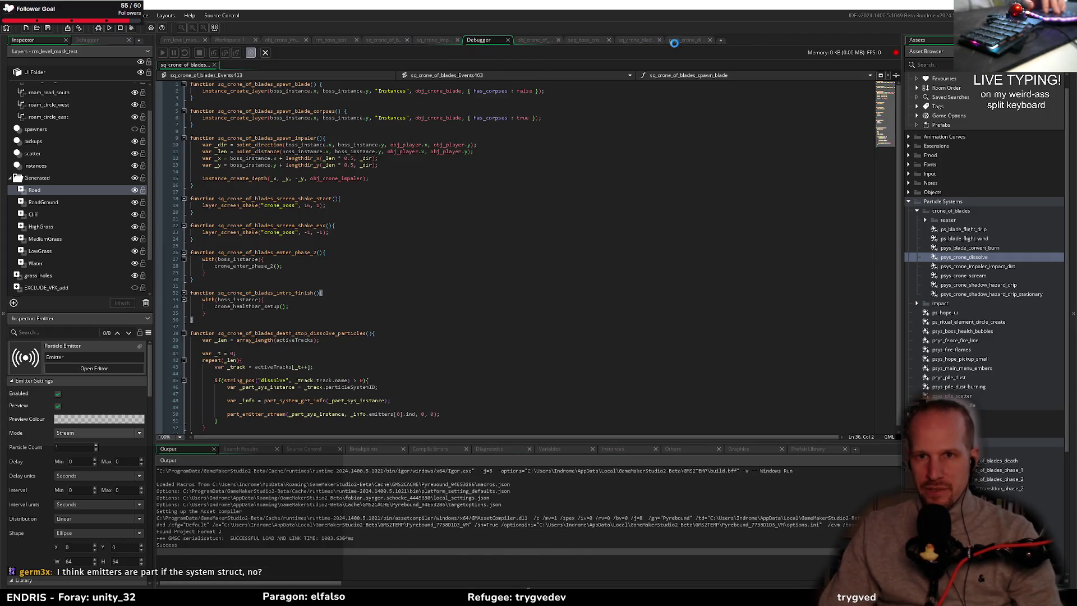
# - Return to the sq_crone_of_blades script and close the running Pyrebound game window
pyautogui.click(386, 39)
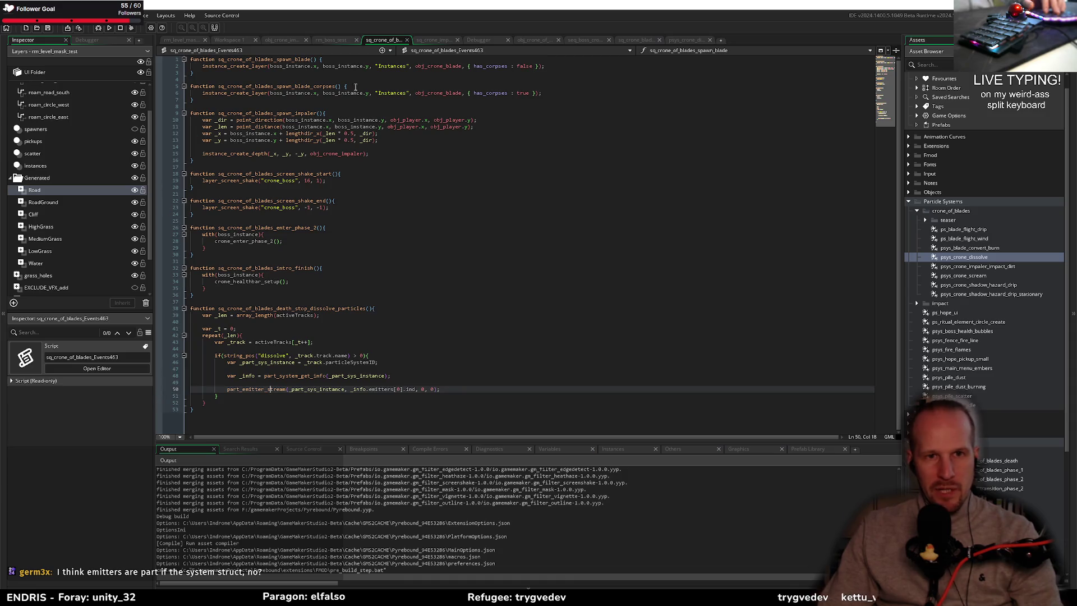
pyautogui.moveTo(275, 130)
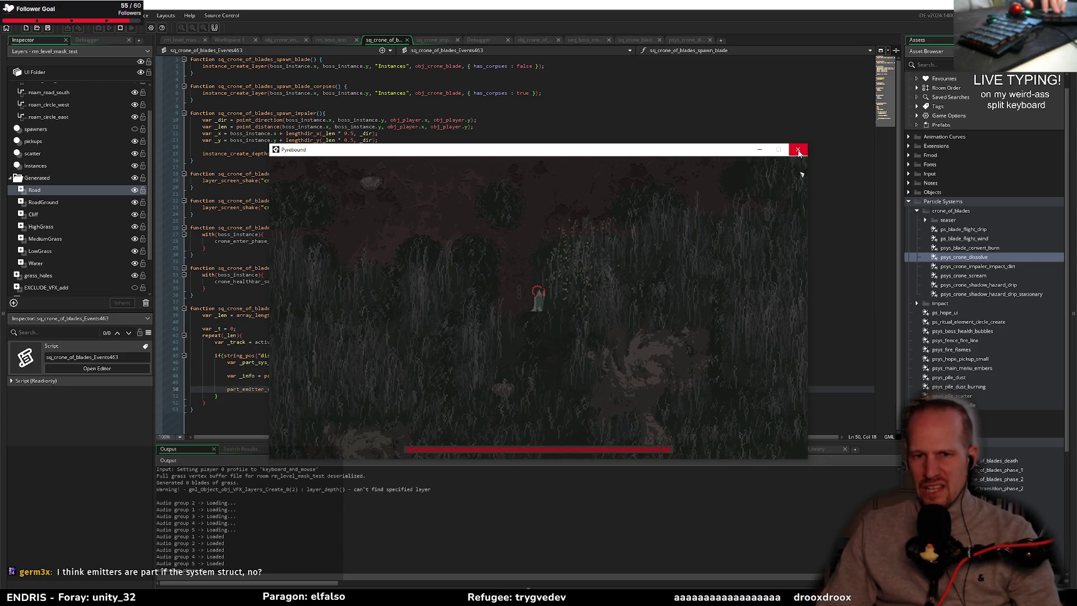
pyautogui.click(799, 151)
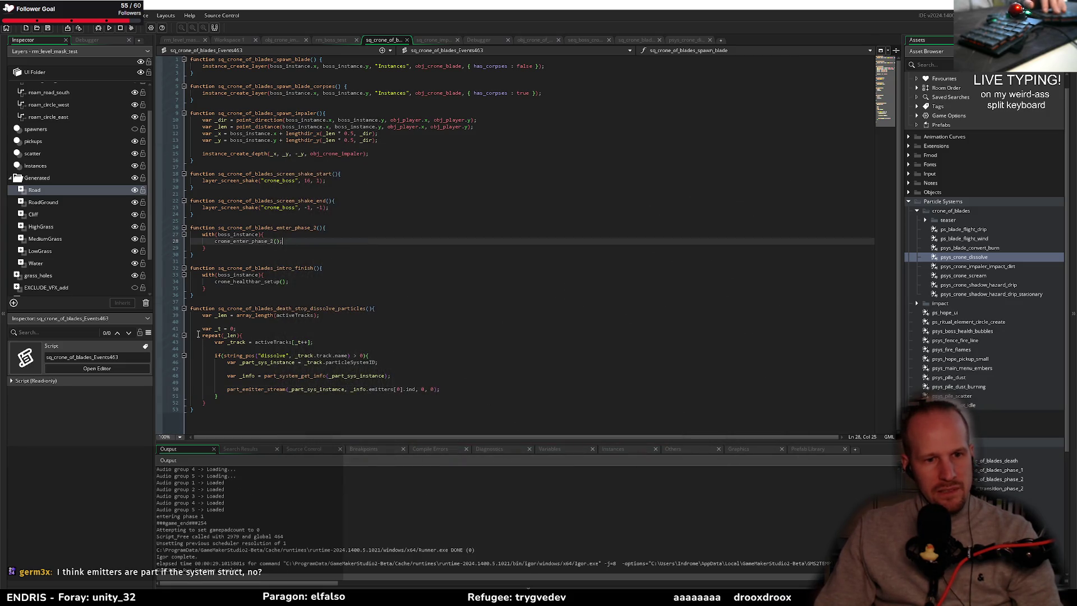
# - Add a // NOTE: comment above part_emitter_stream, undo it, and open psys_crone_dissolve's editor
pyautogui.click(317, 370)
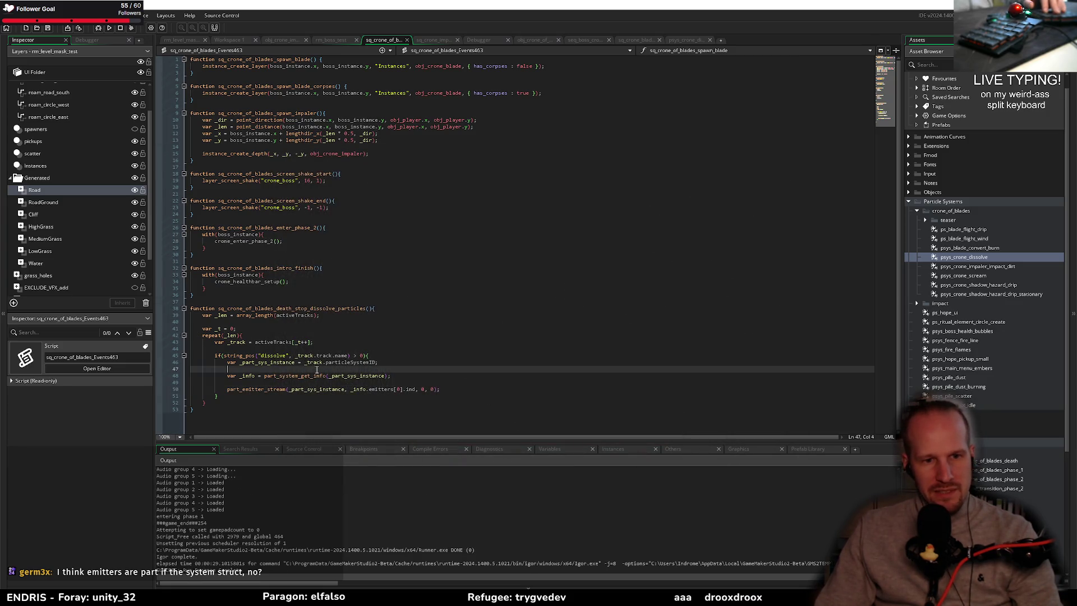
pyautogui.click(406, 383)
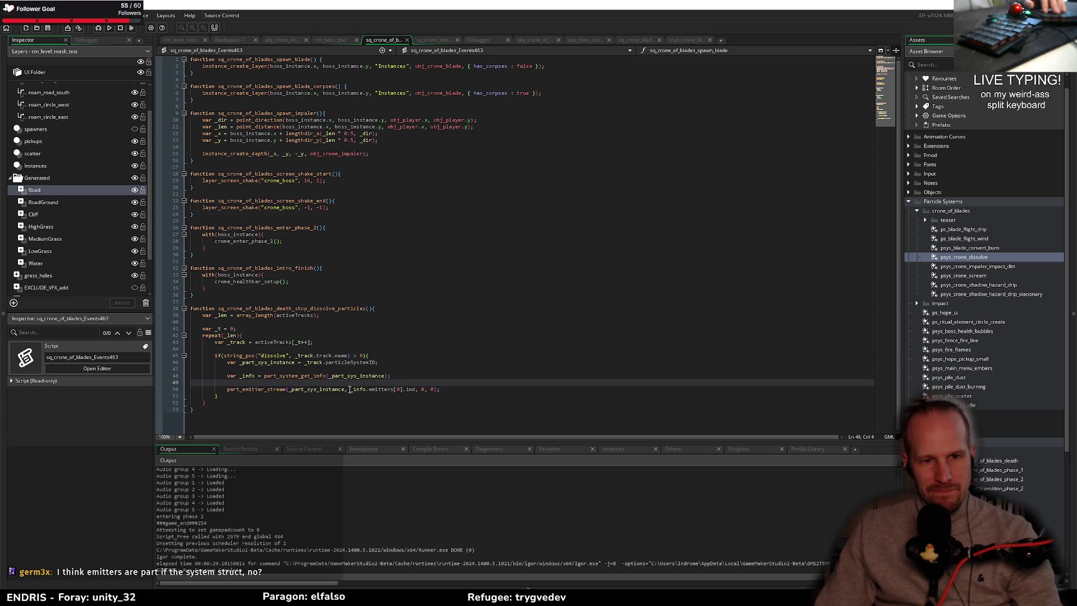
pyautogui.press('Return')
pyautogui.write('/')
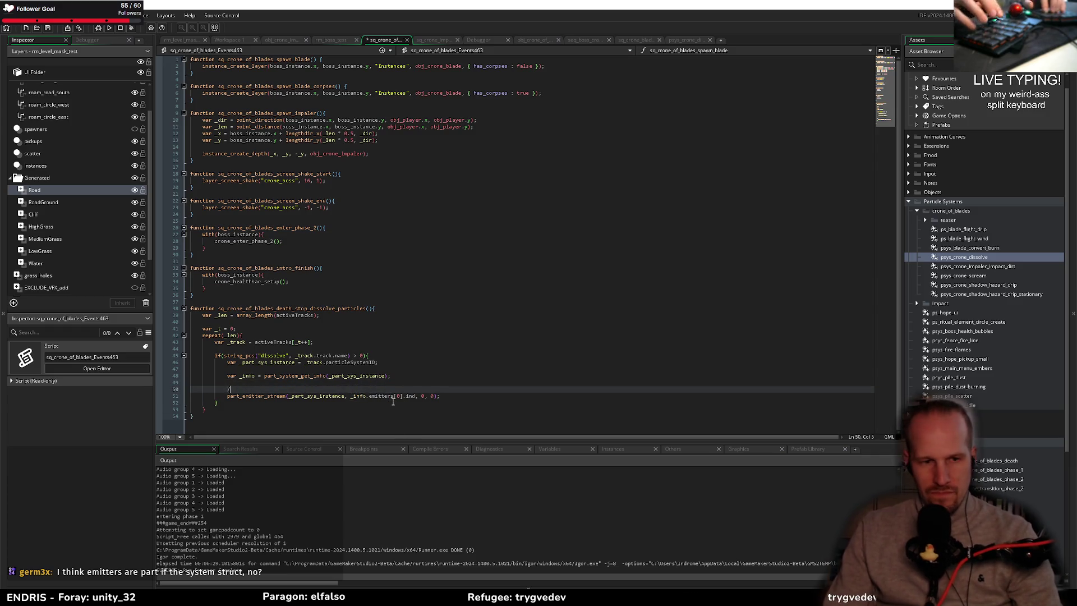
pyautogui.write('/ ')
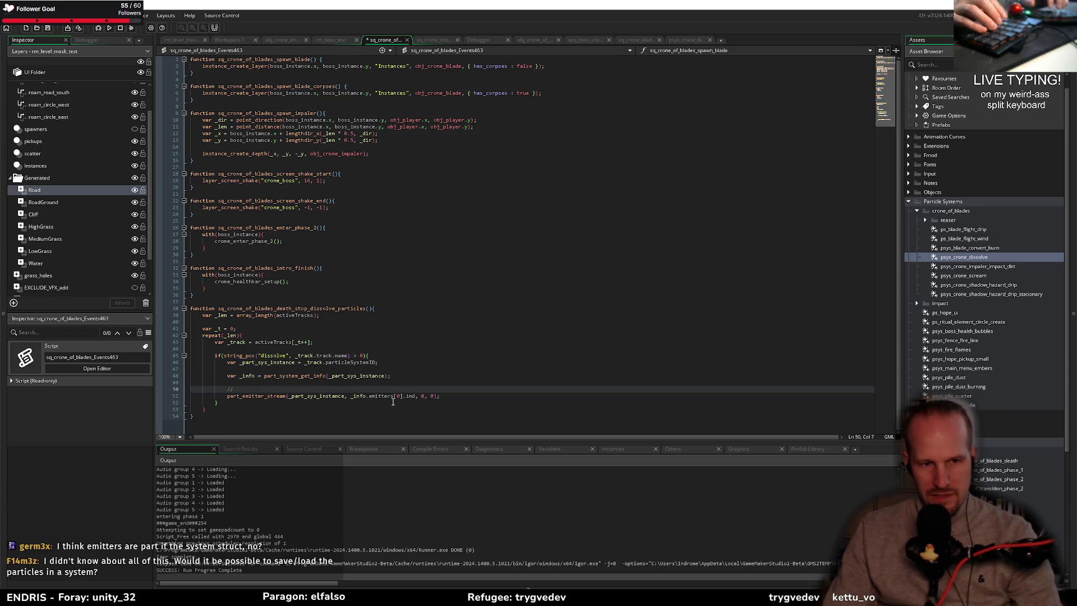
pyautogui.write('NOTE:')
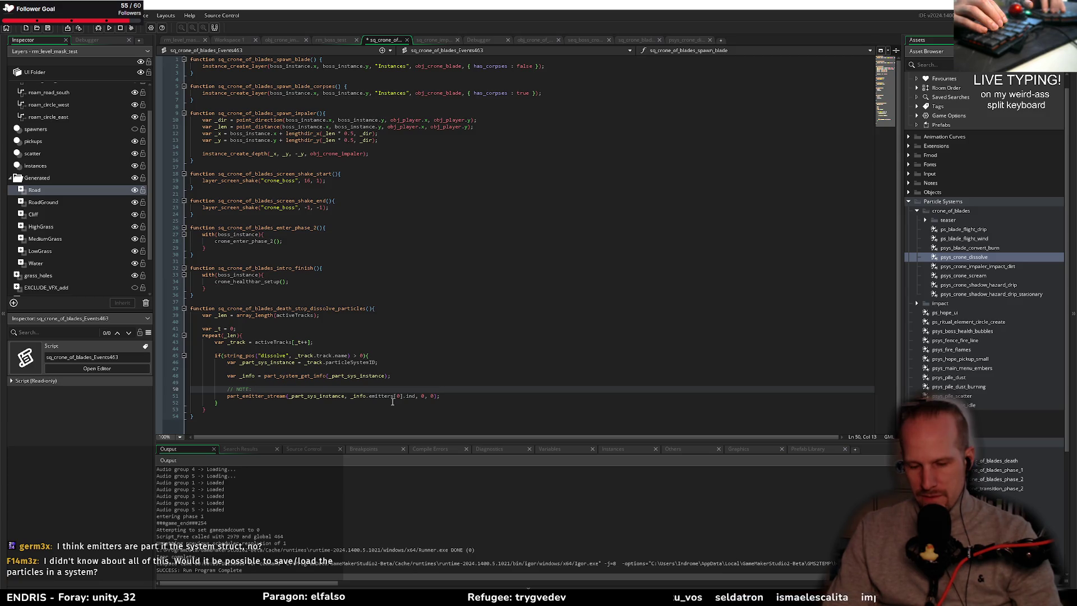
pyautogui.hotkey('ctrl', 'z')
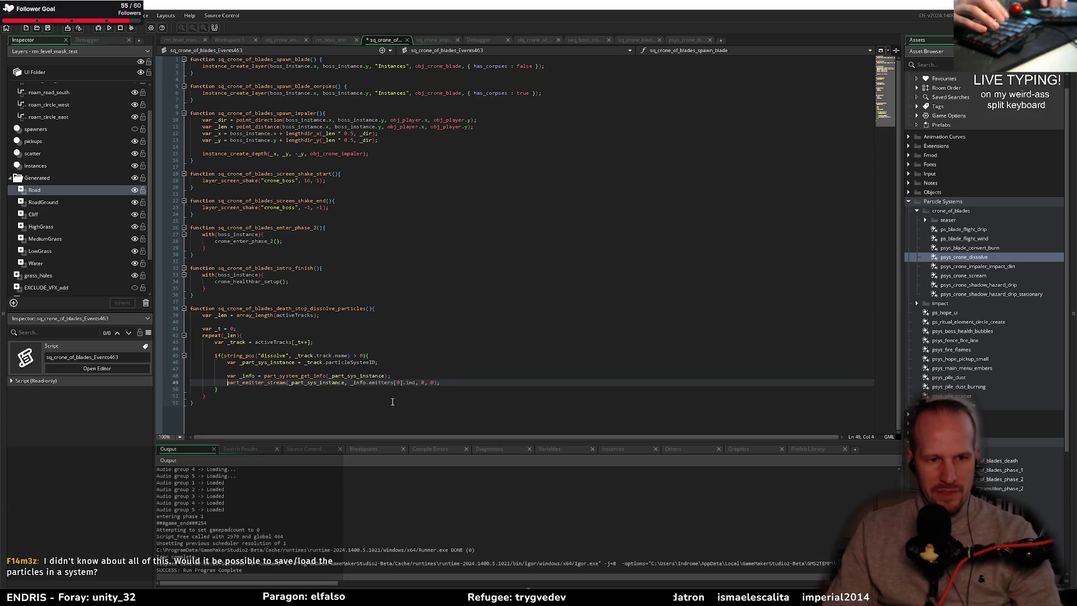
pyautogui.hotkey('ctrl', 'z')
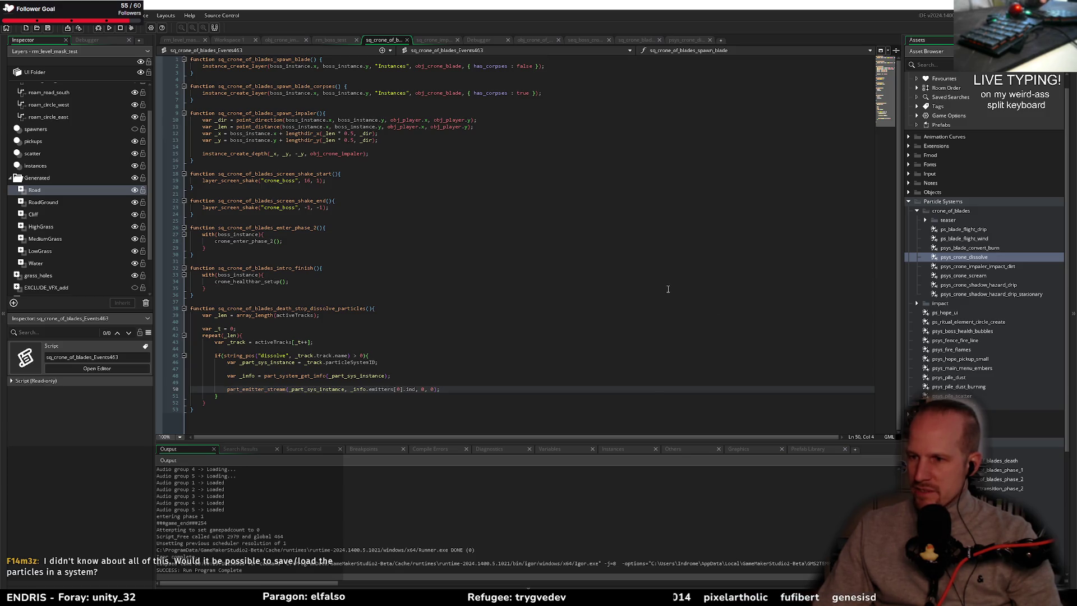
pyautogui.click(260, 251)
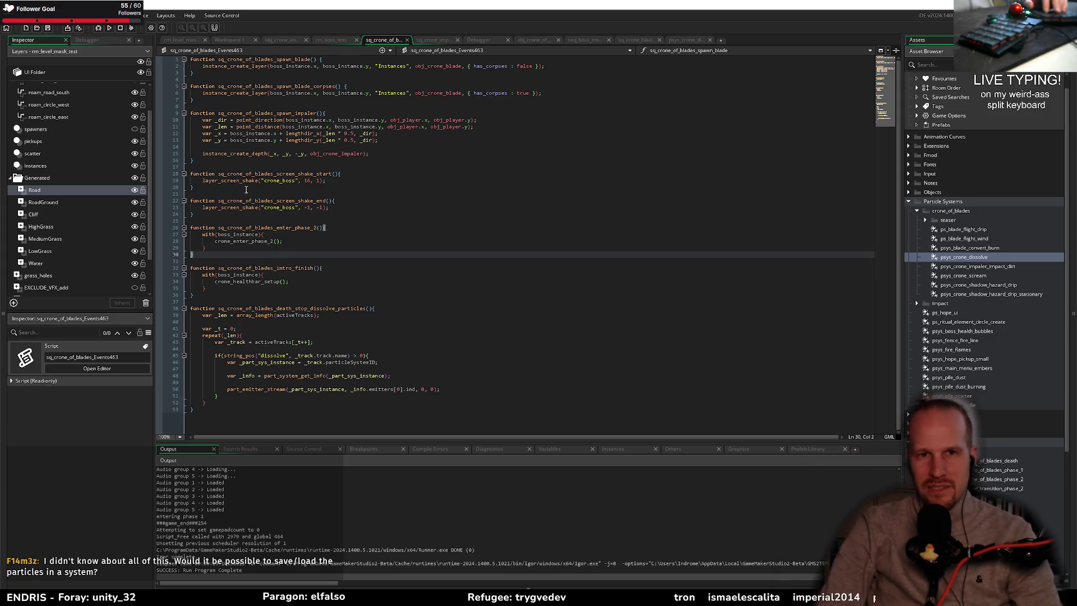
pyautogui.click(674, 39)
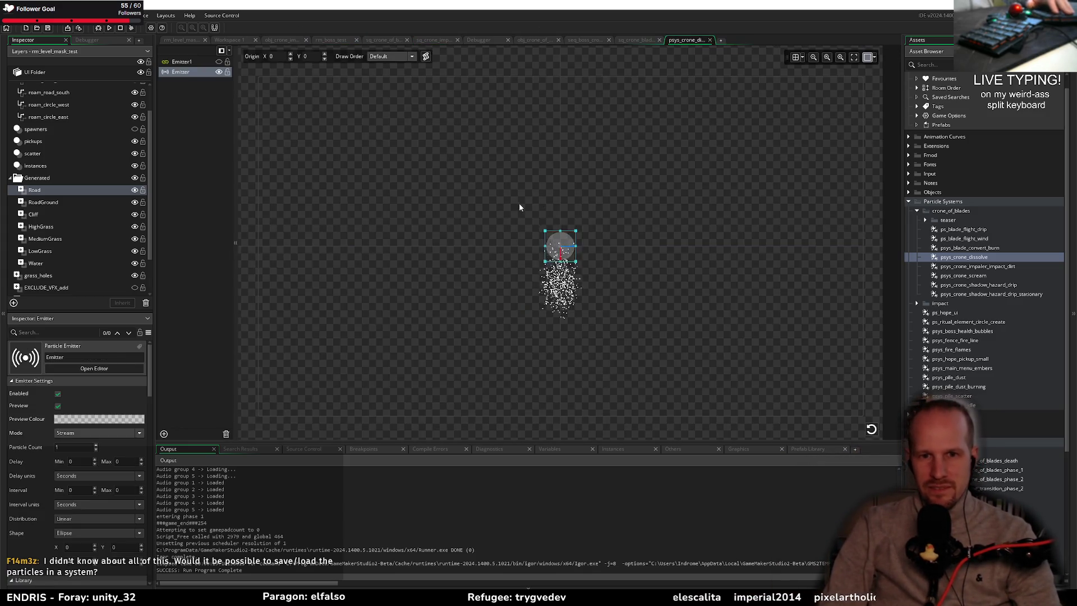
# - Pan and zoom the psys_crone_dissolve preview to centre the emitter
pyautogui.moveTo(615, 279)
pyautogui.mouseDown()
pyautogui.moveTo(569, 250)
pyautogui.moveTo(600, 247)
pyautogui.mouseUp()
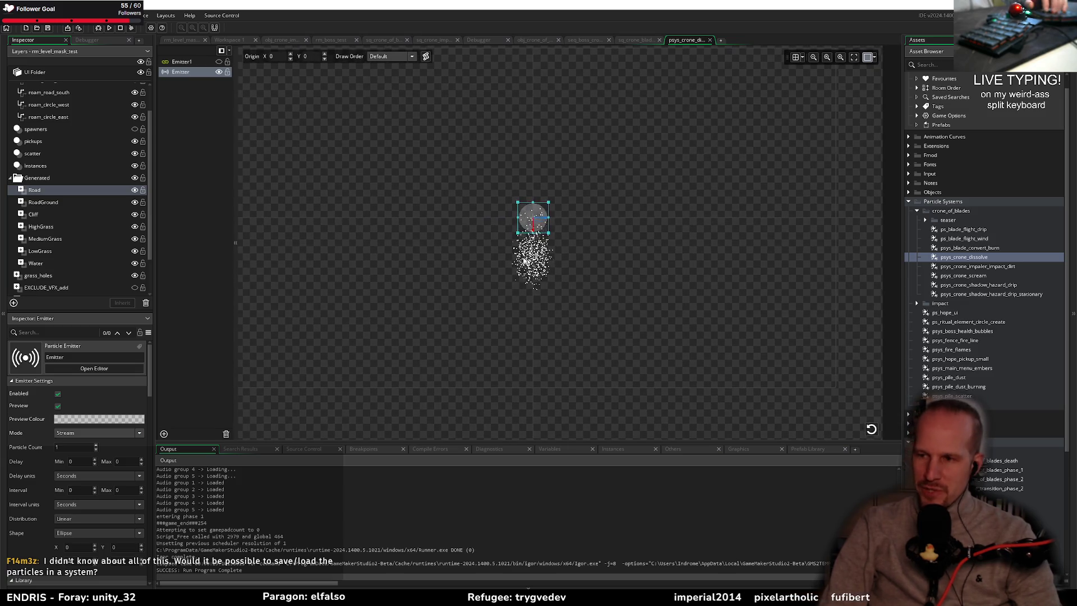
pyautogui.scroll(3, 553, 232)
pyautogui.scroll(-3, 553, 232)
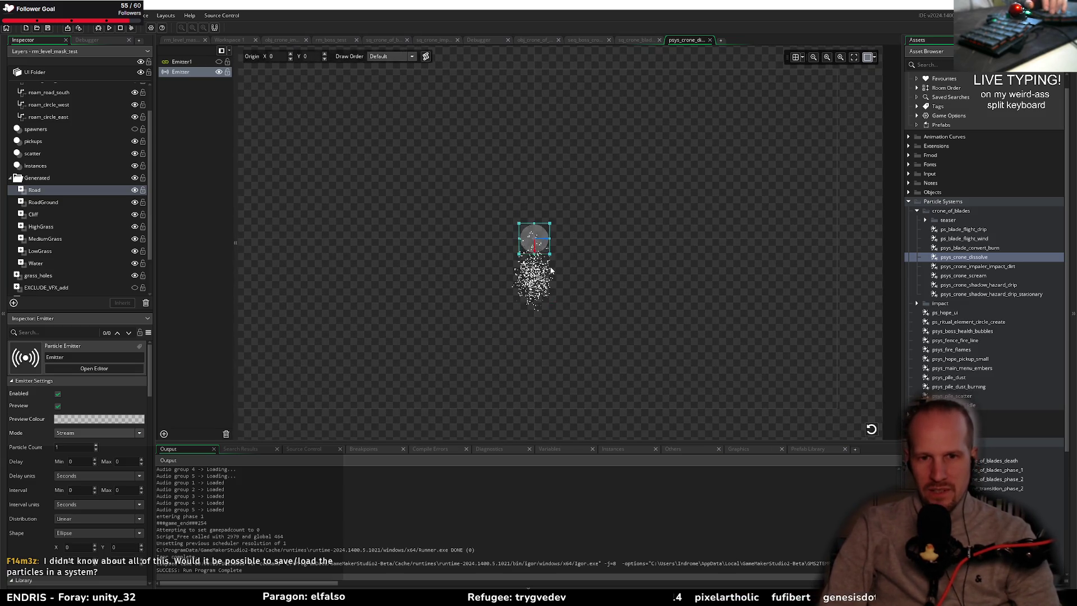
pyautogui.scroll(2, 552, 232)
pyautogui.moveTo(600, 257)
pyautogui.mouseDown()
pyautogui.moveTo(611, 241)
pyautogui.moveTo(620, 248)
pyautogui.mouseUp()
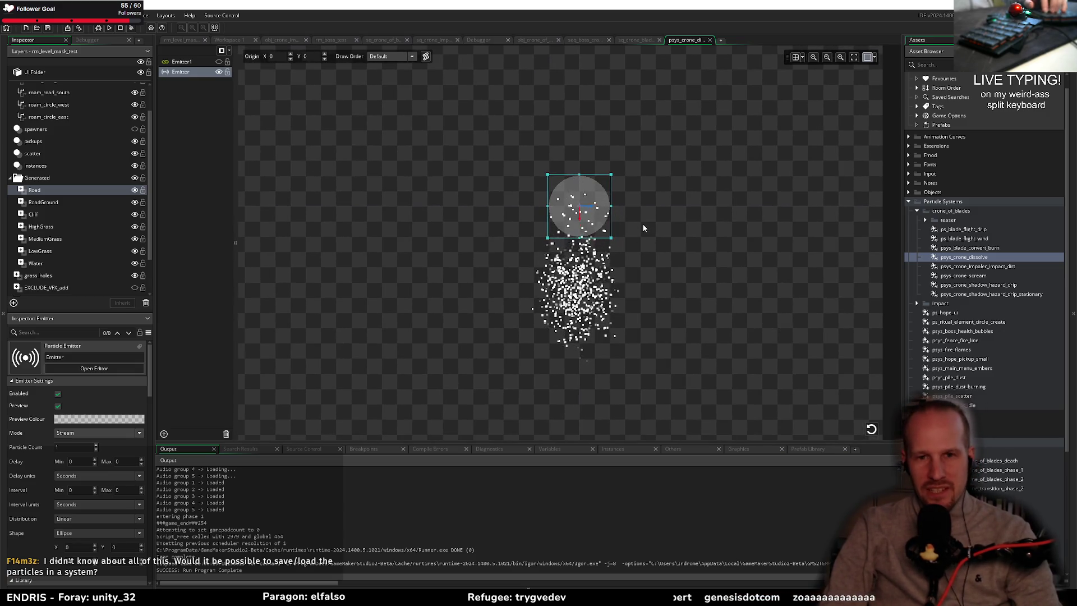
pyautogui.moveTo(644, 248); pyautogui.dragTo(604, 250)
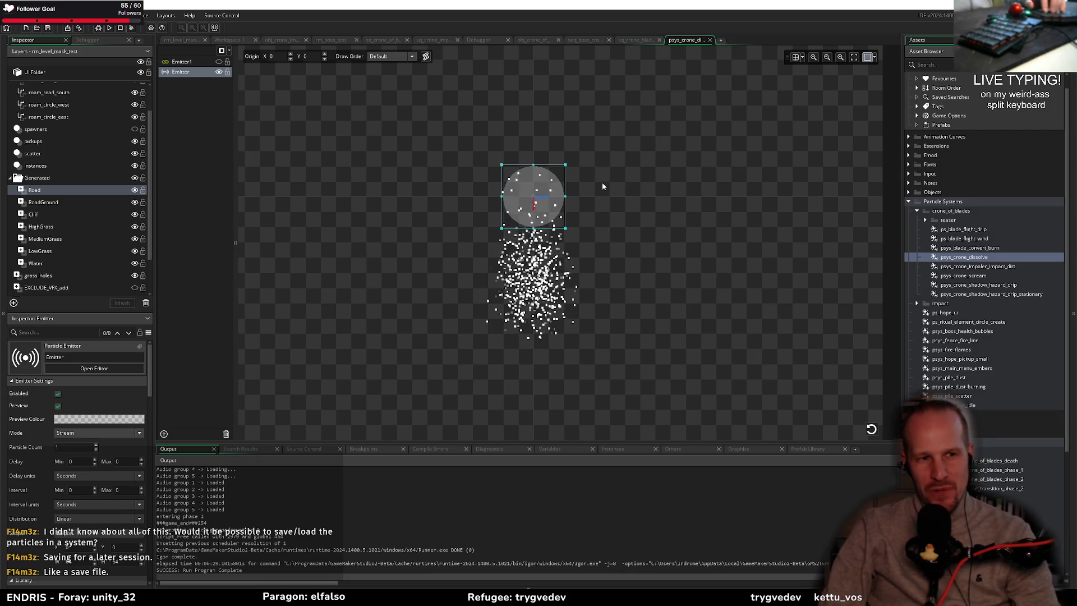
# - Set Emitter1's particle life to minimum 80 and maximum 120, then watch the preview
pyautogui.click(202, 65)
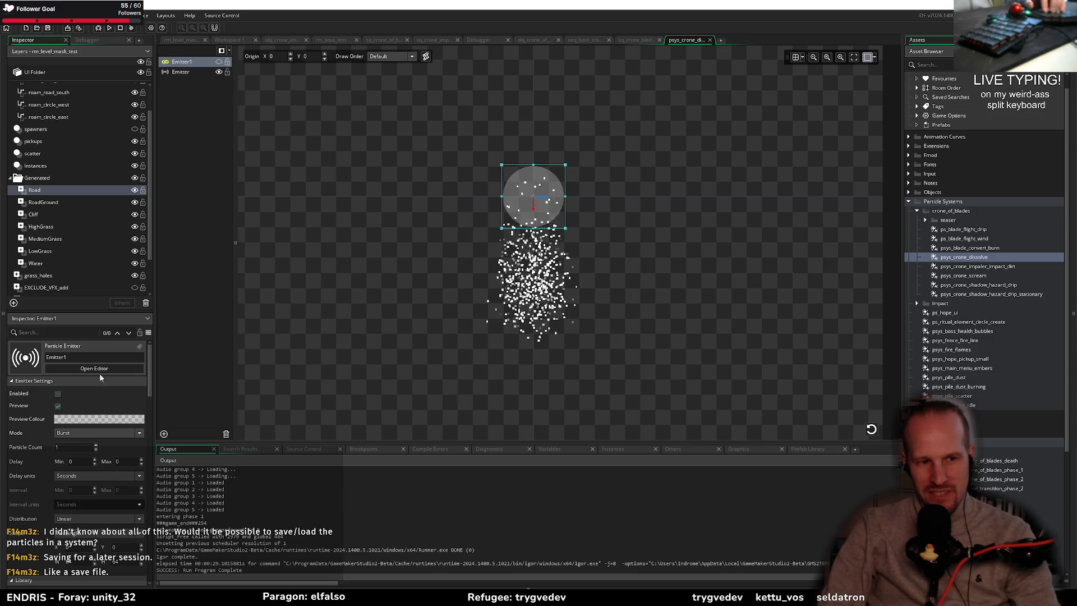
pyautogui.scroll(-5, 50, 457)
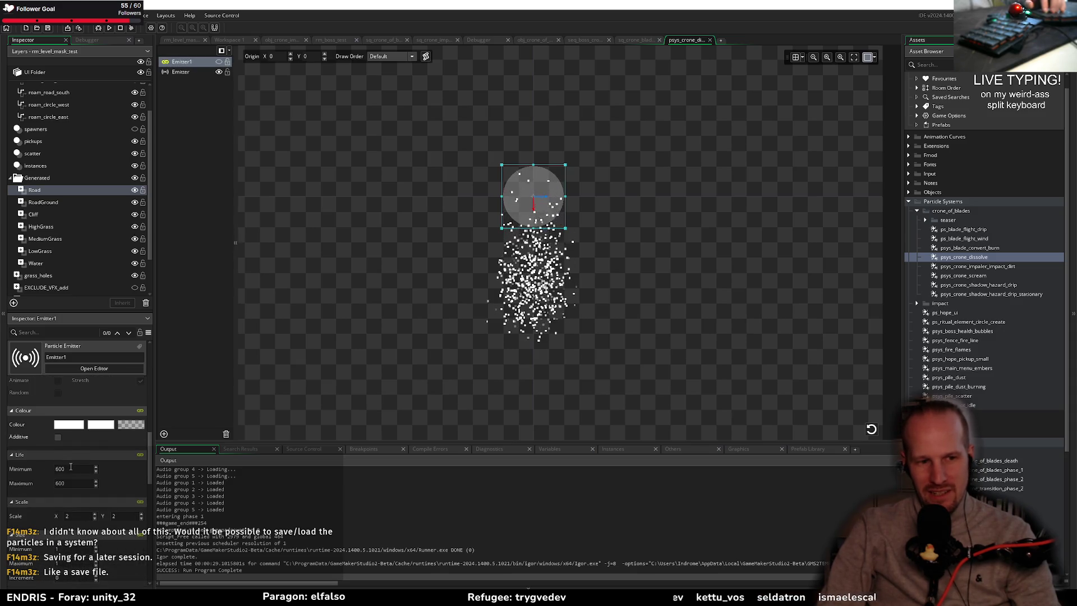
pyautogui.doubleClick(71, 468)
pyautogui.write('80')
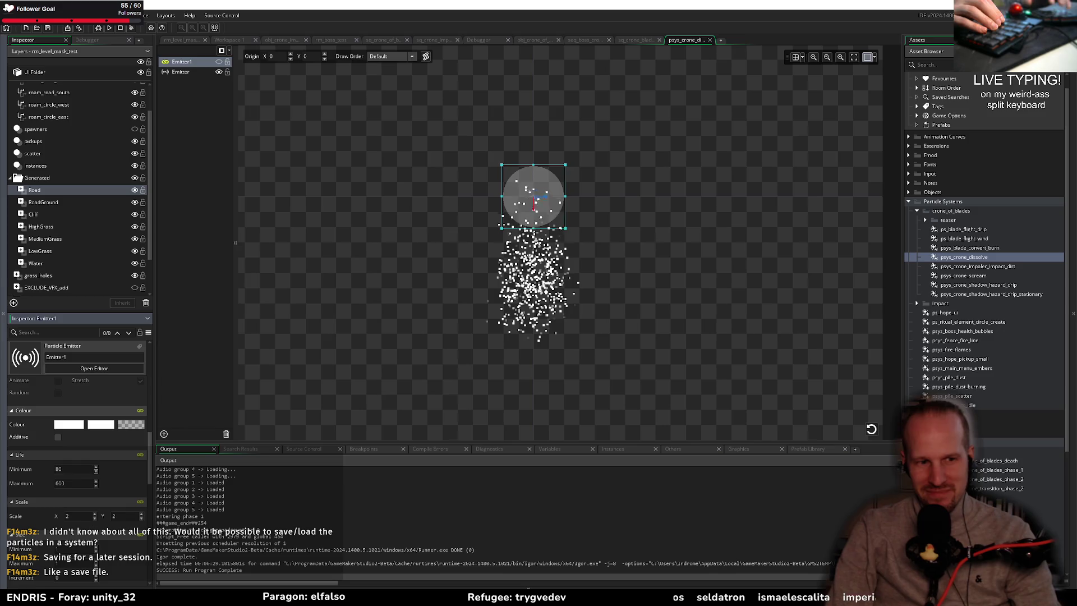
pyautogui.doubleClick(72, 482)
pyautogui.write('120')
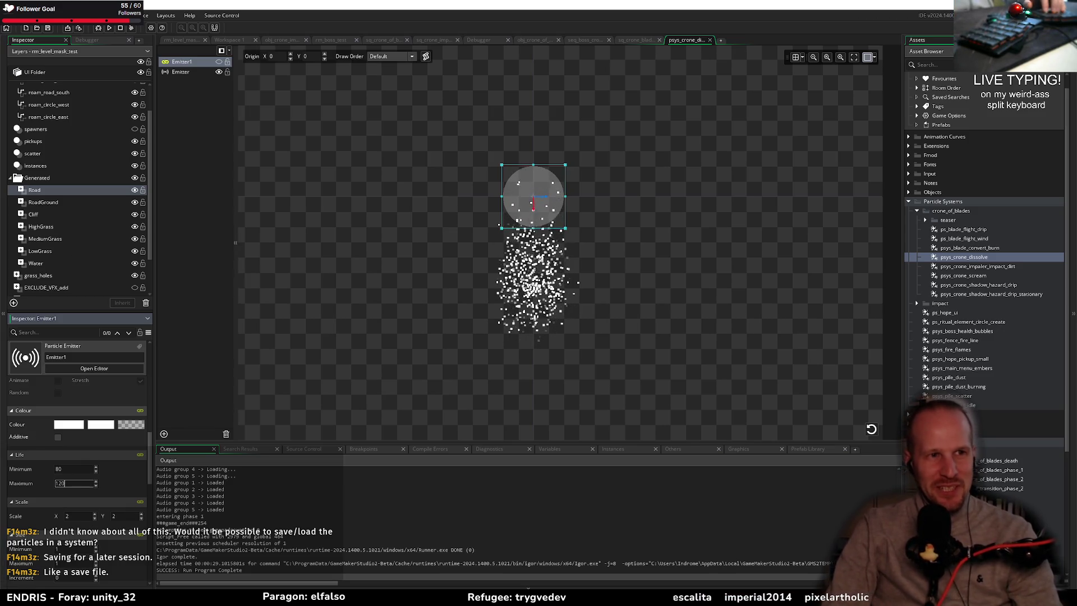
pyautogui.click(49, 29)
pyautogui.click(221, 193)
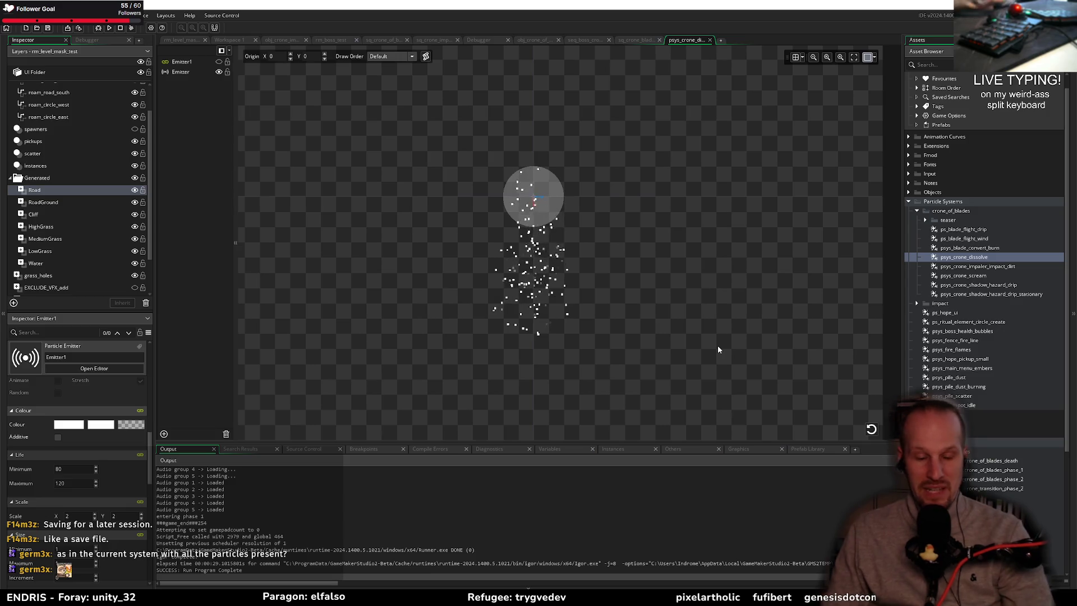
pyautogui.hotkey('alt', 'Tab')
pyautogui.hotkey('alt', 'Tab')
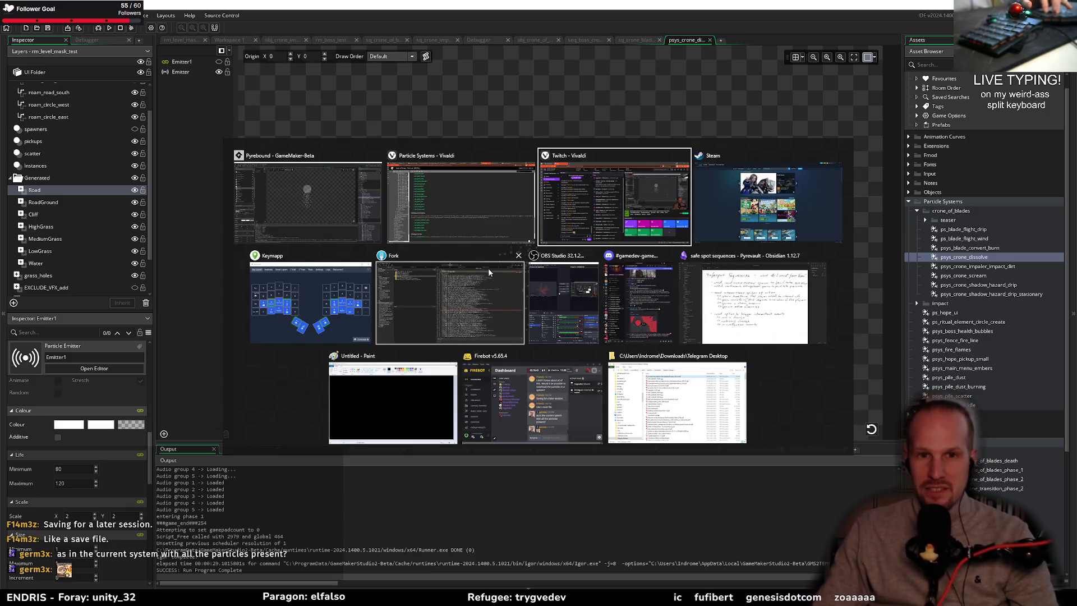
# - Bring up the GameMaker Manual's Particle Systems page at the Copy GML to Clipboard example
pyautogui.click(418, 243)
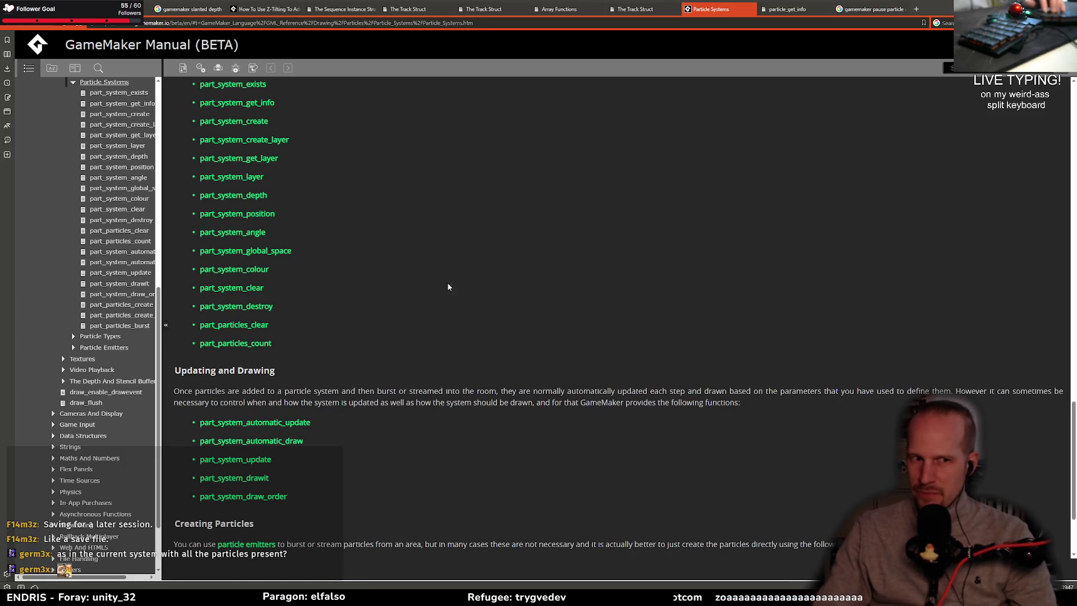
pyautogui.scroll(10, 448, 287)
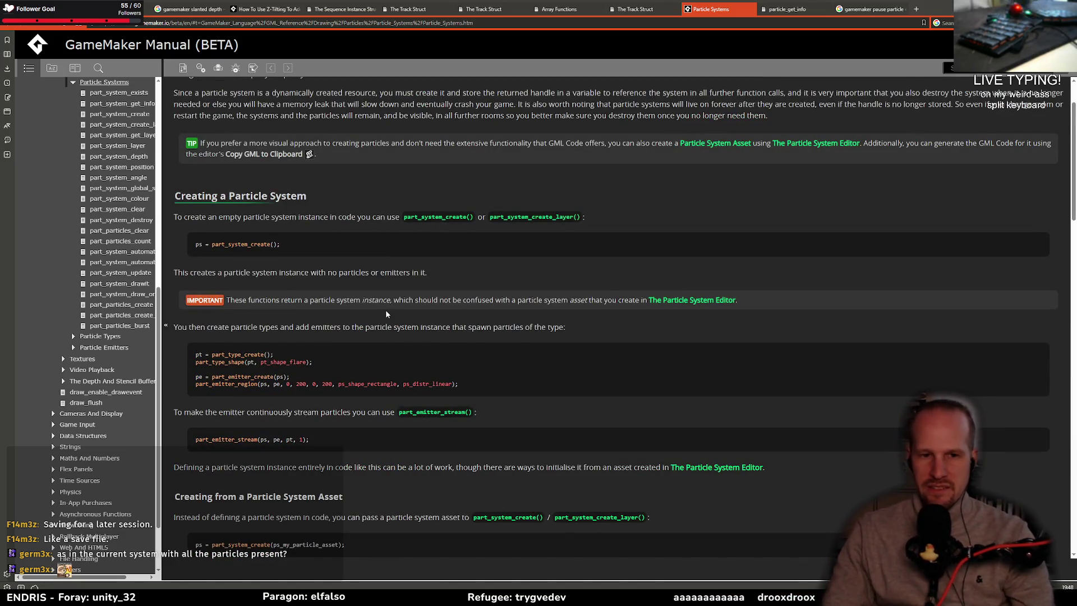
pyautogui.scroll(-10, 385, 314)
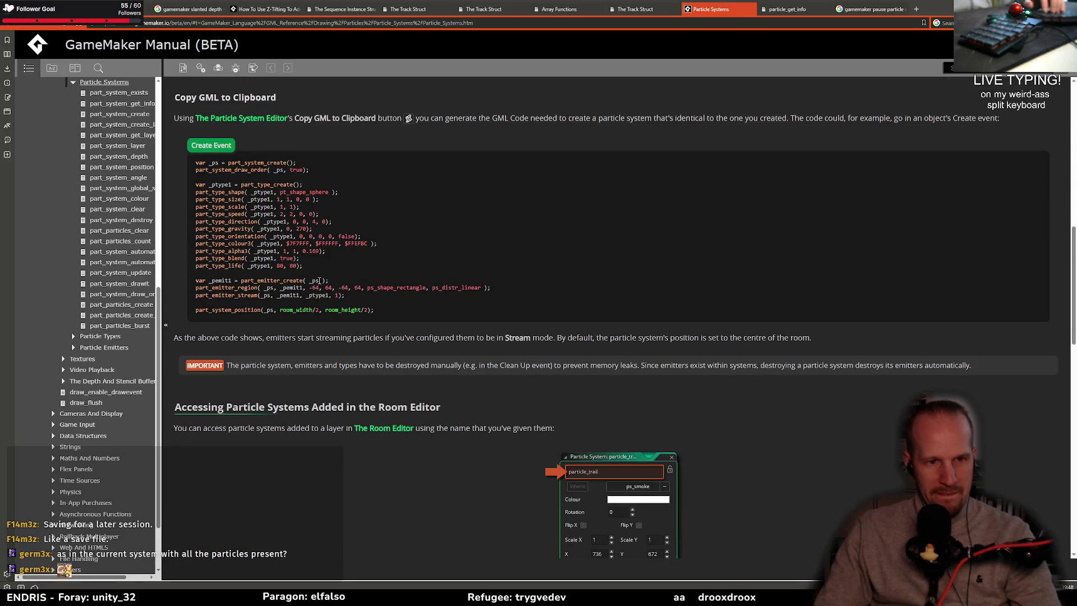
pyautogui.hotkey('alt', 'Tab')
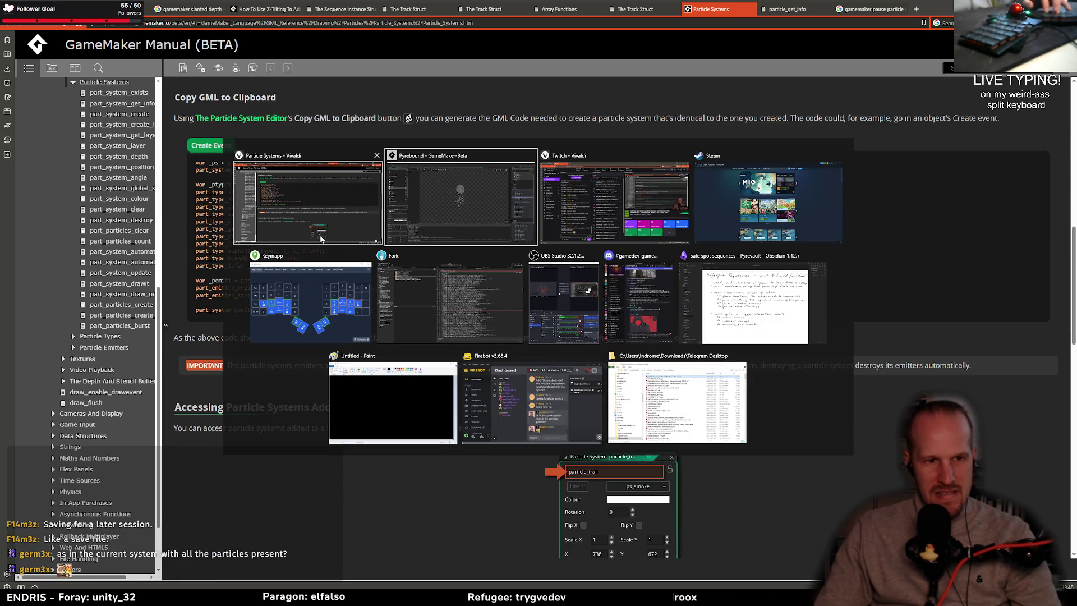
pyautogui.hotkey('alt', 'Tab')
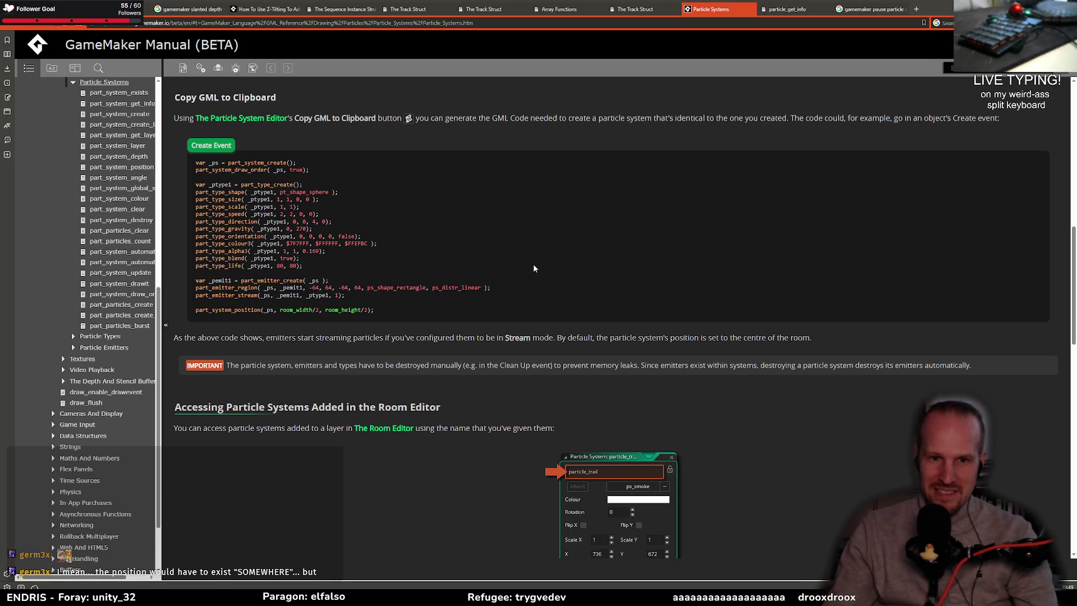
# - Switch from the manual back to GameMaker's psys_crone_dissolve particle editor
pyautogui.hotkey('alt', 'Tab')
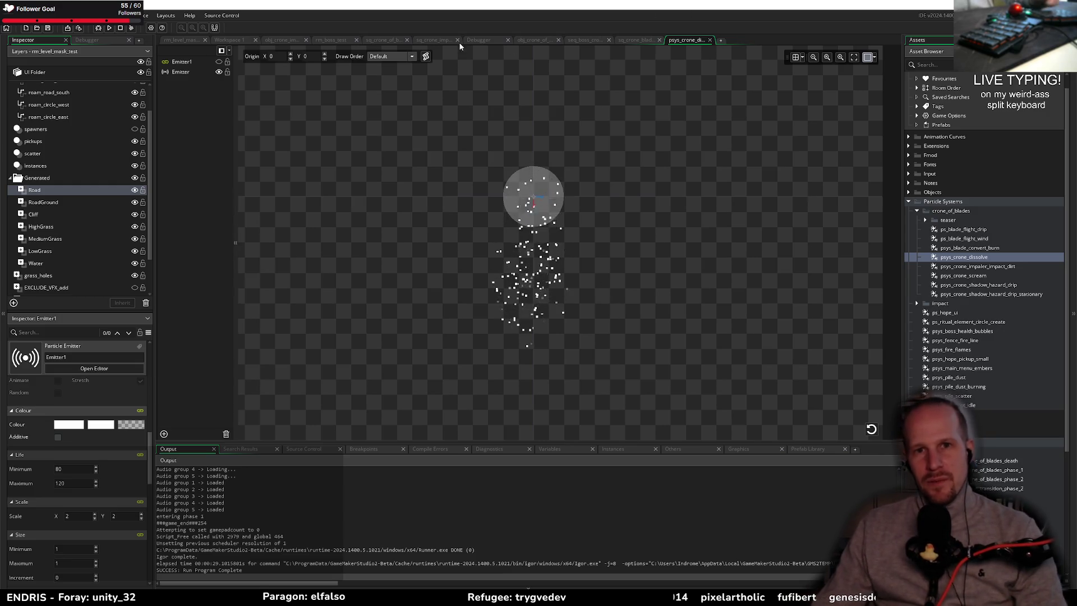
# - Read through the phase-2 header and the dissolve function in the sq_crone_of_blades script
pyautogui.click(381, 41)
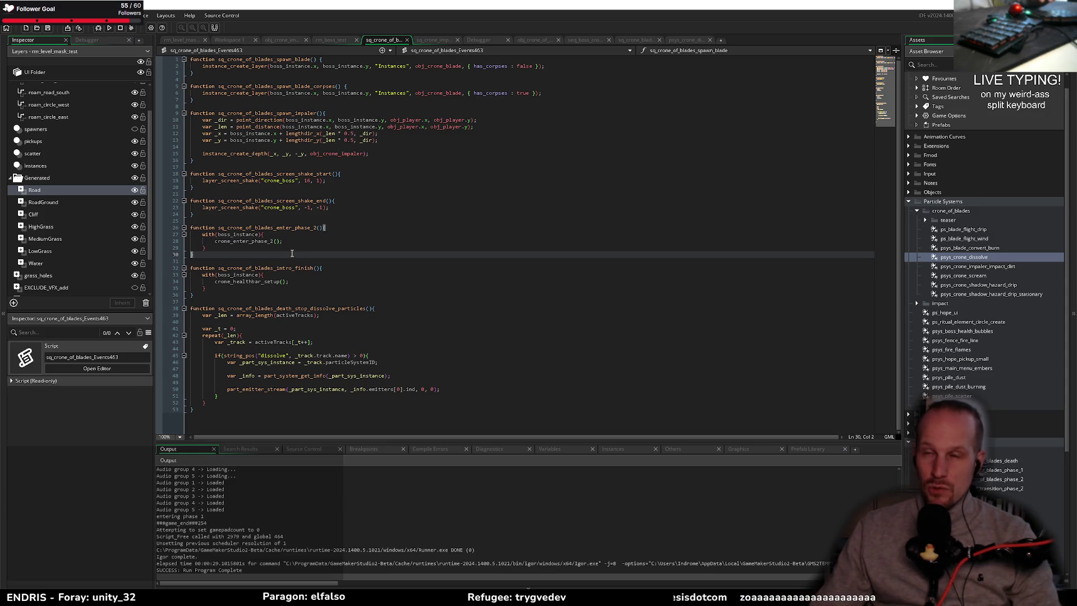
pyautogui.click(305, 236)
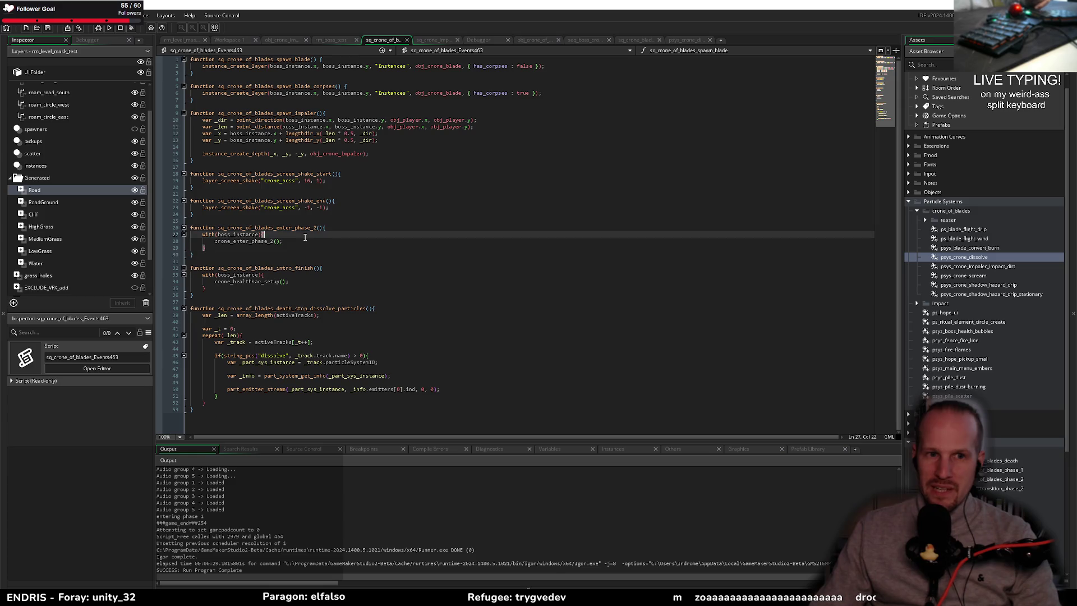
pyautogui.click(337, 229)
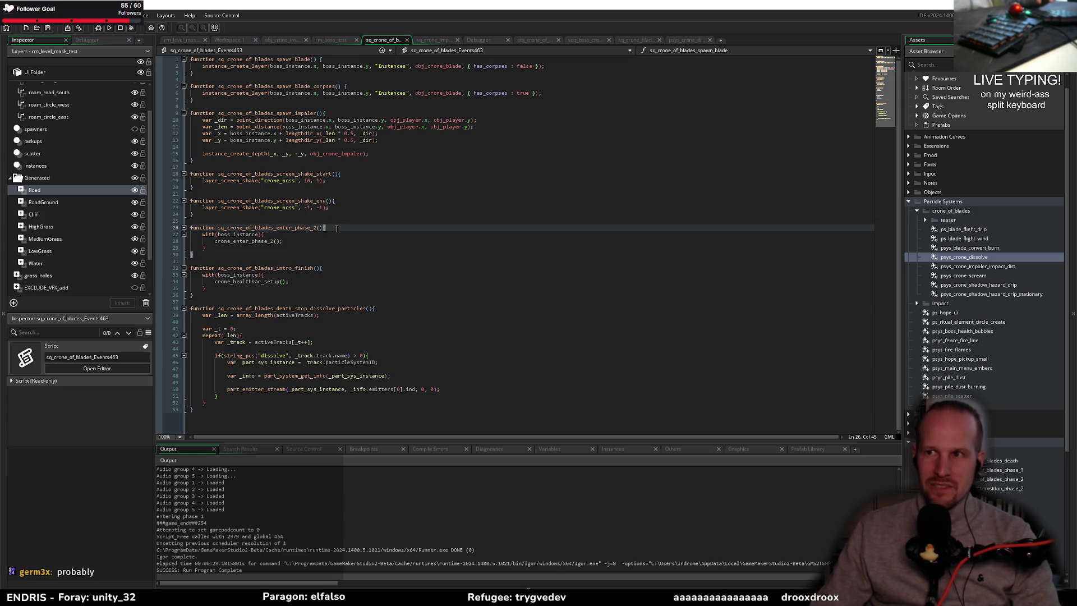
pyautogui.click(210, 303)
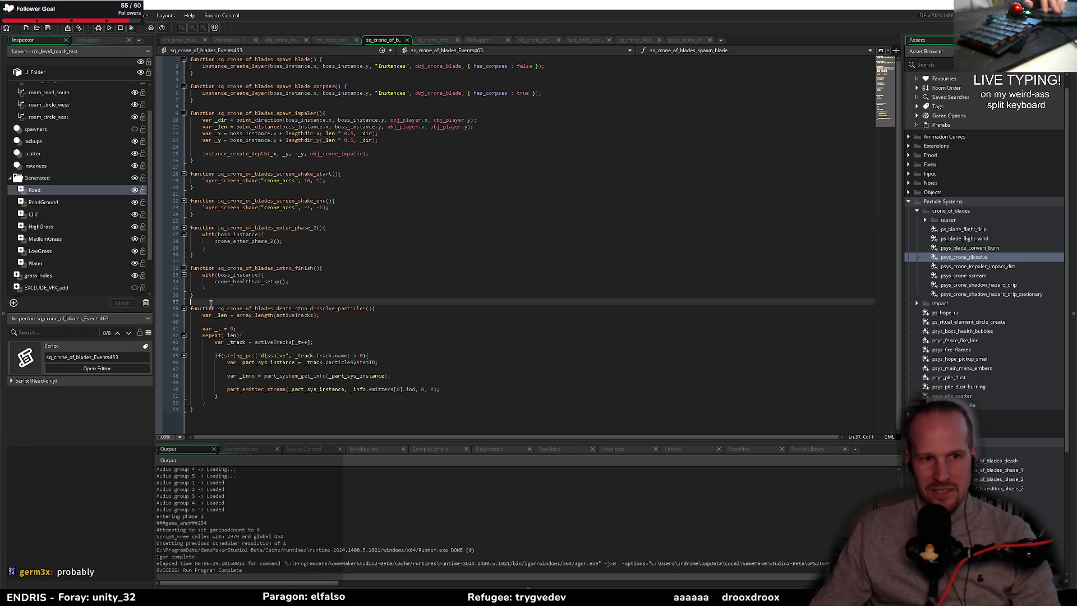
pyautogui.click(250, 422)
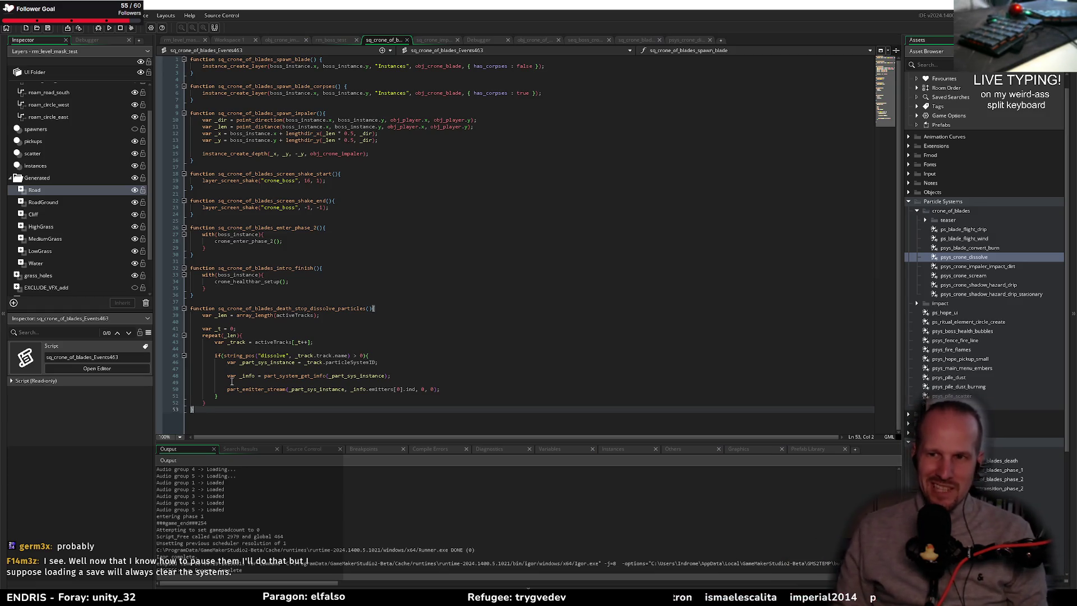
pyautogui.click(394, 325)
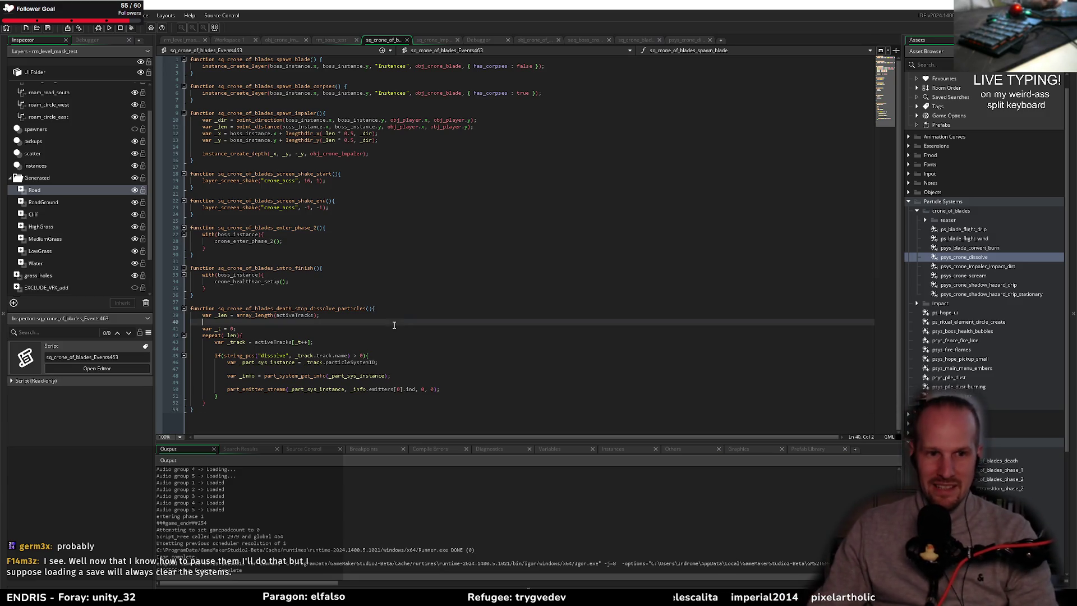
pyautogui.click(306, 335)
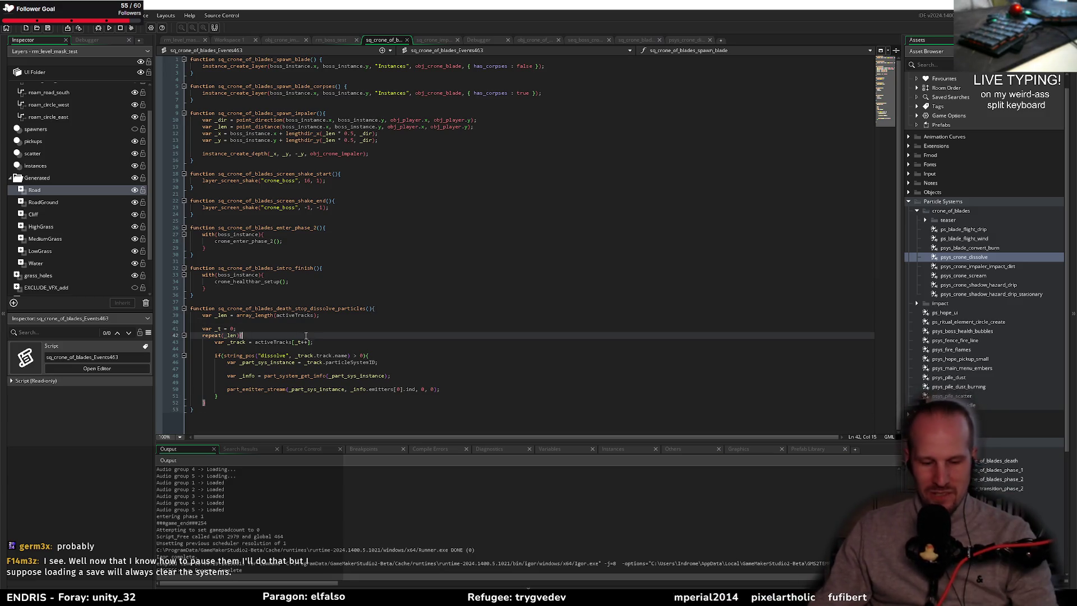
pyautogui.click(304, 281)
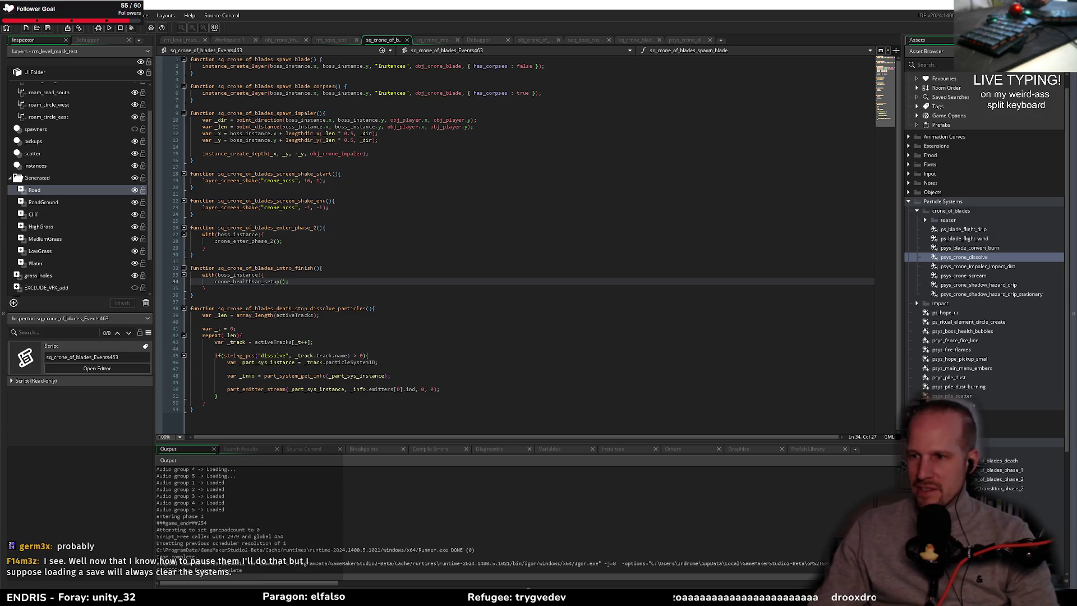
pyautogui.click(301, 329)
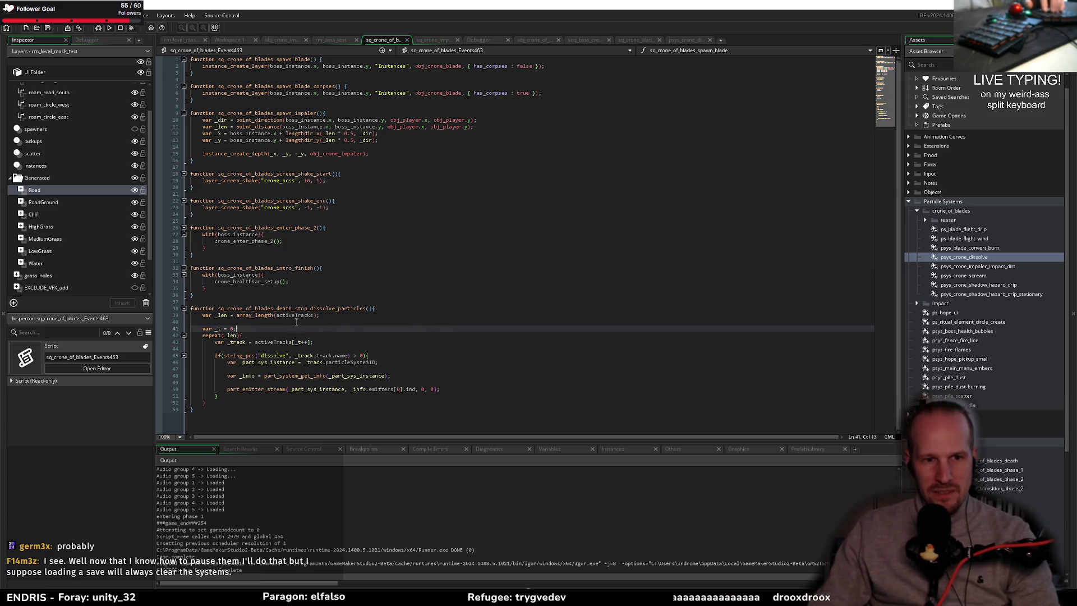
pyautogui.click(318, 343)
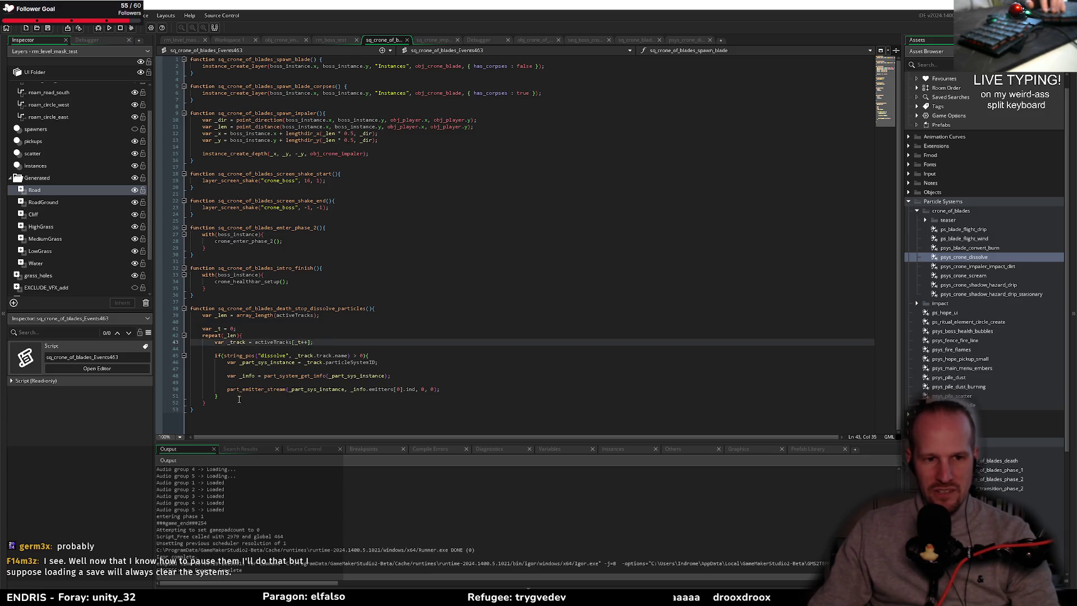
# - Check part_emitter_stream's documentation on line 50, then bring up the psys_crone_dissolve particle system
pyautogui.moveTo(225, 387); pyautogui.dragTo(441, 389)
pyautogui.click(343, 389)
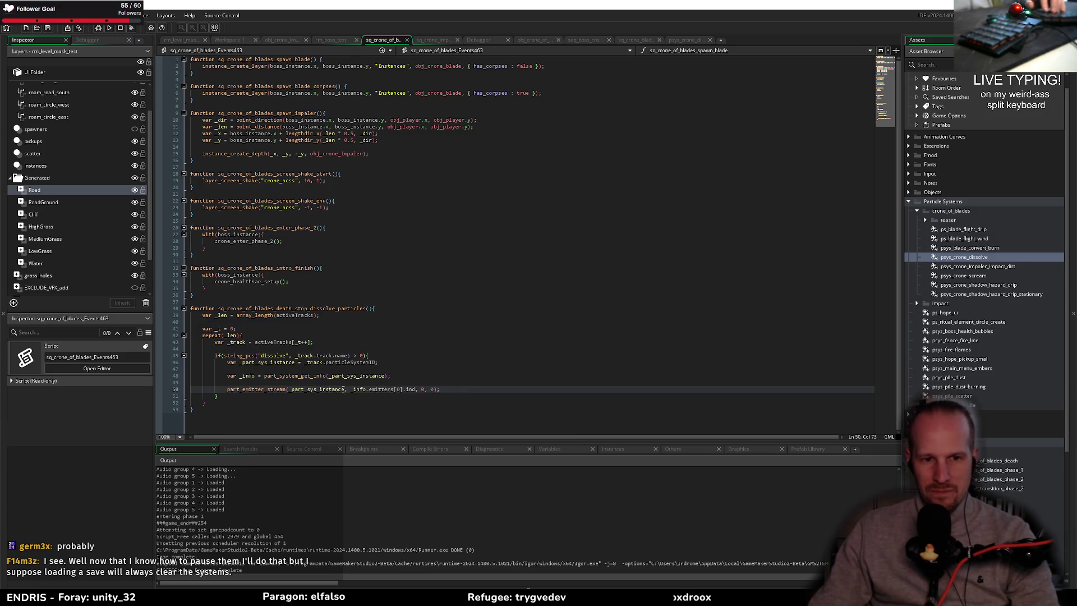
pyautogui.doubleClick(267, 389)
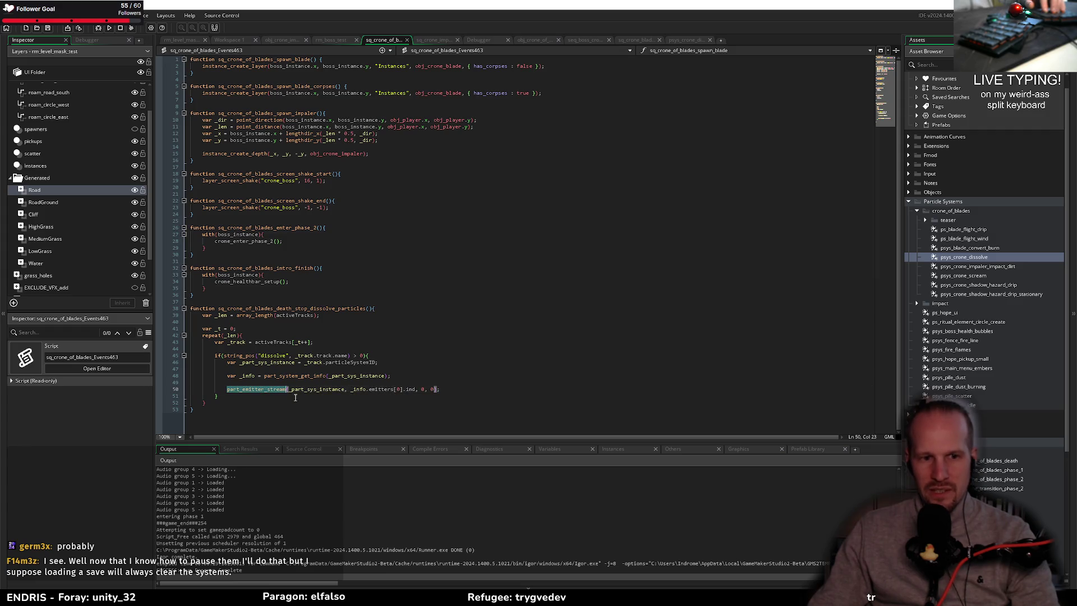
pyautogui.click(444, 390)
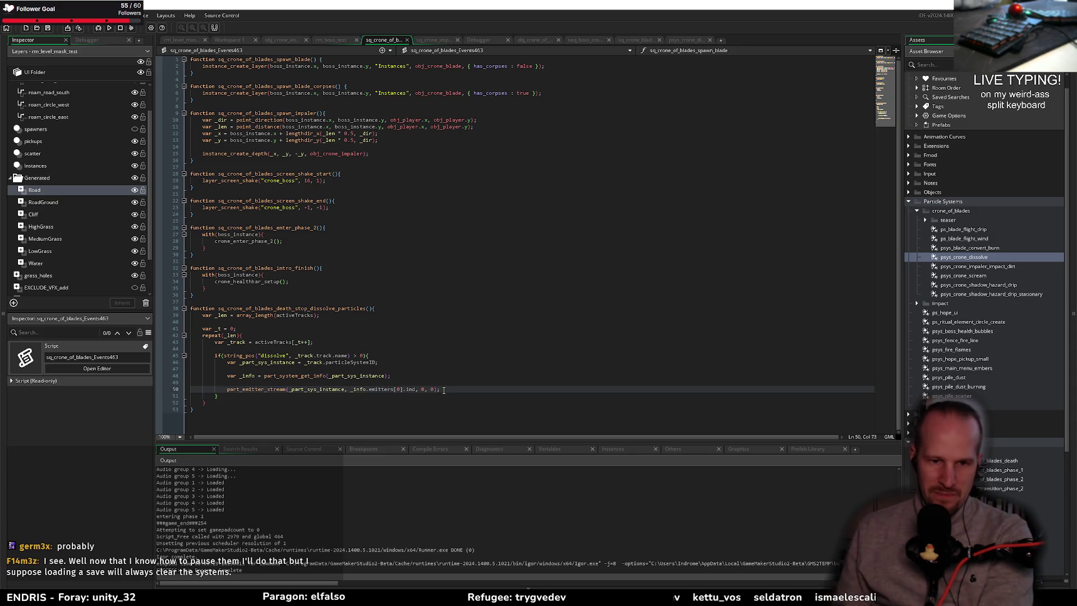
pyautogui.doubleClick(258, 389)
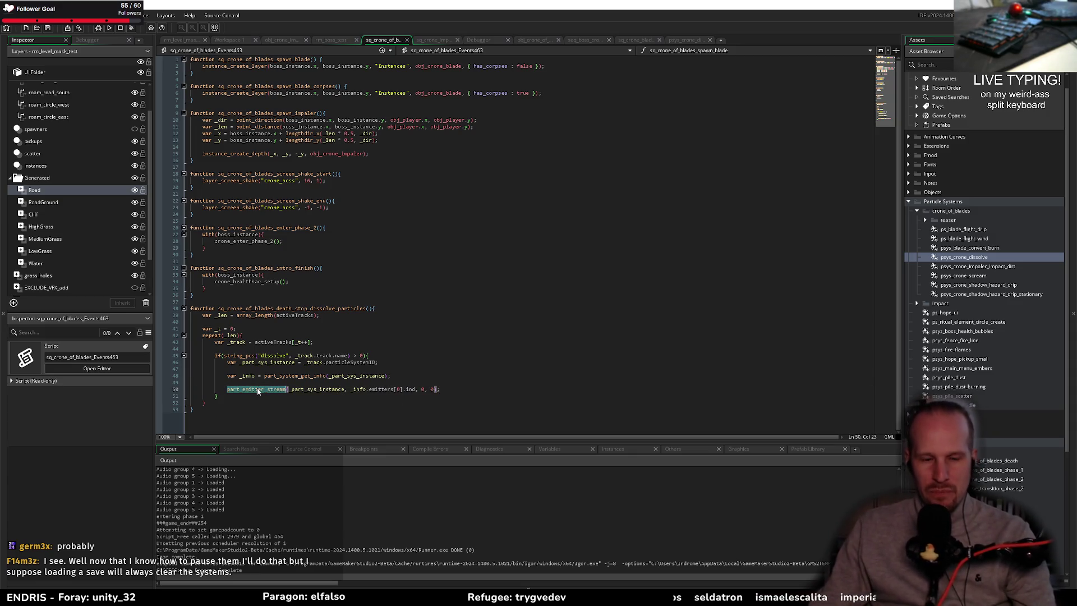
pyautogui.moveTo(258, 391)
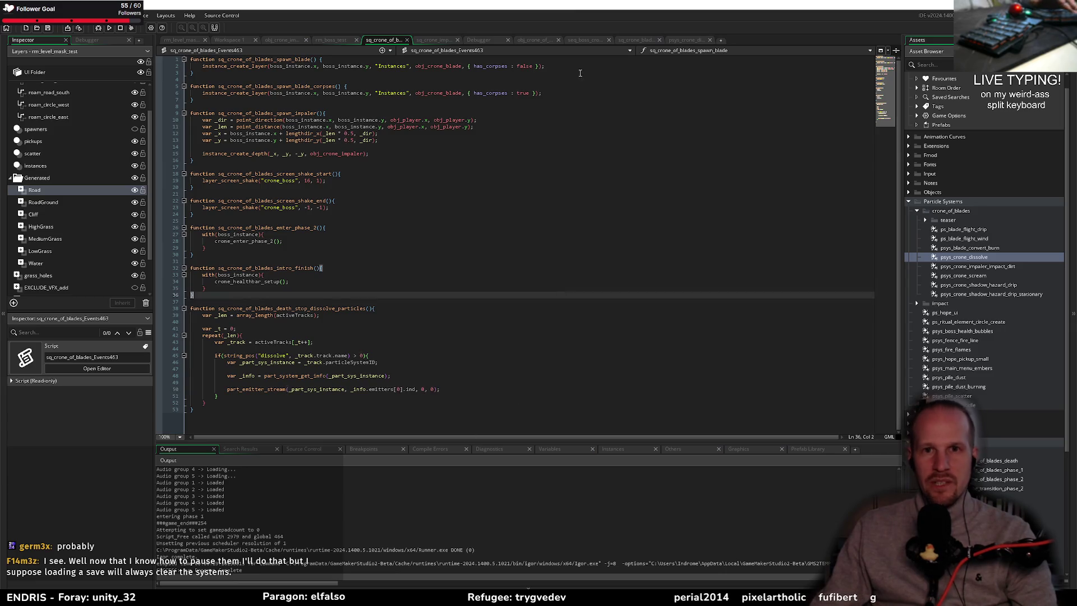
pyautogui.click(687, 39)
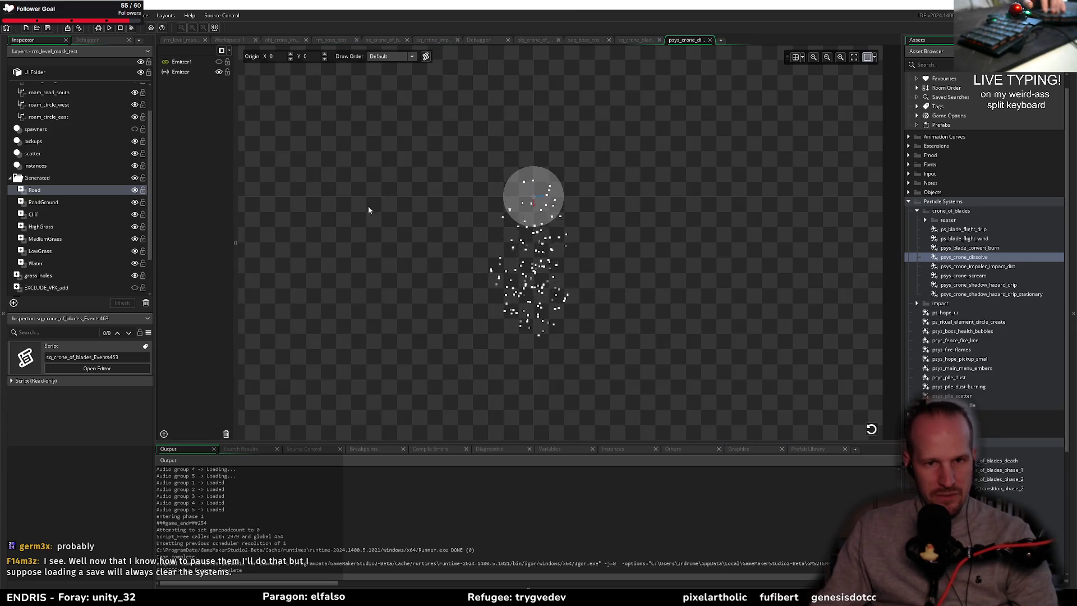
# - Set the dissolve Emitter's Particle Count to 0, then back to 1, and return to the script
pyautogui.click(180, 72)
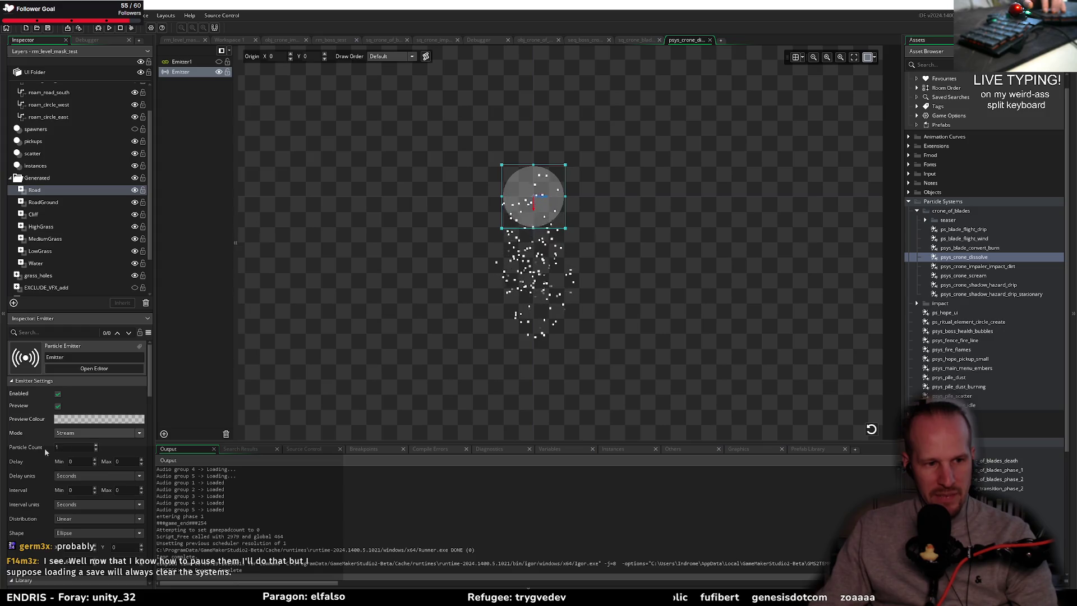
pyautogui.write('0')
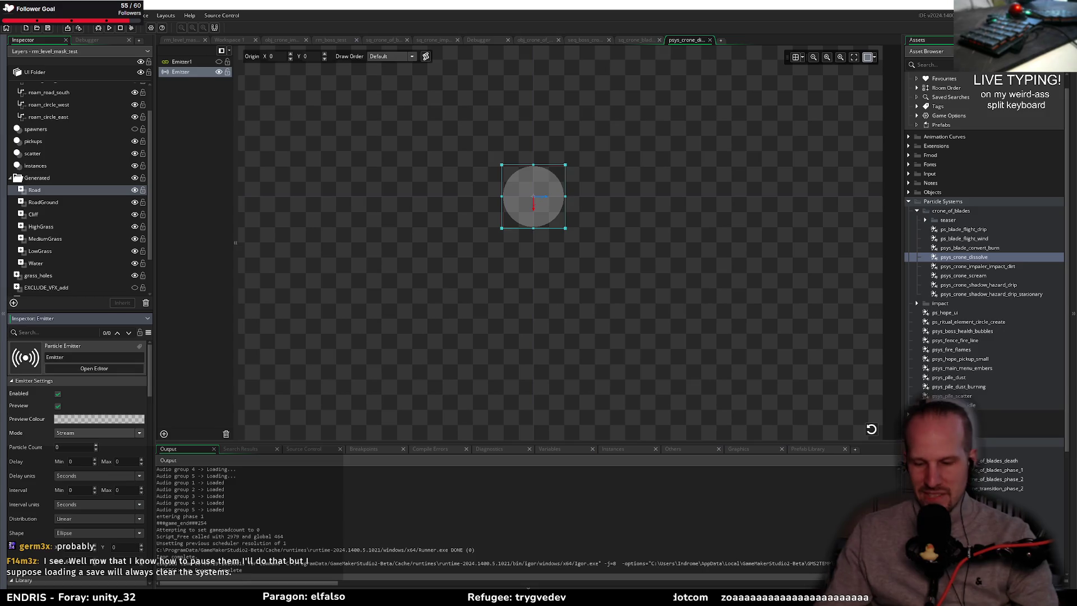
pyautogui.write('1')
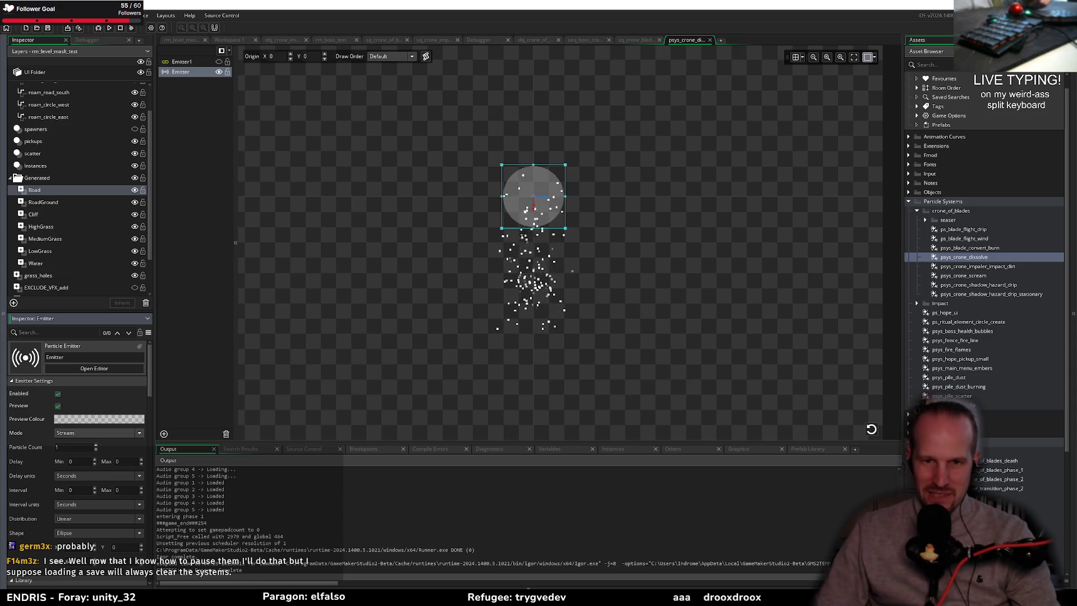
pyautogui.click(383, 41)
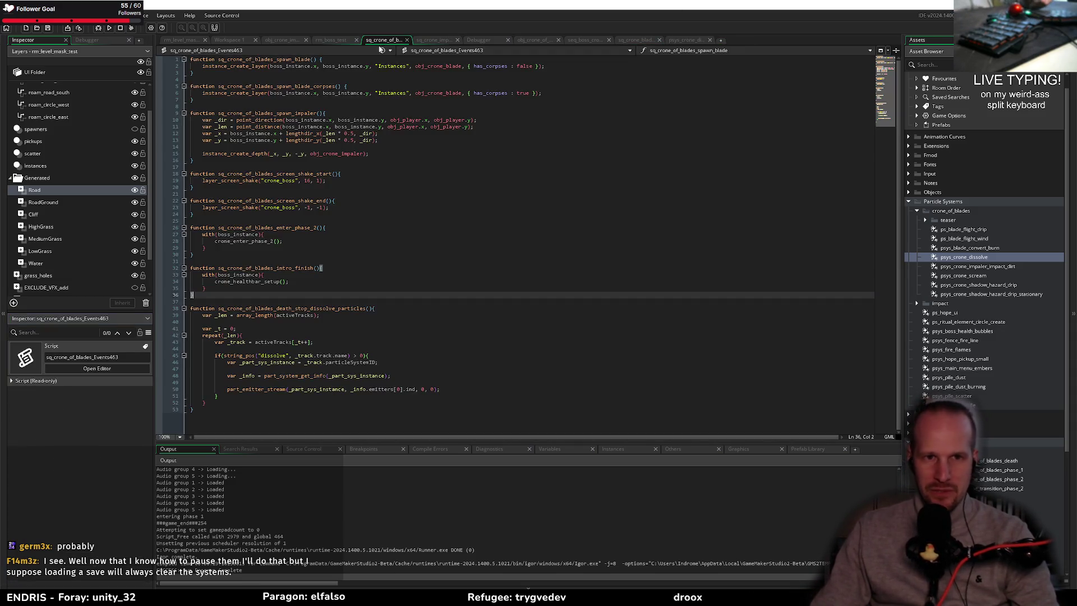
# - Step down to the end of the dissolve function, then return to the psys_crone_dissolve editor
pyautogui.press('Down')
pyautogui.press('Down')
pyautogui.press('Down')
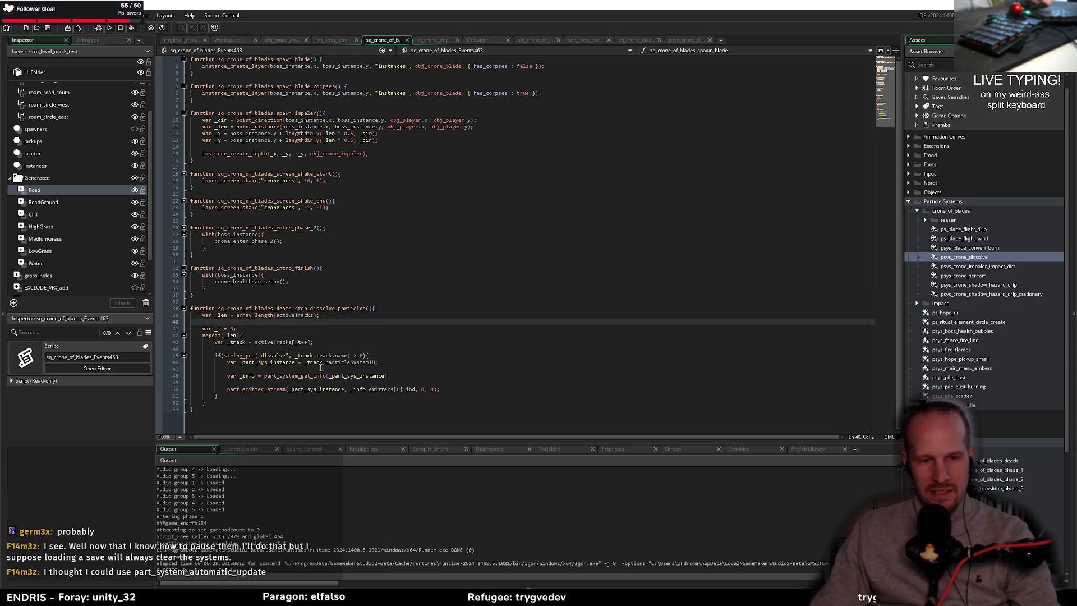
pyautogui.click(259, 401)
pyautogui.press('Down')
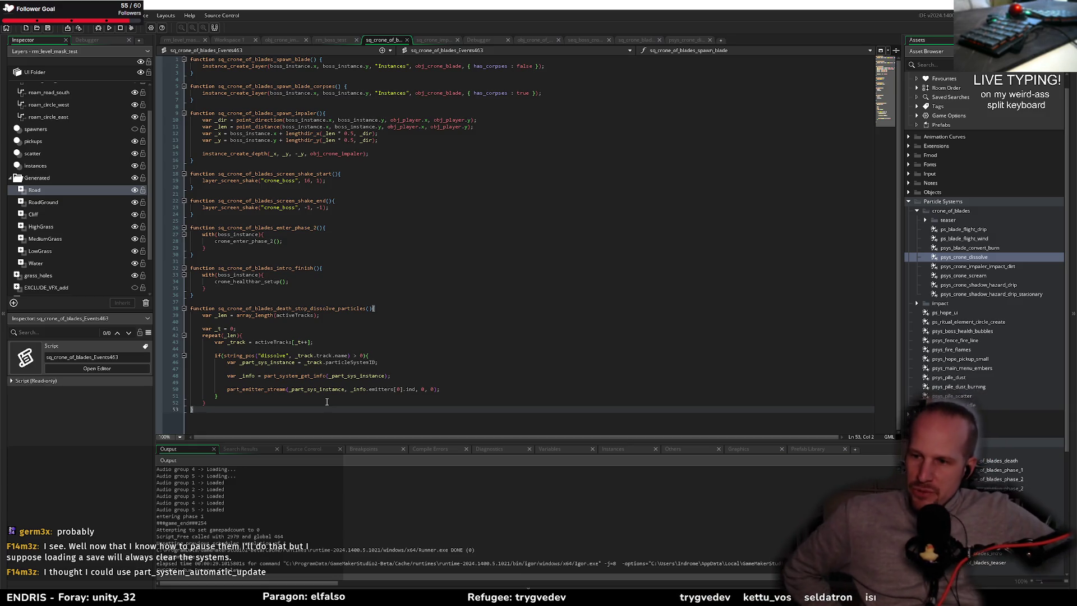
pyautogui.click(687, 40)
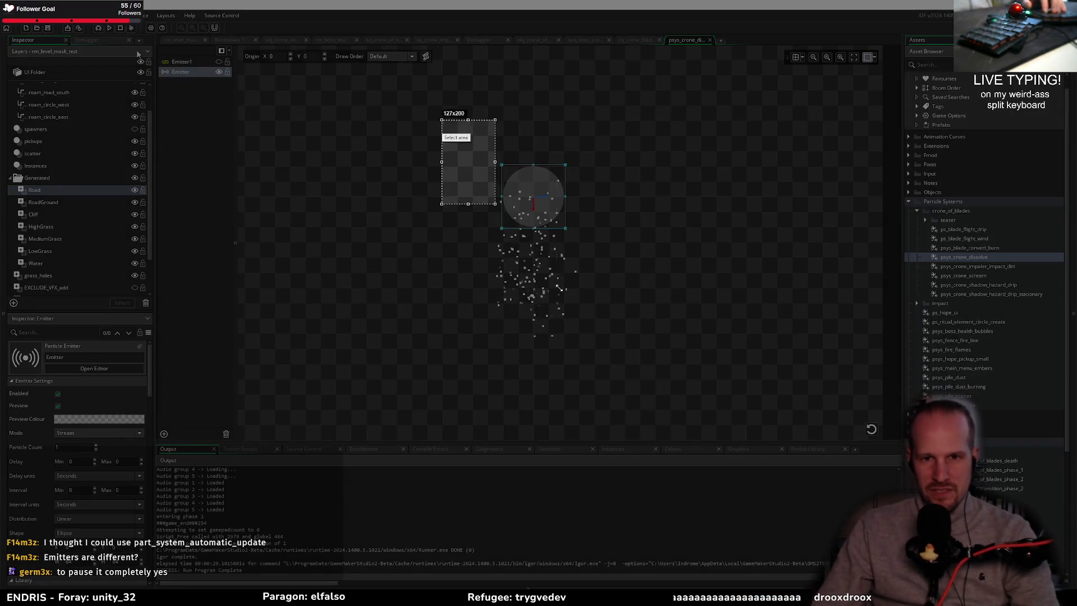
# - Paste the captured particle preview into Paint and move it right and down
pyautogui.hotkey('ctrl', 'v')
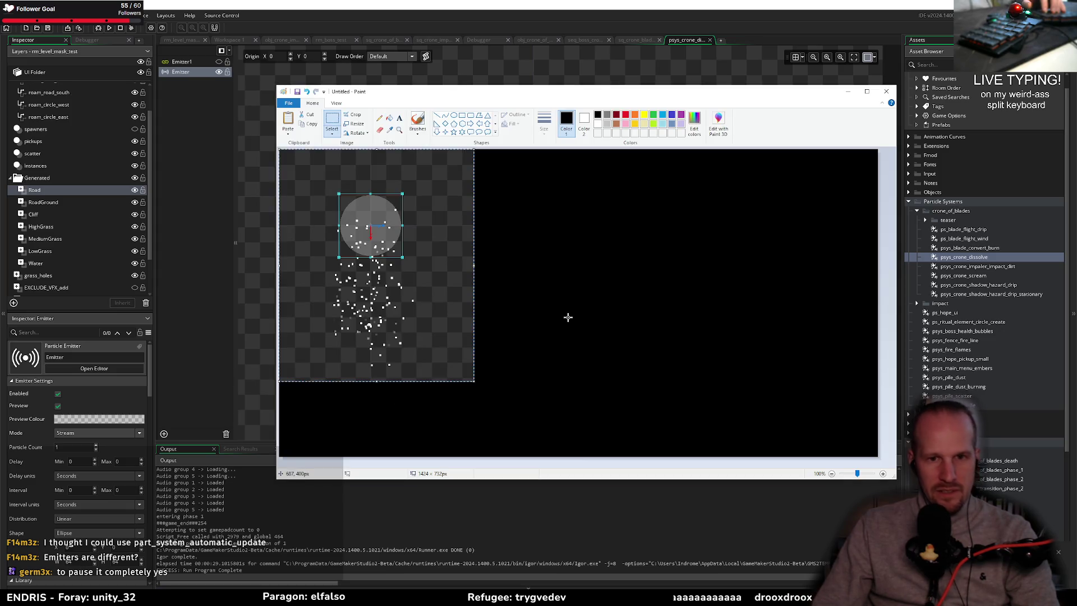
pyautogui.moveTo(452, 310); pyautogui.dragTo(560, 333)
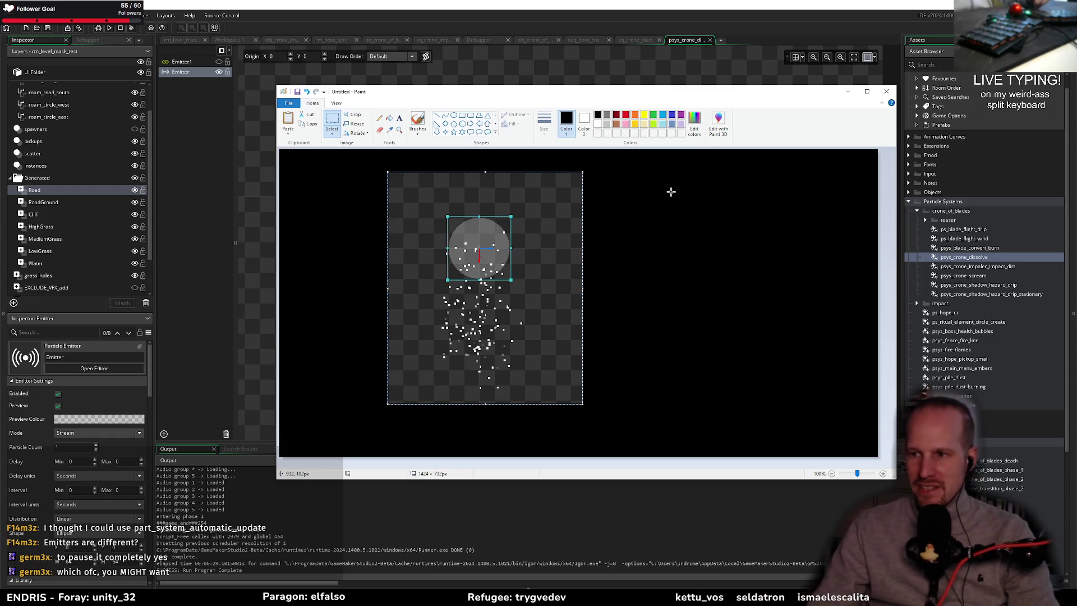
pyautogui.click(618, 243)
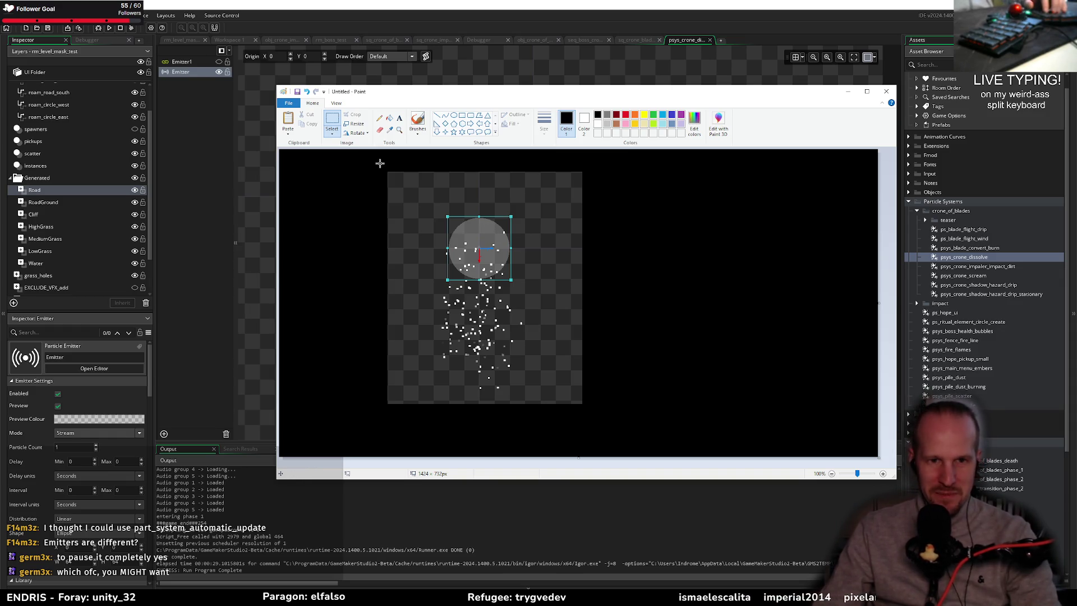
# - Delete a 506 × 527 canvas area, fill it black, and bring GameMaker back
pyautogui.moveTo(375, 165); pyautogui.dragTo(592, 391)
pyautogui.press('Delete')
pyautogui.click(389, 118)
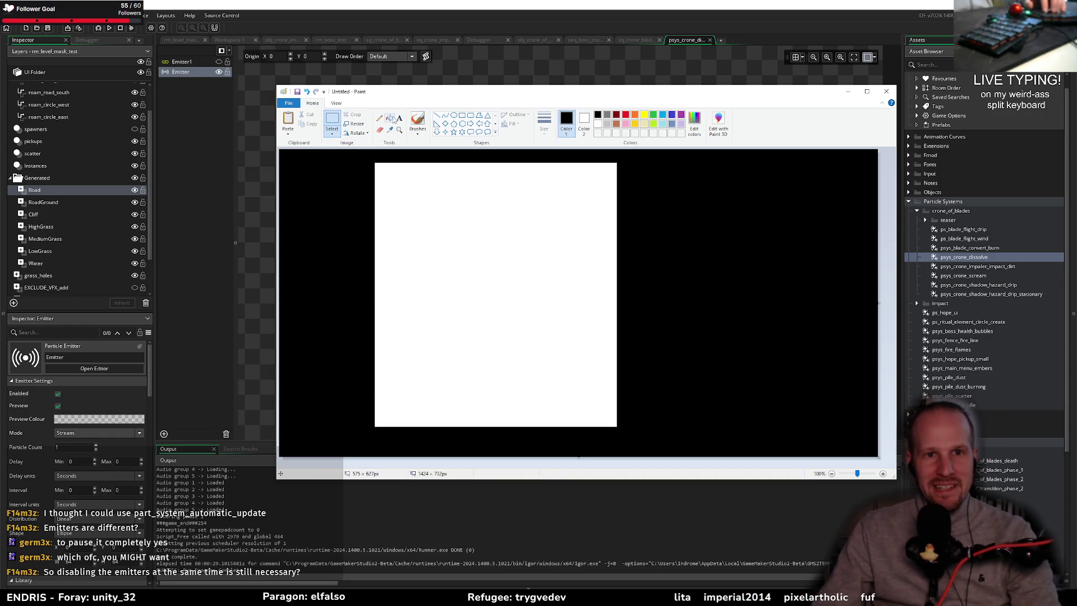
pyautogui.click(486, 260)
pyautogui.click(668, 4)
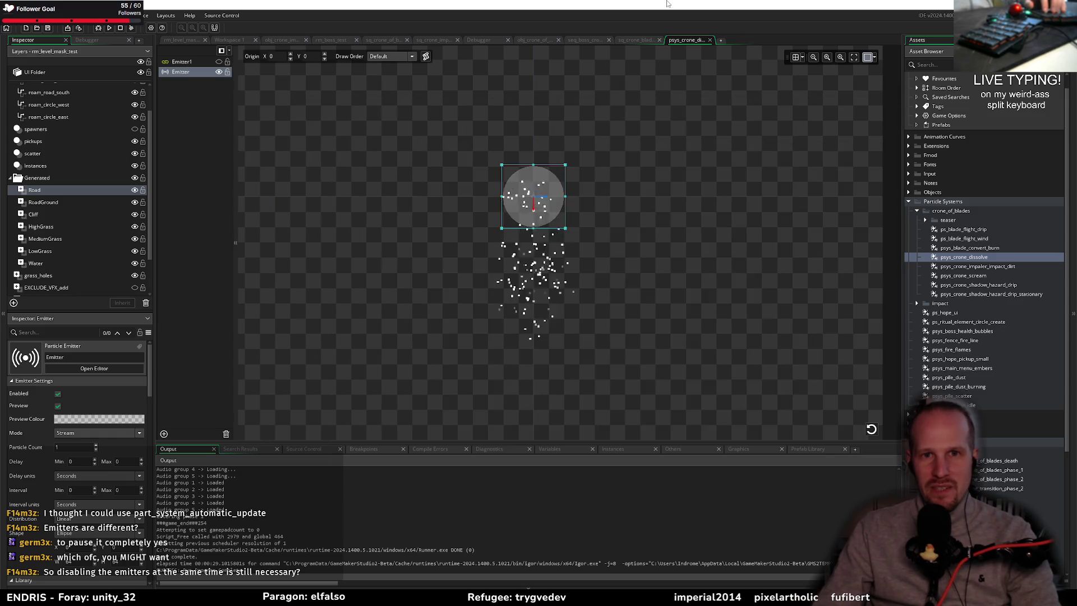
# - Review the Emitter's Stream settings with Particle Count 1 and widen the Inspector panel
pyautogui.click(639, 255)
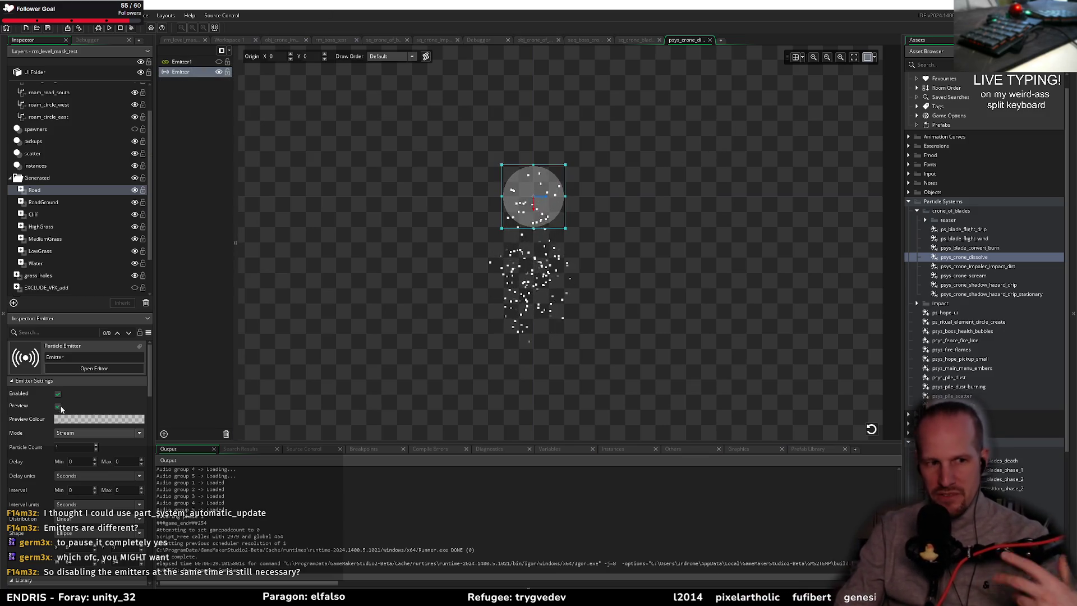
pyautogui.scroll(-5, 97, 537)
pyautogui.scroll(2, 98, 537)
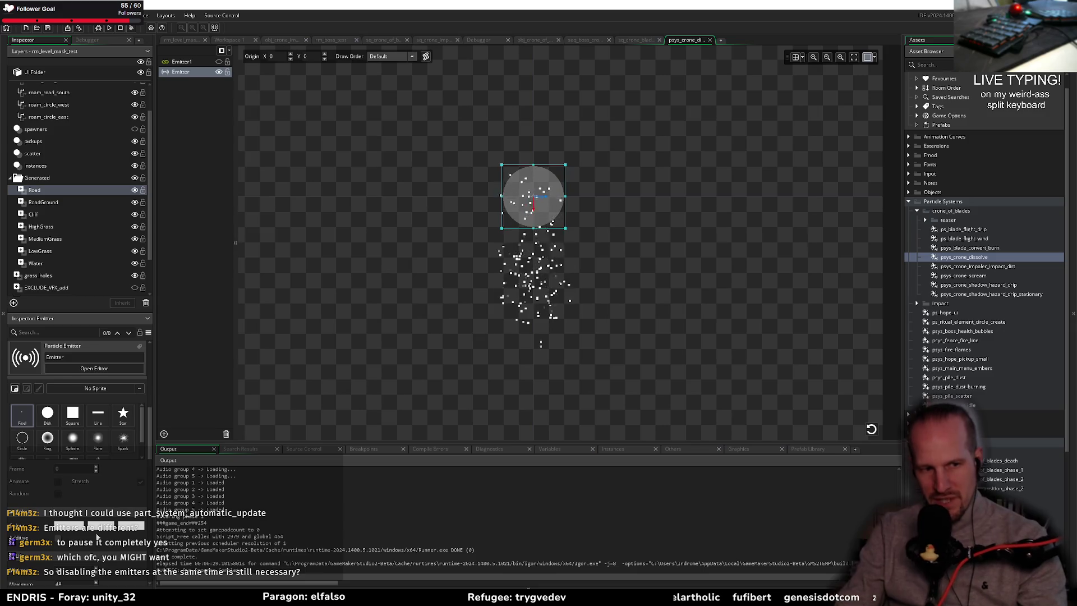
pyautogui.scroll(3, 79, 415)
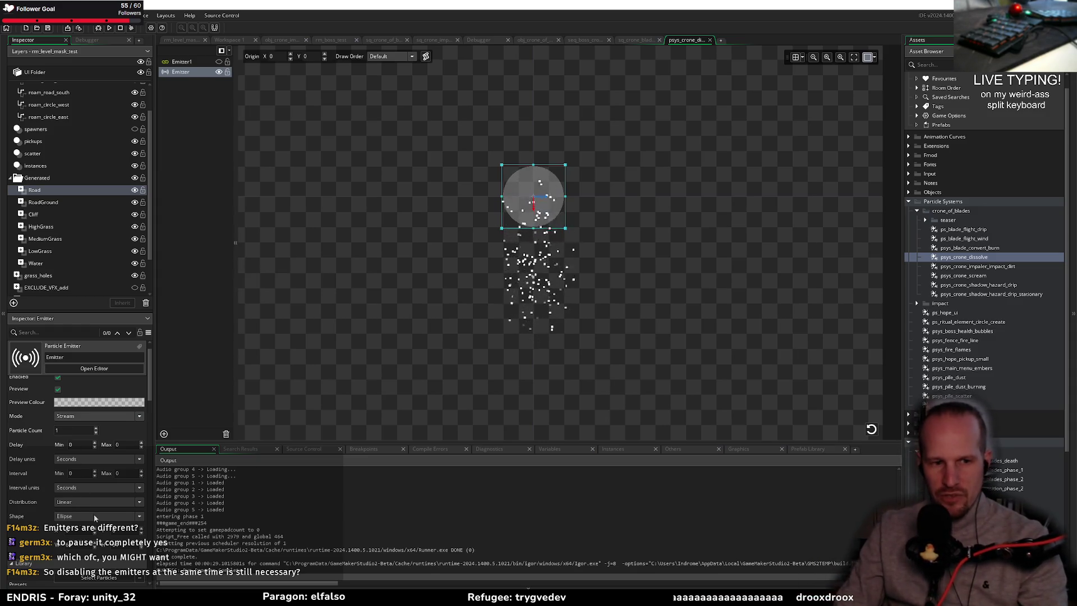
pyautogui.moveTo(153, 444); pyautogui.dragTo(167, 446)
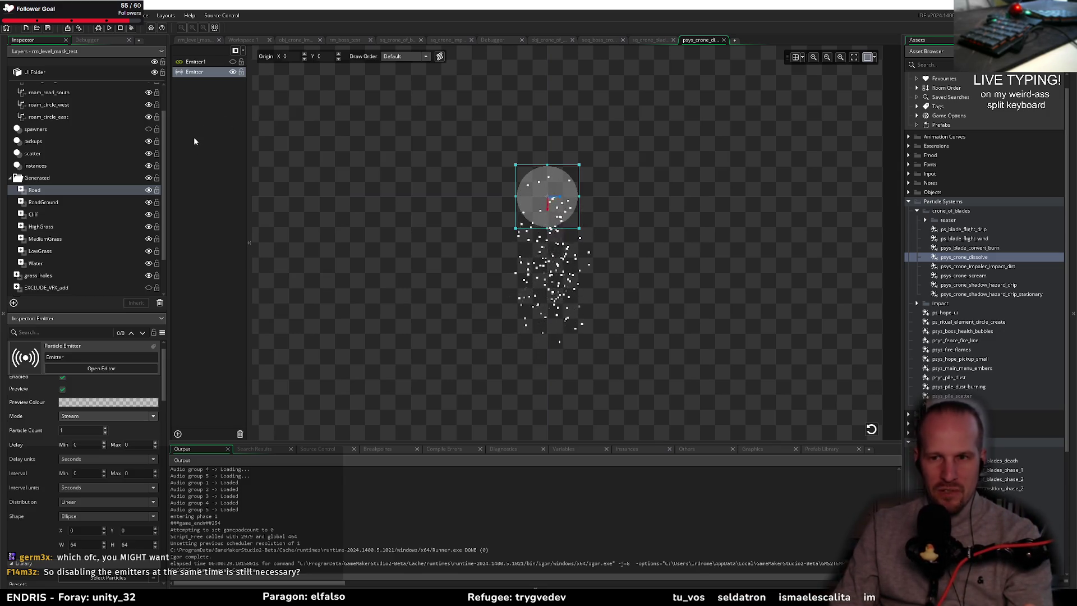
# - Select psys_blade_convert_burn, clear the Emitter selection, then switch to the sq_crone_blade_Events462 script
pyautogui.press('Up')
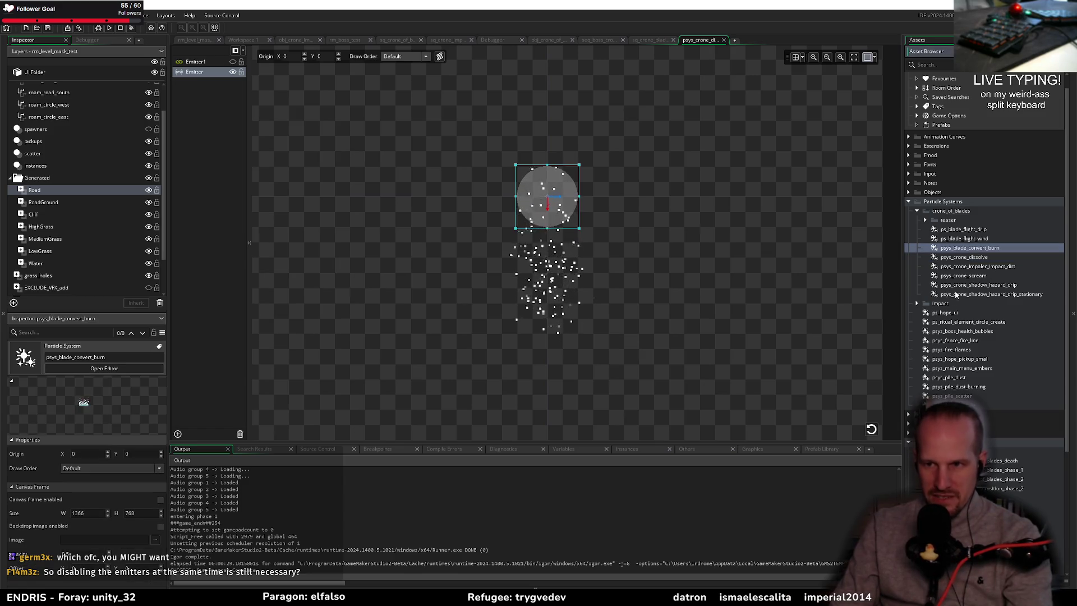
pyautogui.click(199, 177)
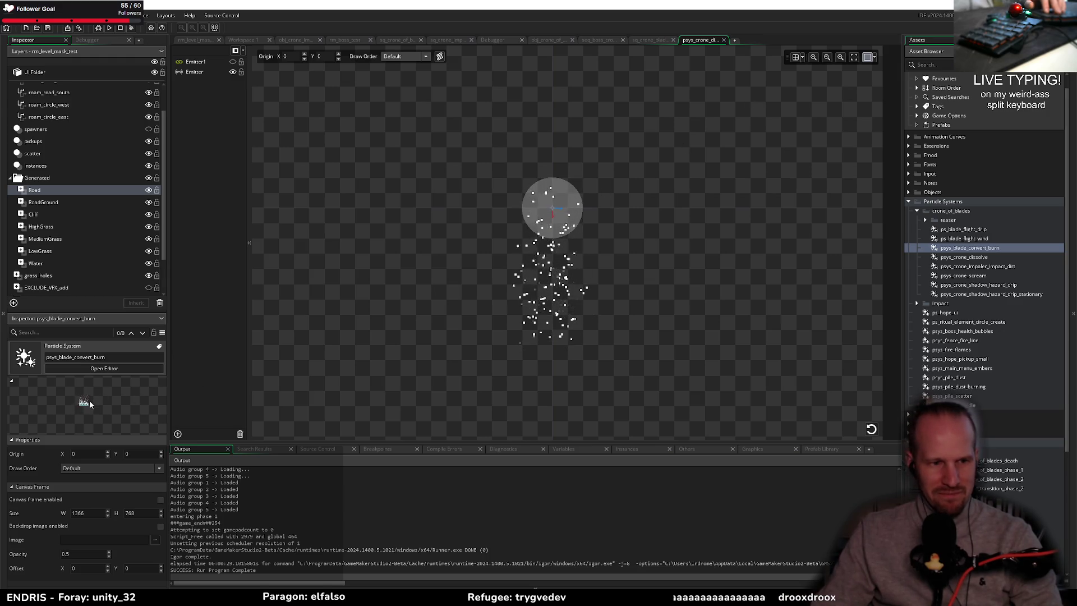
pyautogui.click(661, 39)
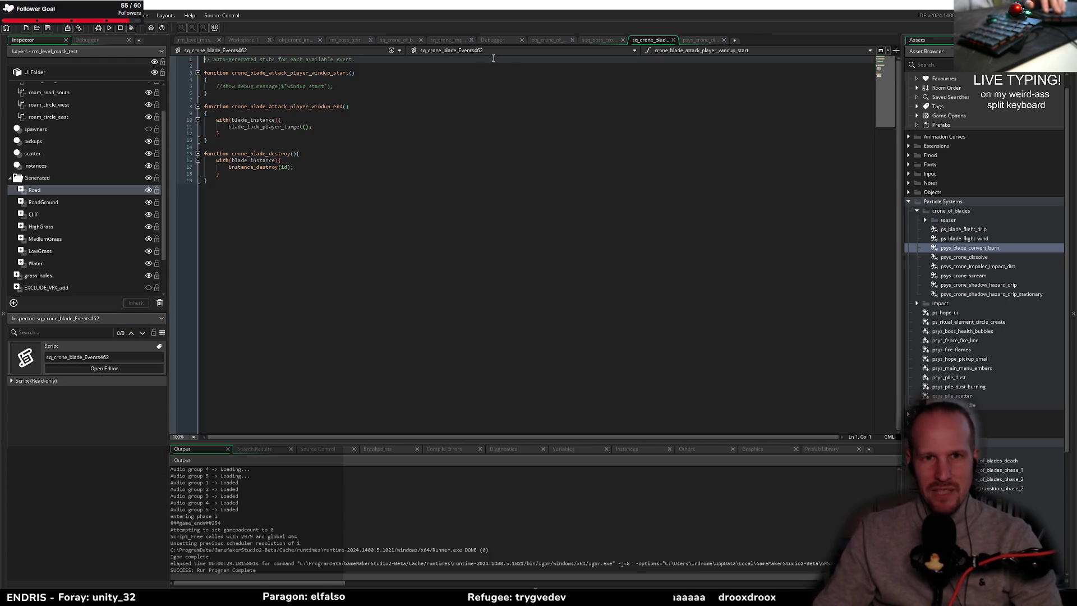
# - Look over lines 30–50 of sq_crone_of_blades_Events463, including the part_emitter_stream call
pyautogui.click(395, 41)
pyautogui.click(321, 209)
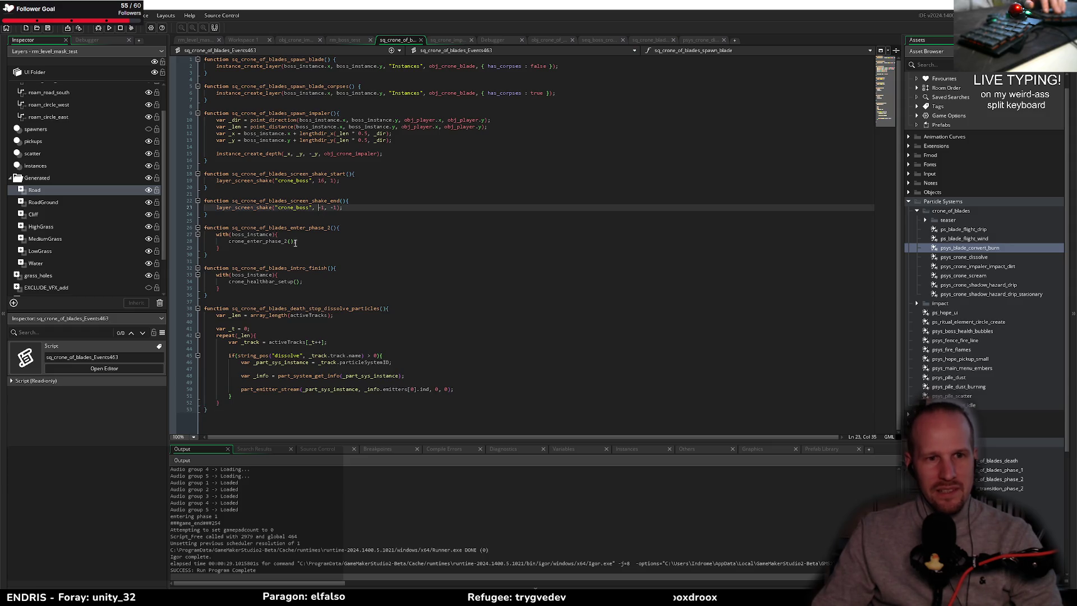
pyautogui.click(266, 258)
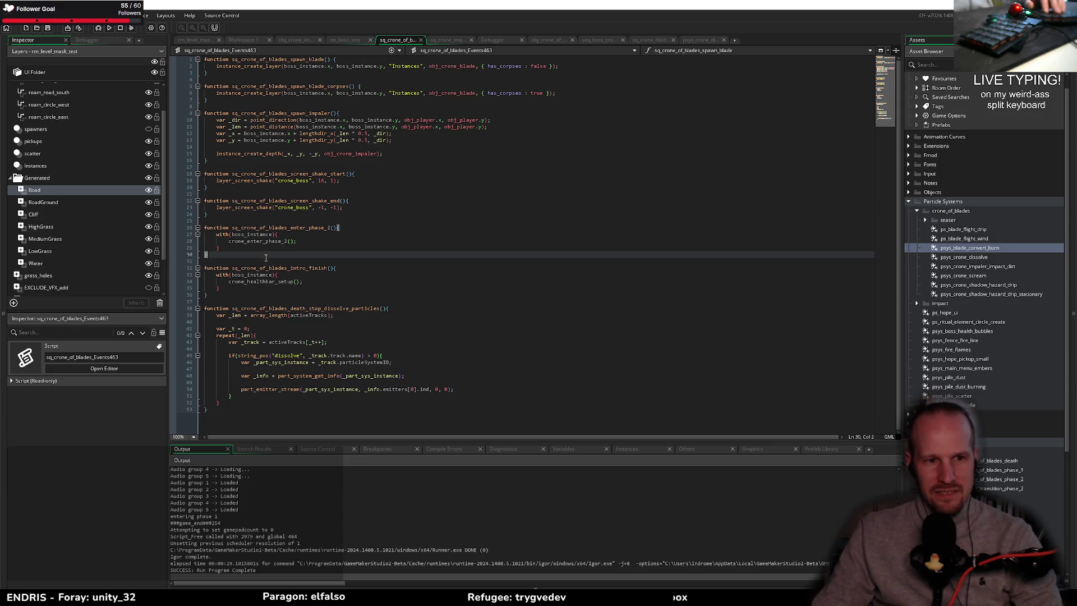
pyautogui.click(253, 308)
pyautogui.click(324, 389)
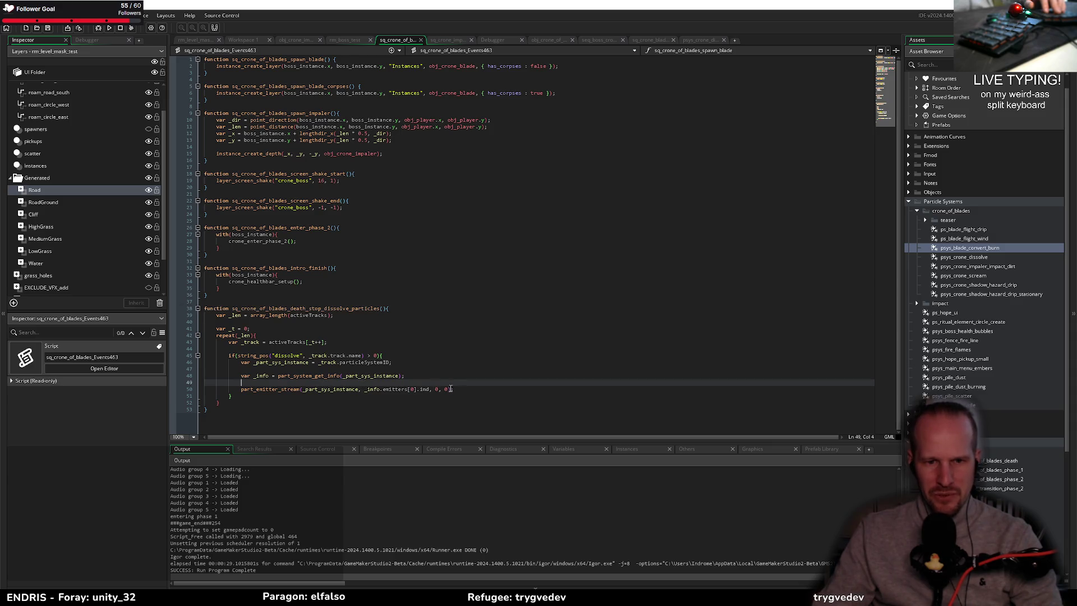
pyautogui.press('End')
pyautogui.click(314, 382)
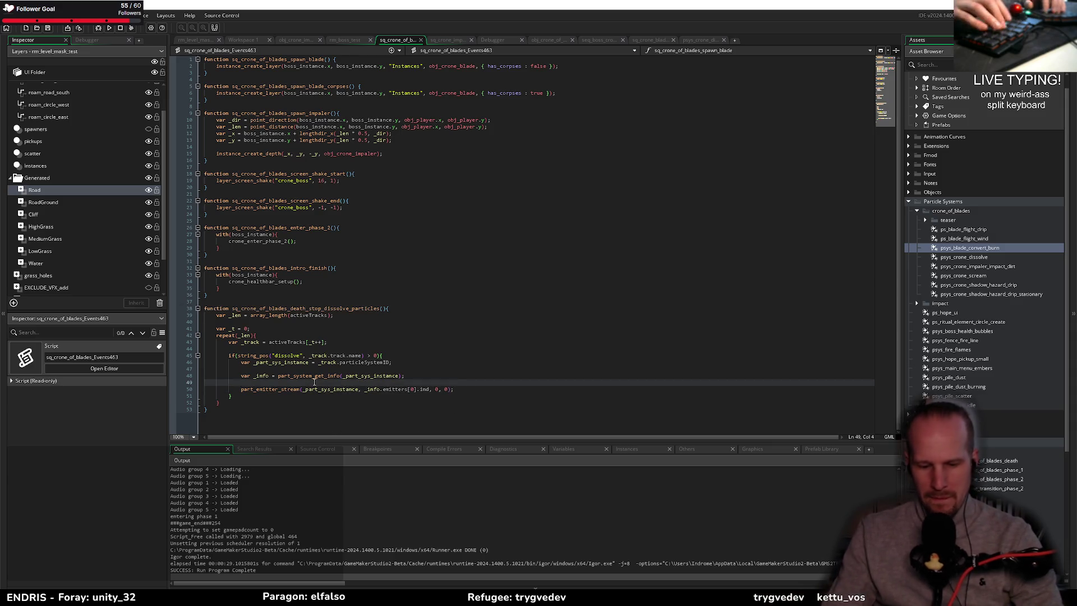
# - Highlight every use of _track, revisit line 26, then open seq_boss_crone_of_blades_death
pyautogui.hotkey('ctrl', 't')
pyautogui.click(328, 361)
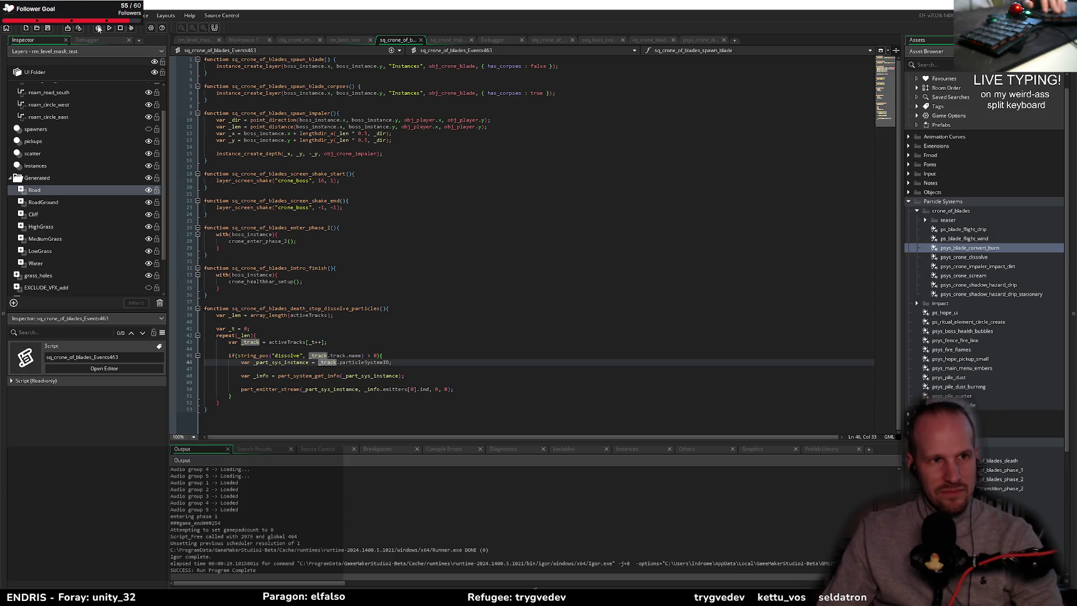
pyautogui.click(280, 227)
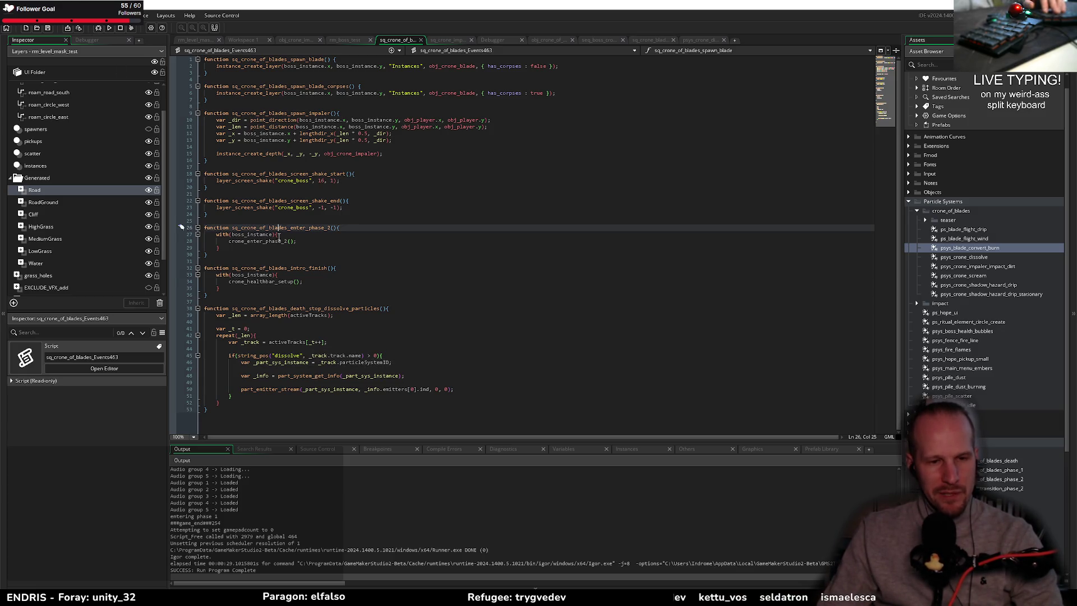
pyautogui.click(321, 380)
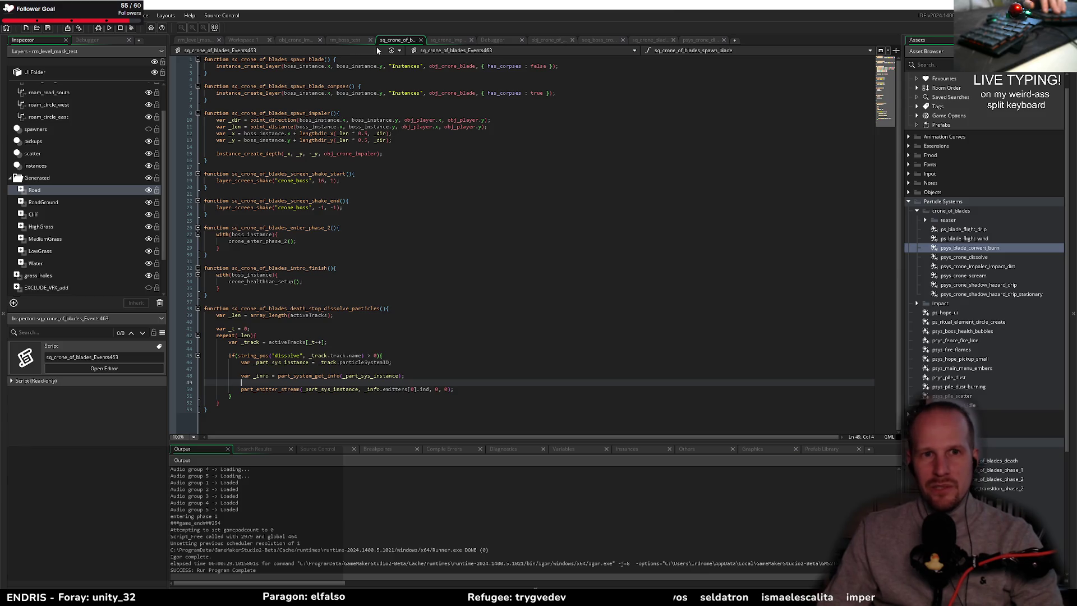
pyautogui.click(645, 40)
pyautogui.click(584, 39)
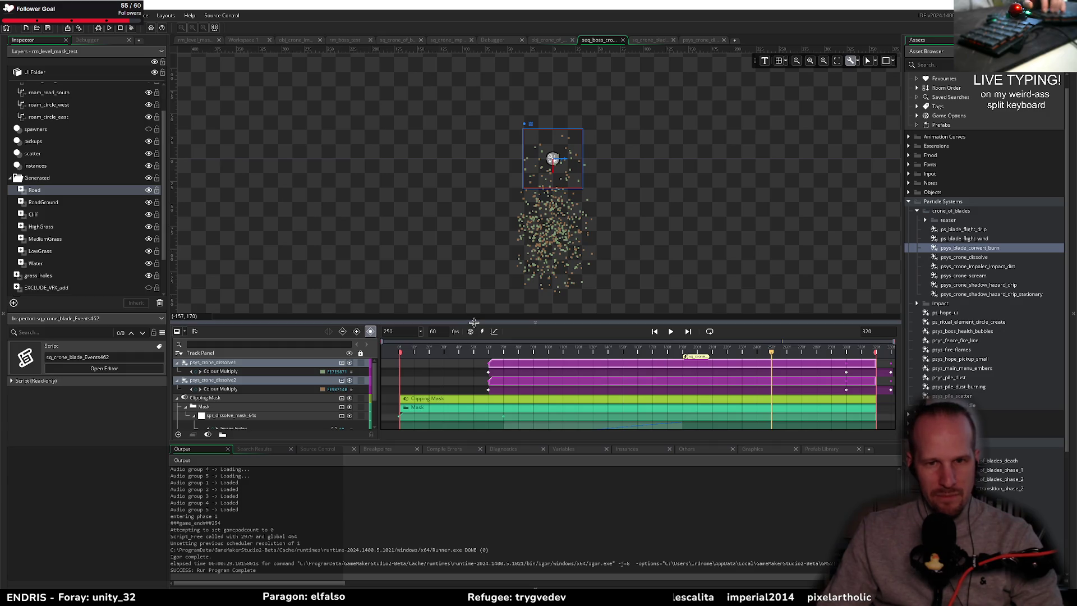
# - Switch between rm_boss_test, the script, and psys_crone_dissolve, ending on the particle system
pyautogui.click(342, 40)
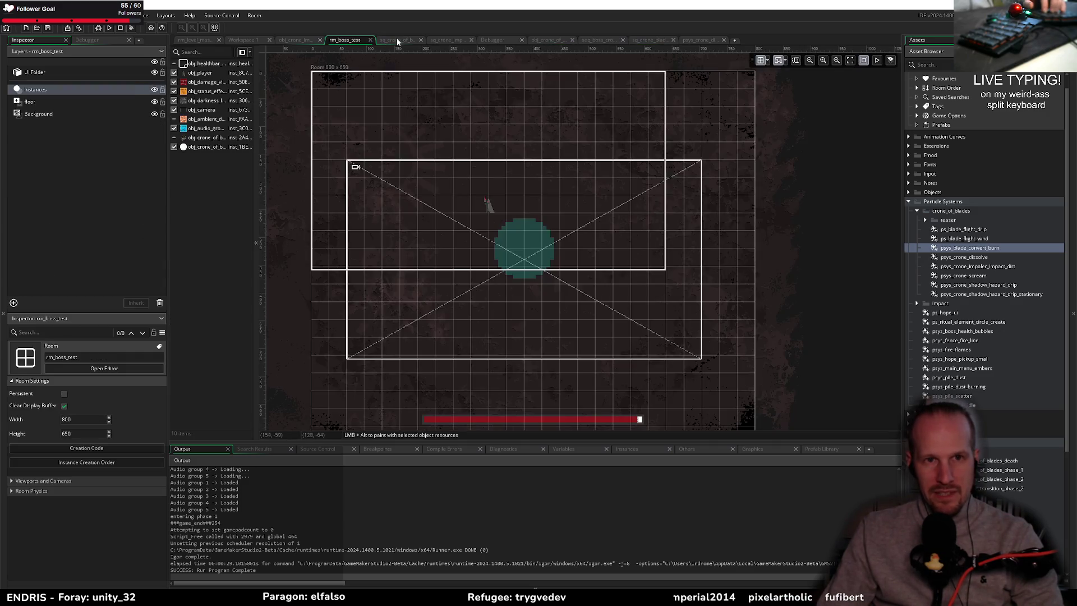
pyautogui.click(697, 38)
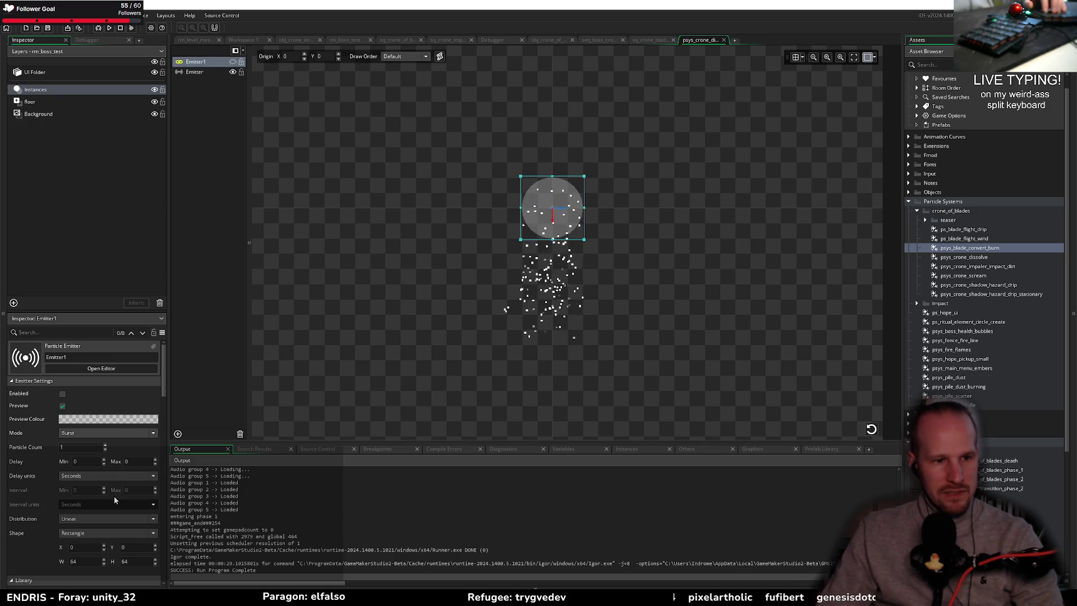
pyautogui.scroll(-5, 87, 464)
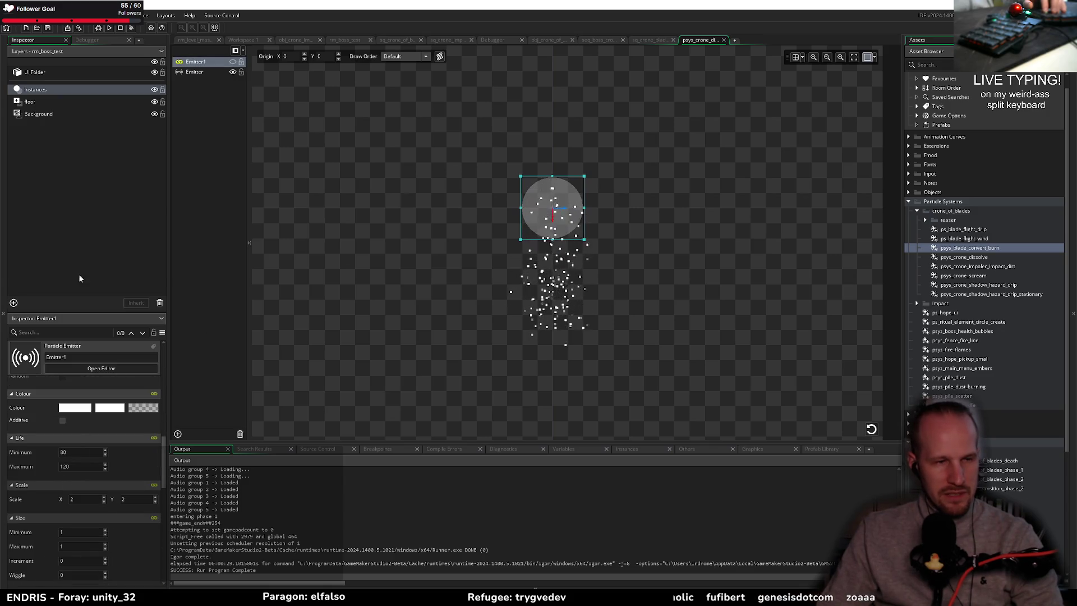
pyautogui.click(397, 39)
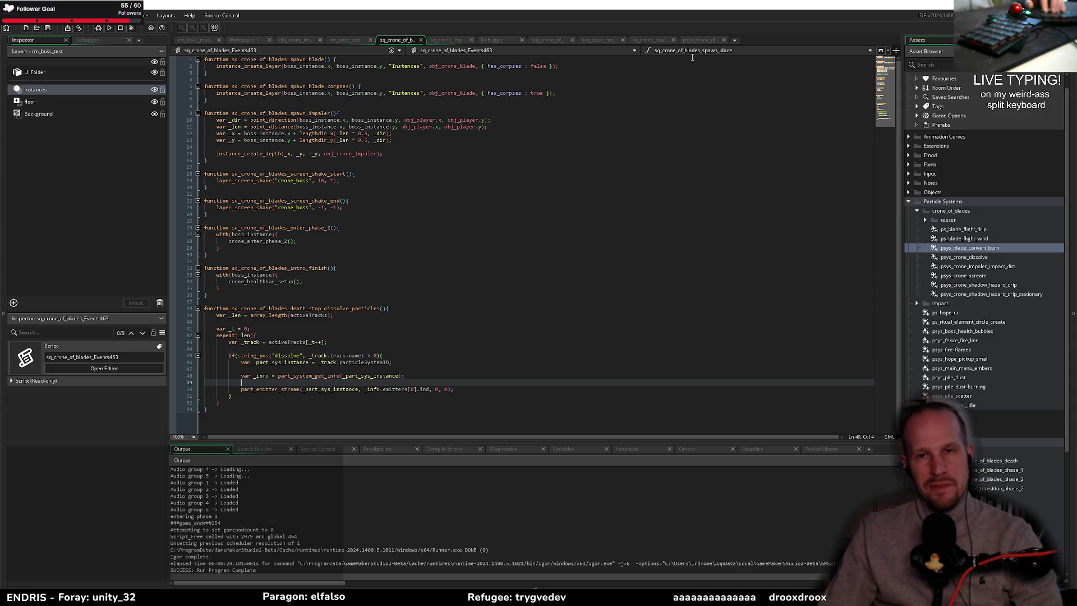
pyautogui.click(691, 39)
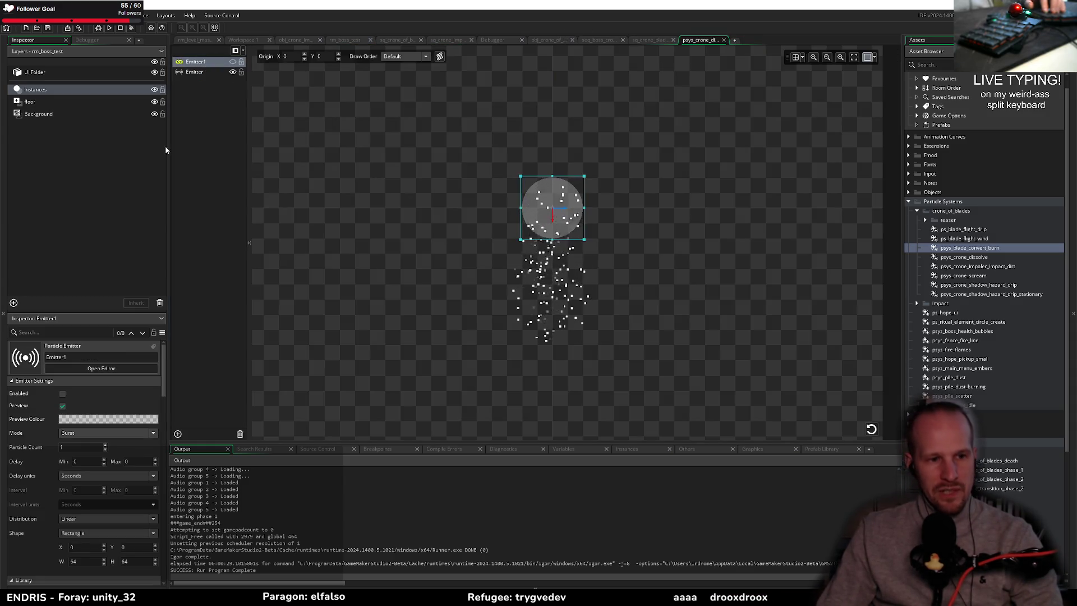
# - Set Emitter1's particle Life to minimum 240 and maximum 300
pyautogui.scroll(-10, 79, 462)
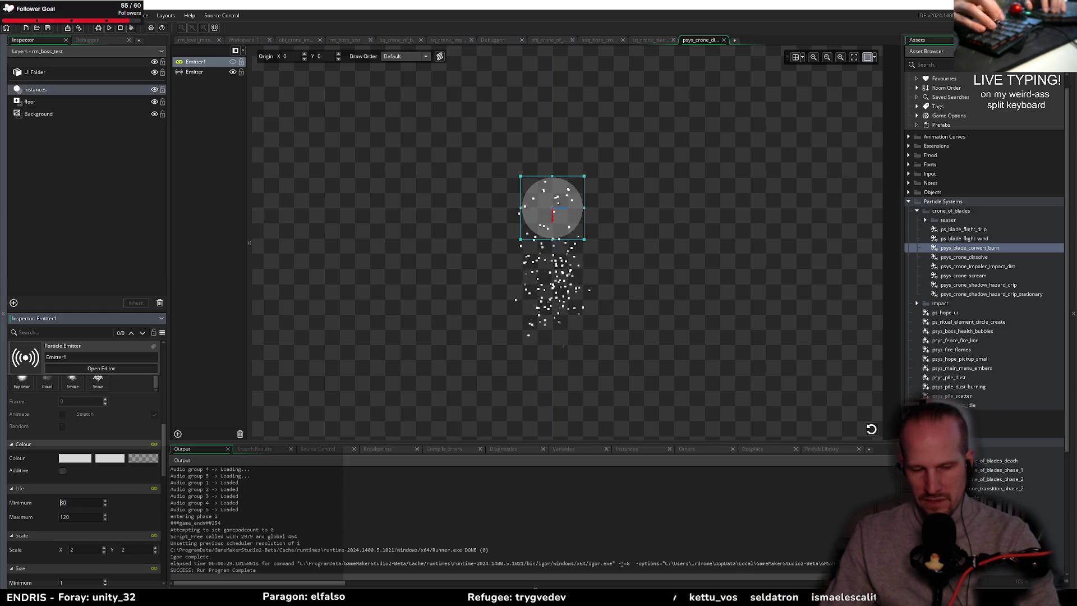
pyautogui.write('240')
pyautogui.press('Tab')
pyautogui.write('32')
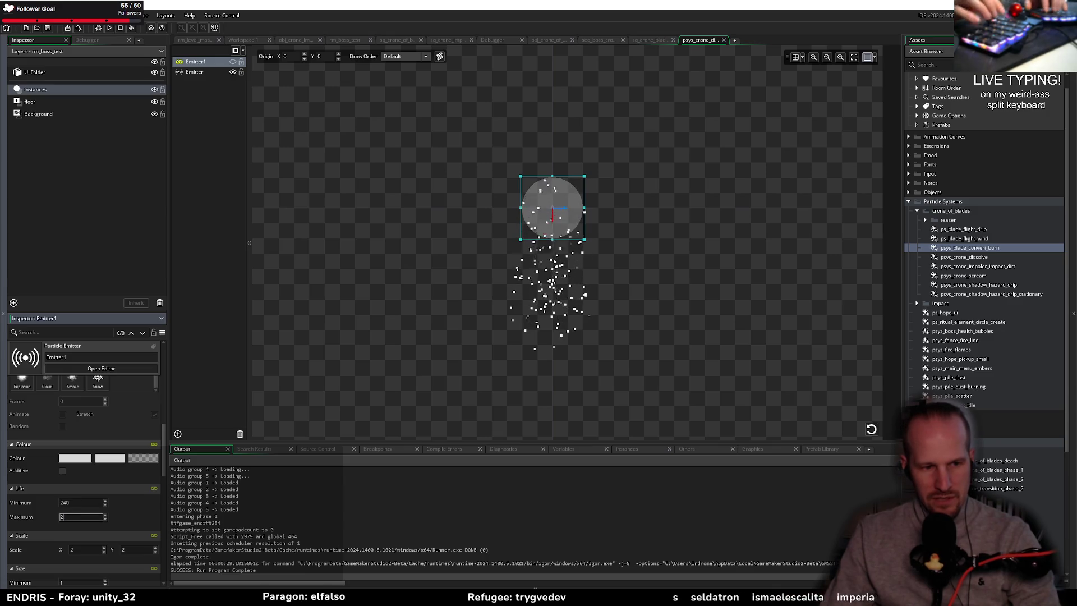
pyautogui.write('0')
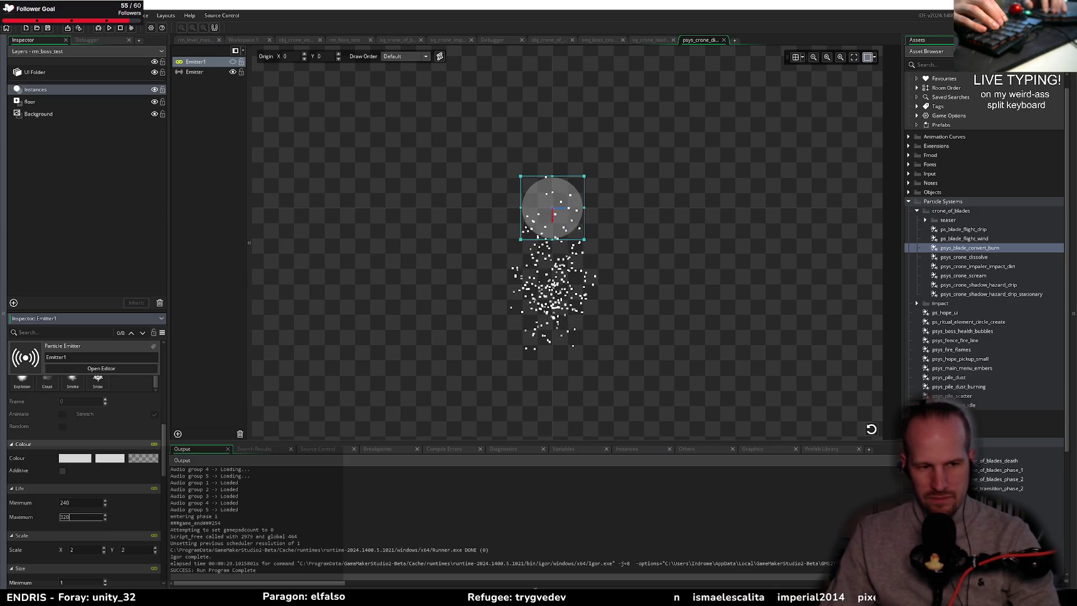
pyautogui.press('BackSpace')
pyautogui.press('BackSpace')
pyautogui.write('00')
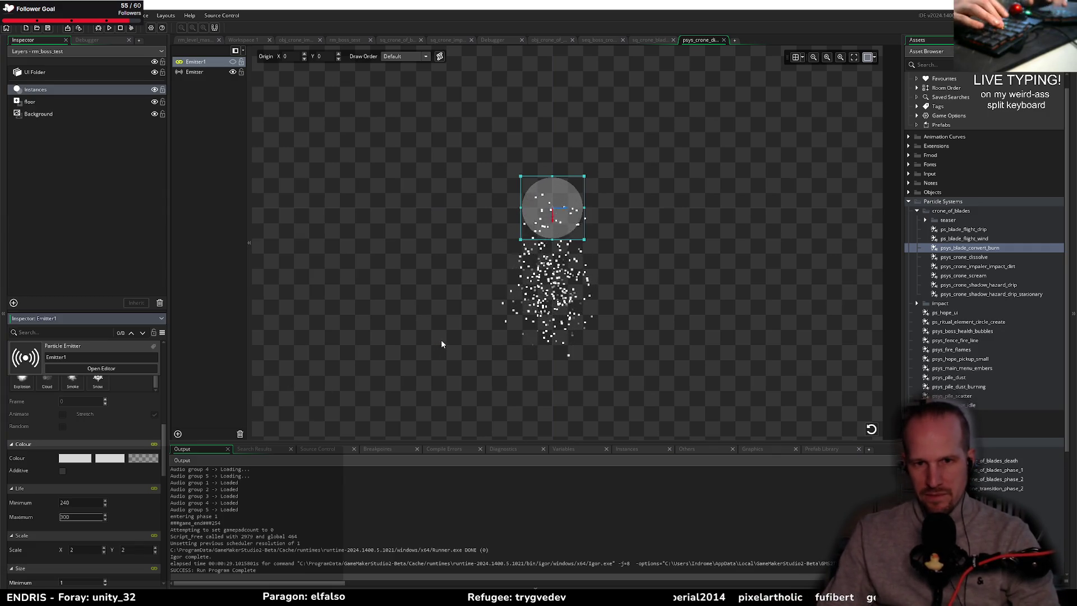
# - Try Emitter1's burst Particle Count at -1, then -2, and start editing it again
pyautogui.scroll(-5, 76, 469)
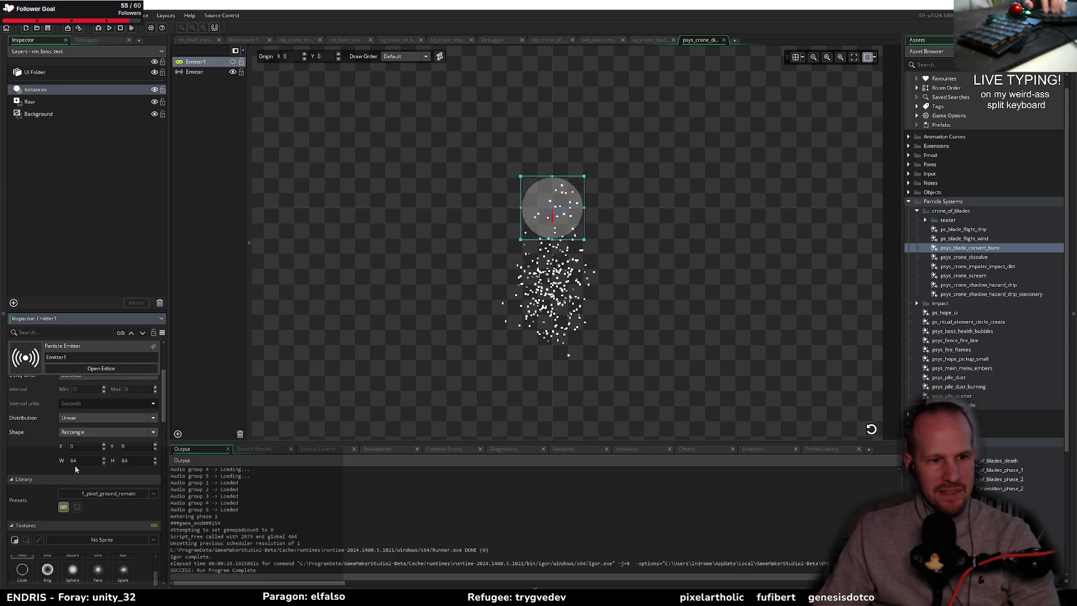
pyautogui.scroll(2, 67, 457)
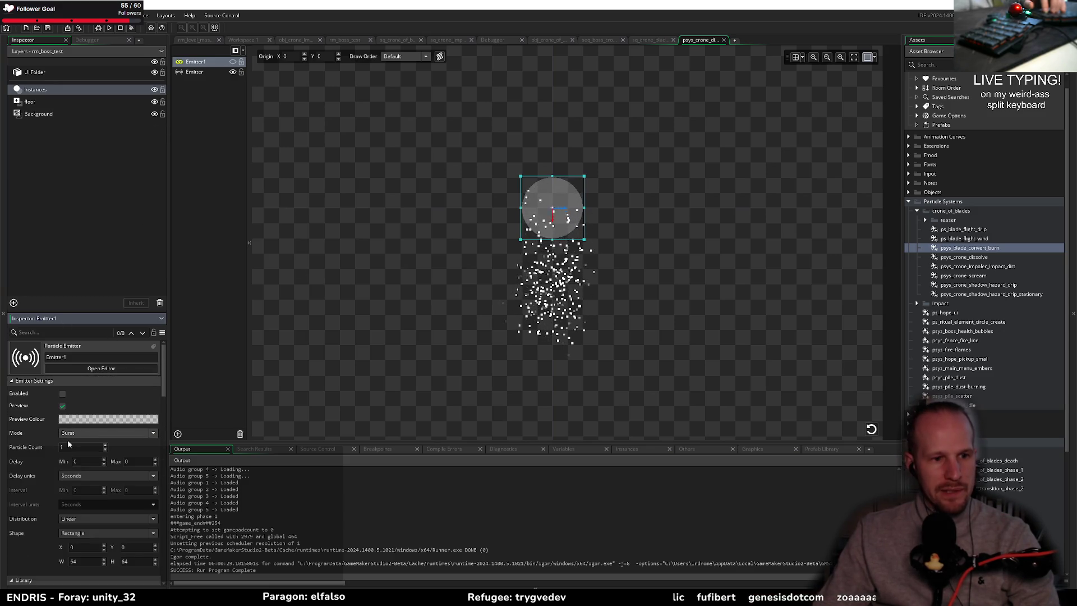
pyautogui.write('-1')
pyautogui.press('Return')
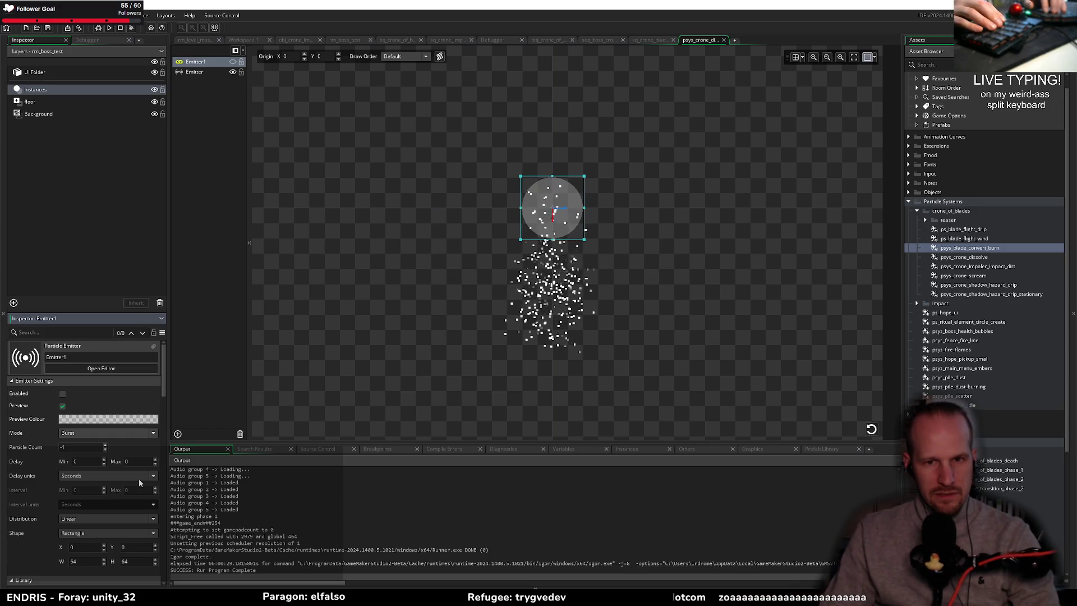
pyautogui.press('BackSpace')
pyautogui.write('2')
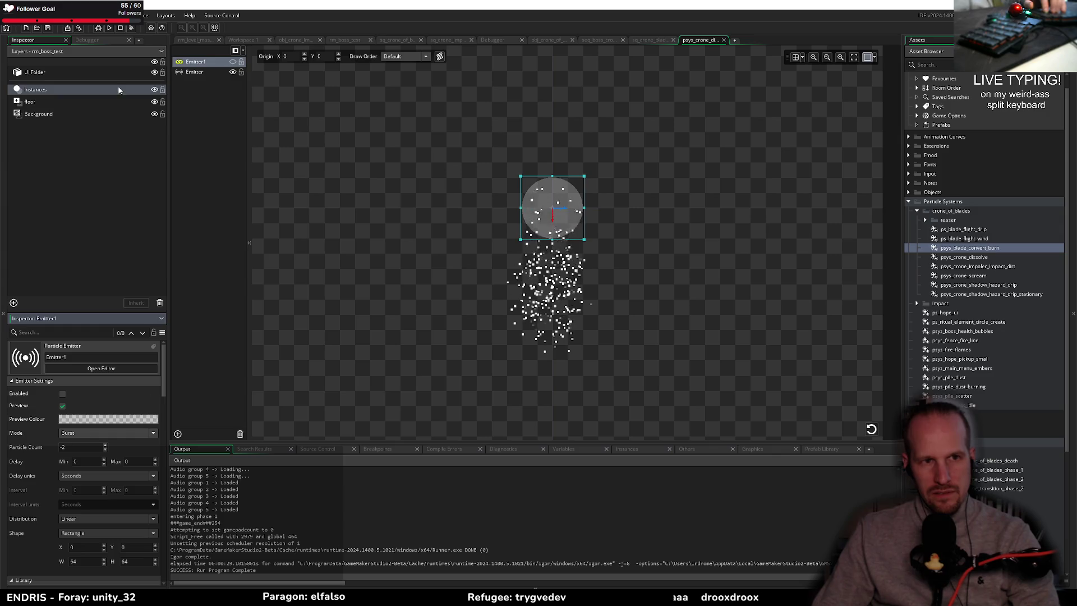
pyautogui.write('-')
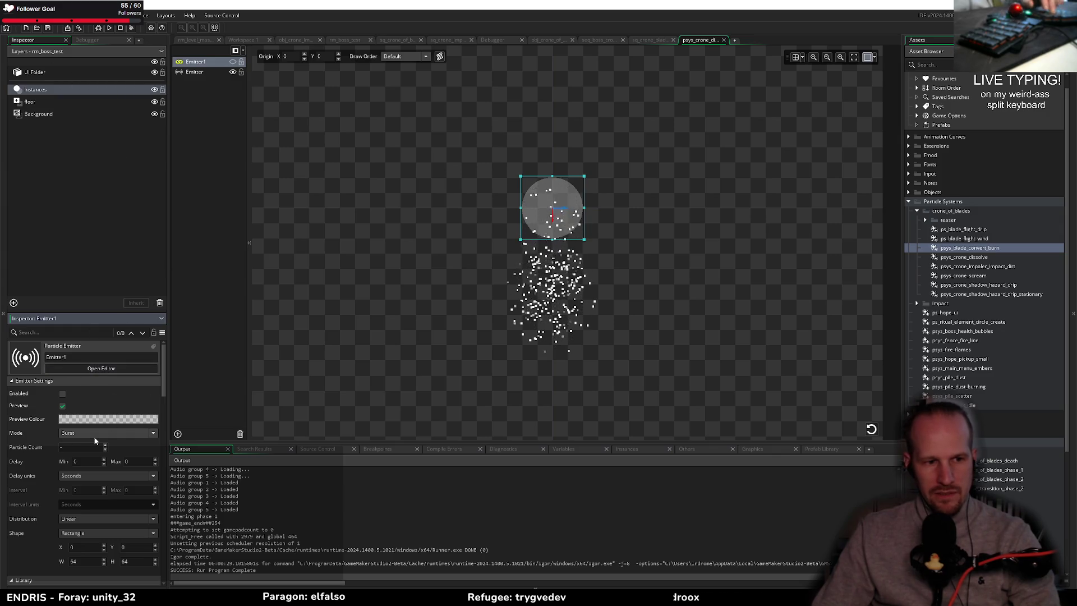
pyautogui.write('1')
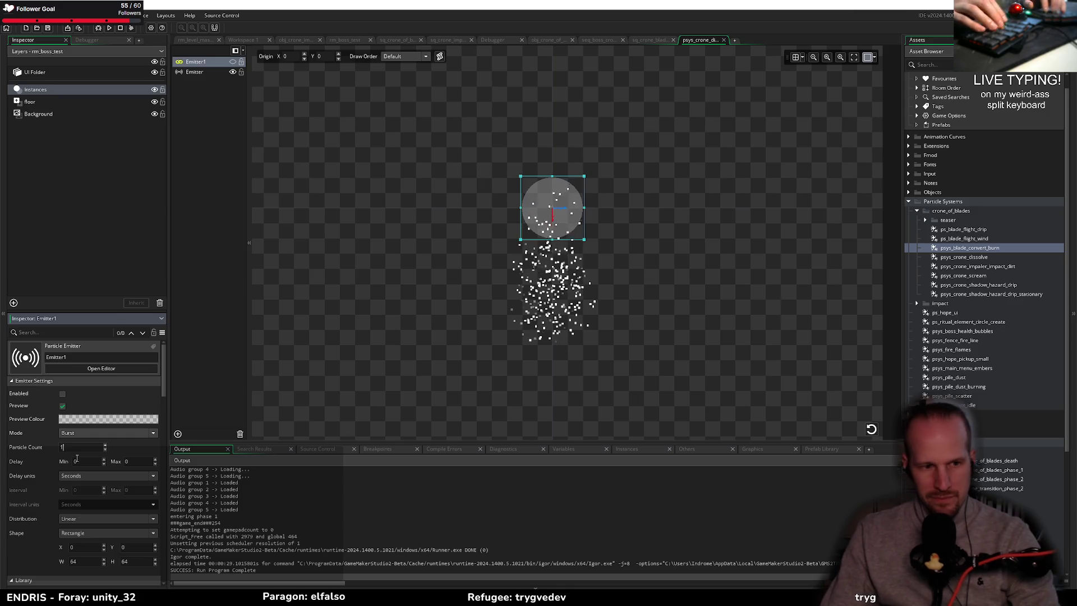
# - Set the stream Emitter's Particle Count to -2
pyautogui.scroll(-1, 77, 458)
pyautogui.click(194, 71)
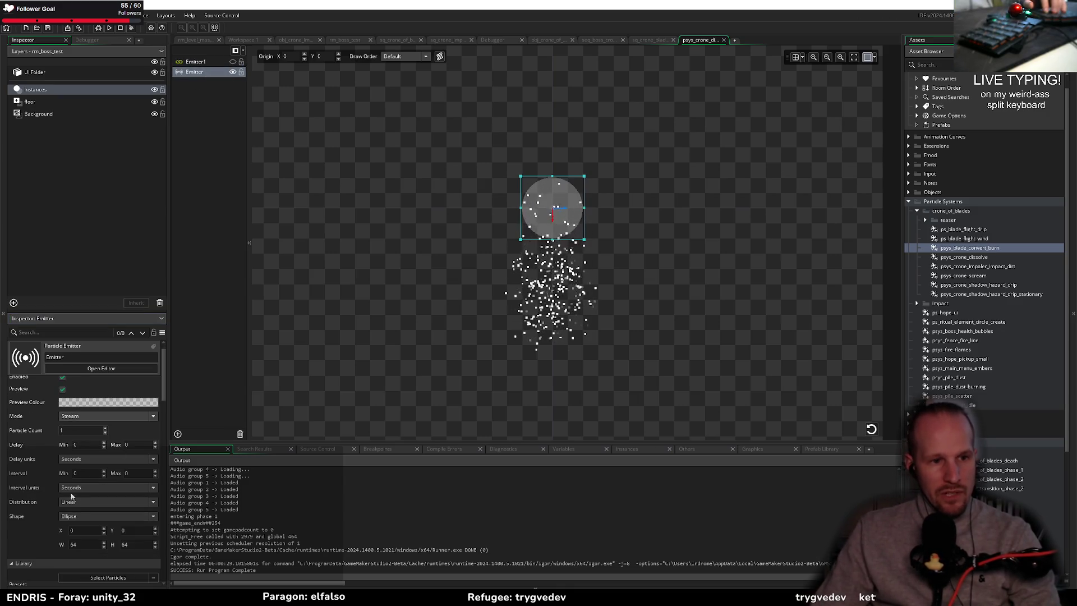
pyautogui.click(81, 430)
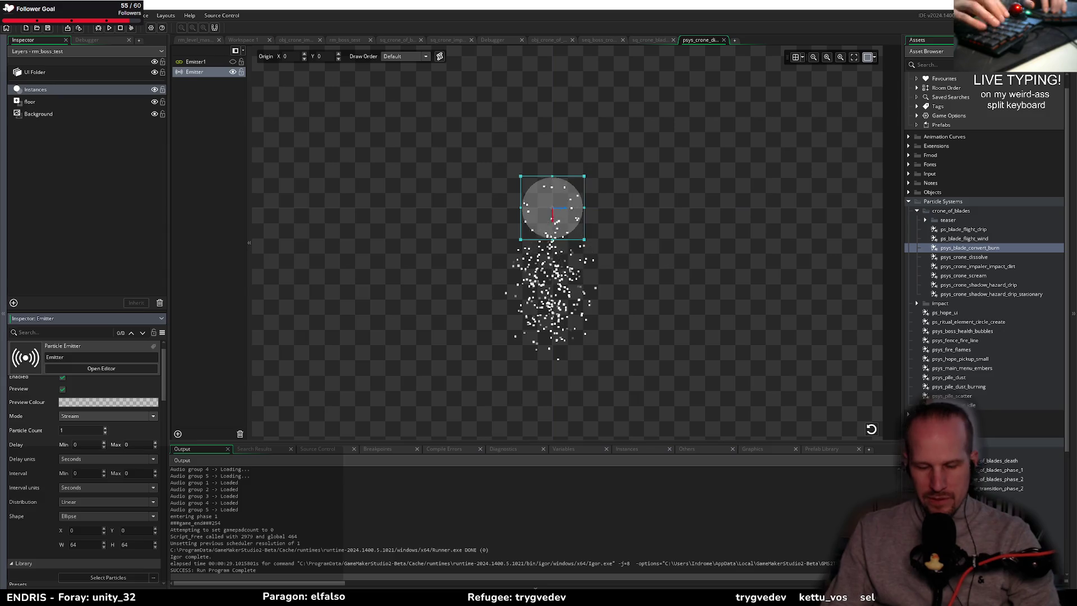
pyautogui.write('10')
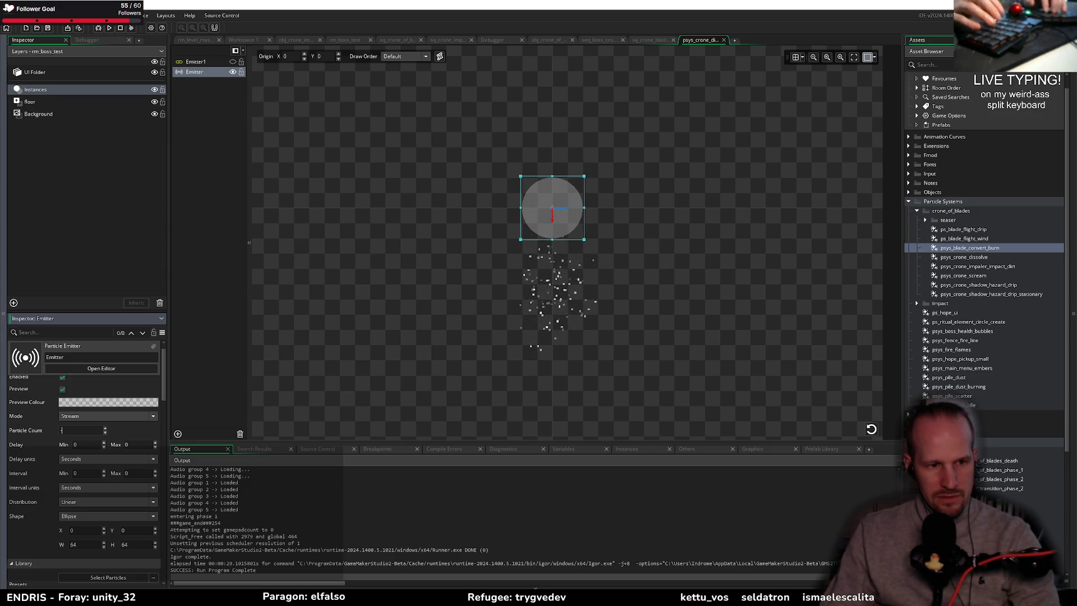
pyautogui.press('BackSpace')
pyautogui.write('1')
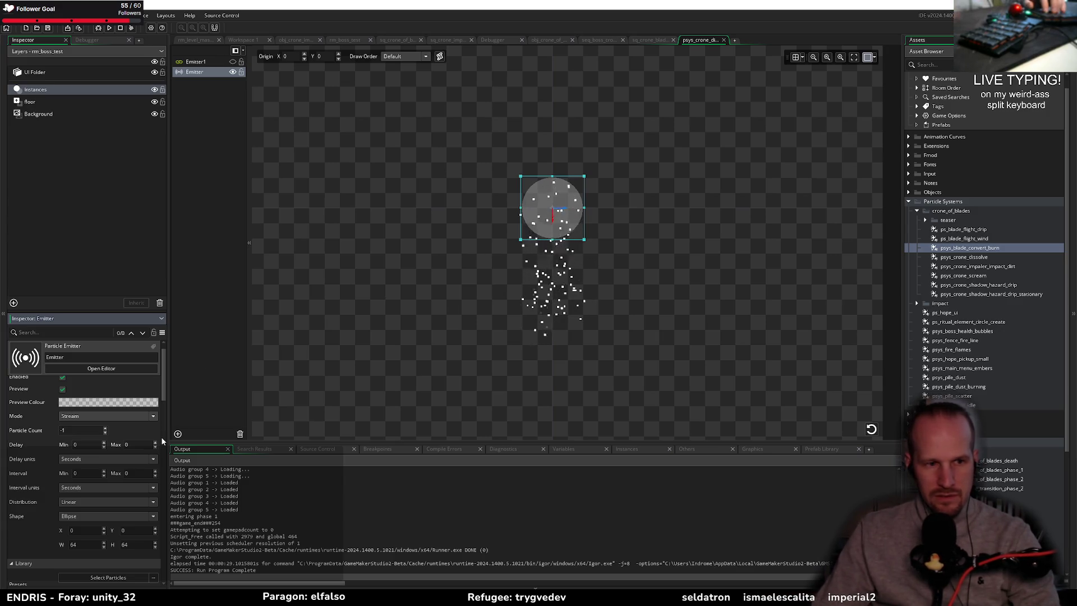
pyautogui.press('BackSpace')
pyautogui.write('2')
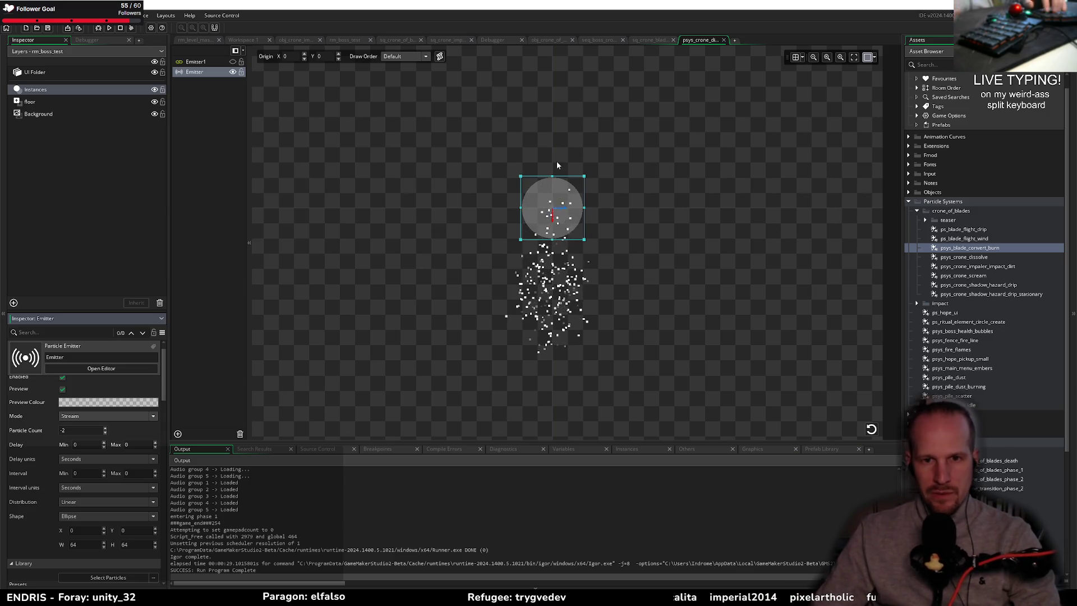
# - Set the emitter's Gravity Direction to 270
pyautogui.scroll(-10, 106, 485)
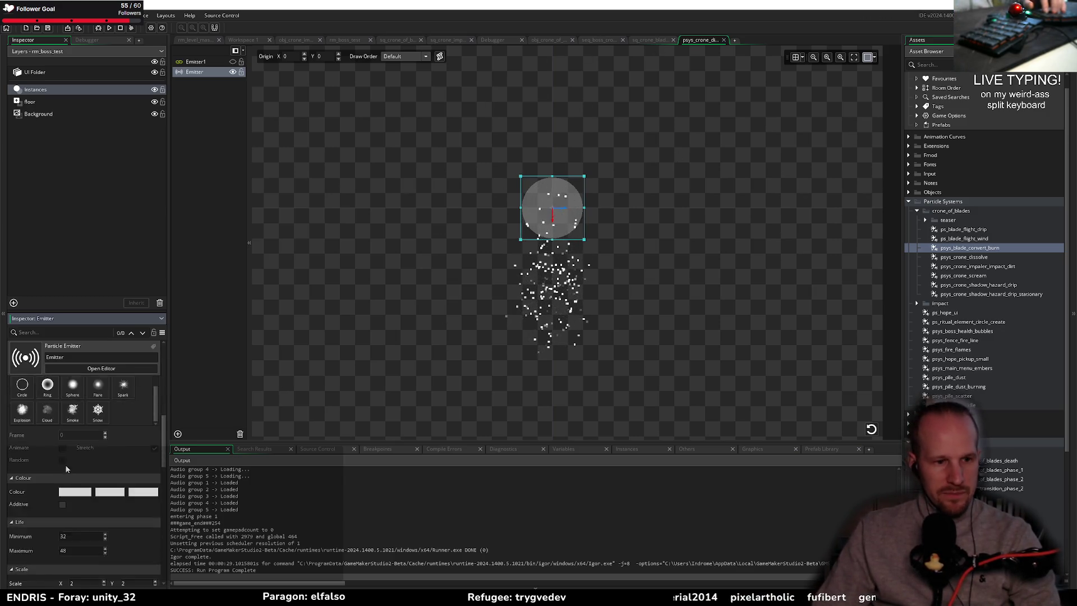
pyautogui.scroll(3, 105, 486)
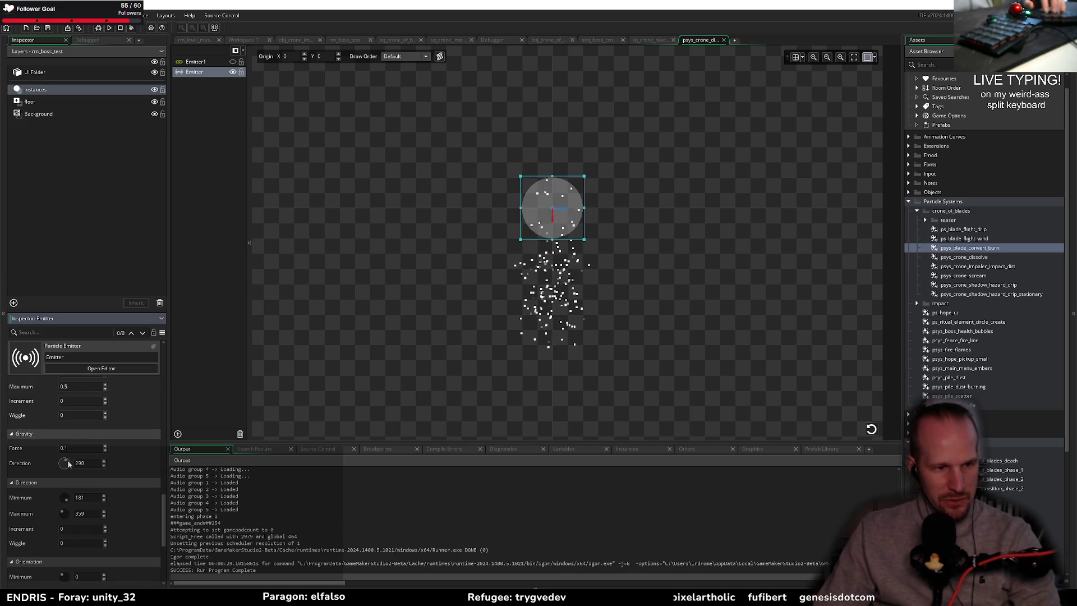
pyautogui.moveTo(68, 463); pyautogui.dragTo(70, 459)
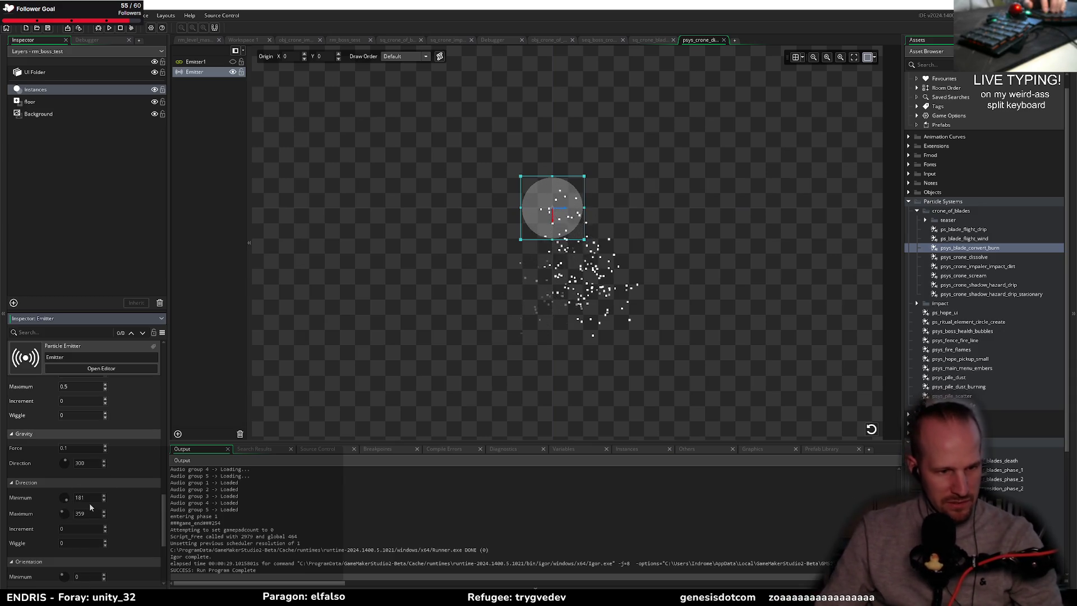
pyautogui.moveTo(554, 351); pyautogui.dragTo(544, 360)
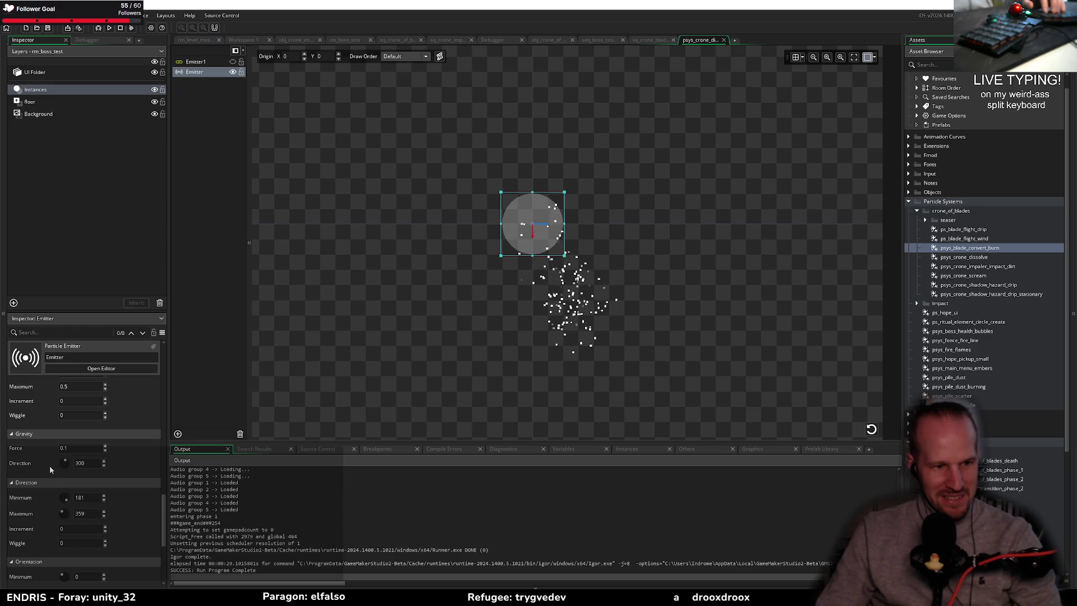
pyautogui.click(92, 461)
pyautogui.write('270')
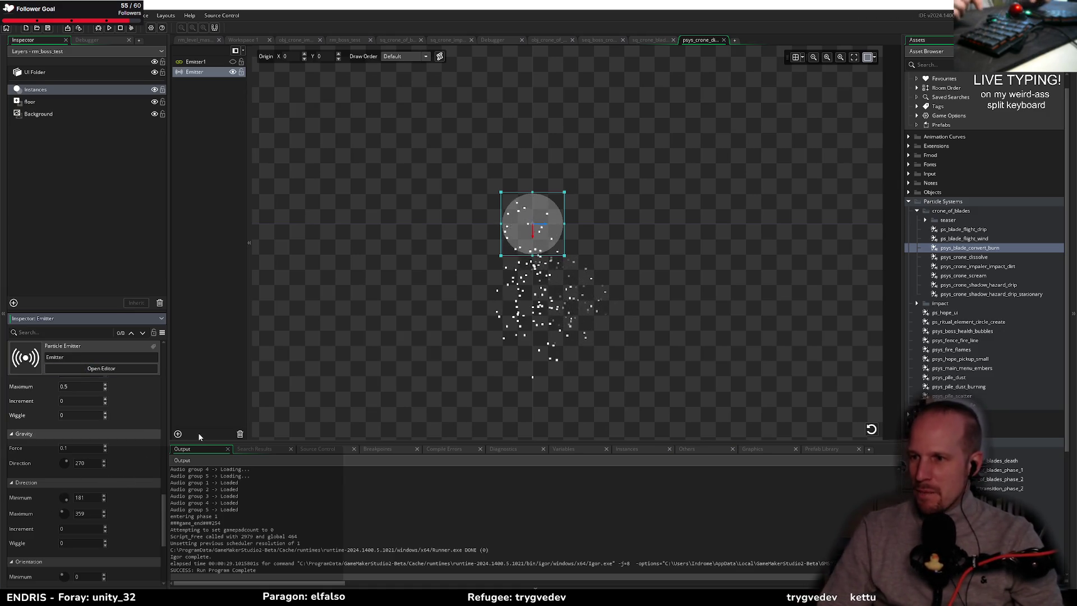
pyautogui.press('Return')
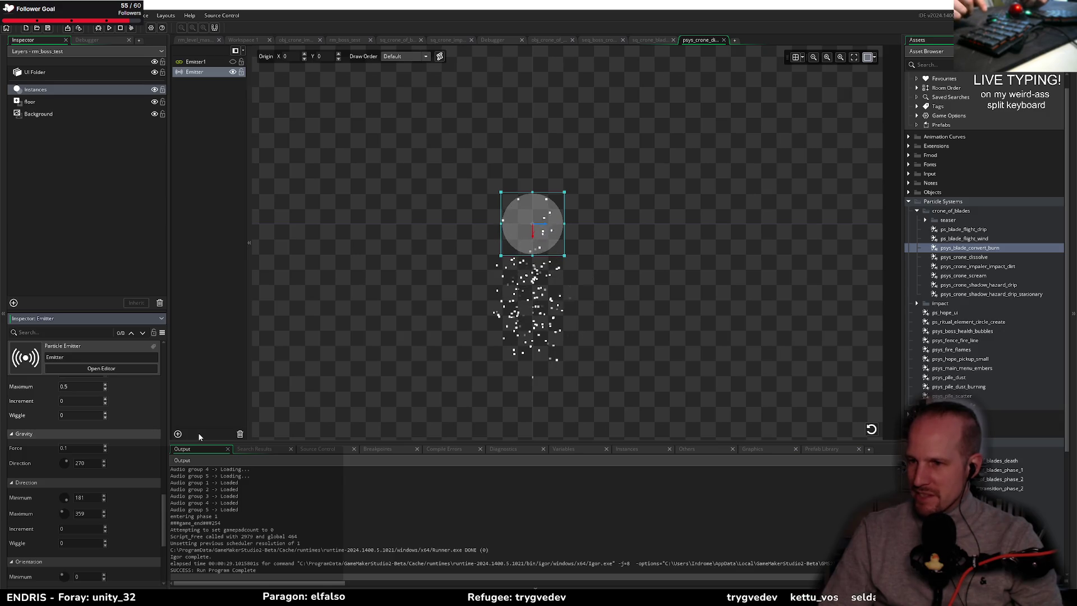
pyautogui.press('Return')
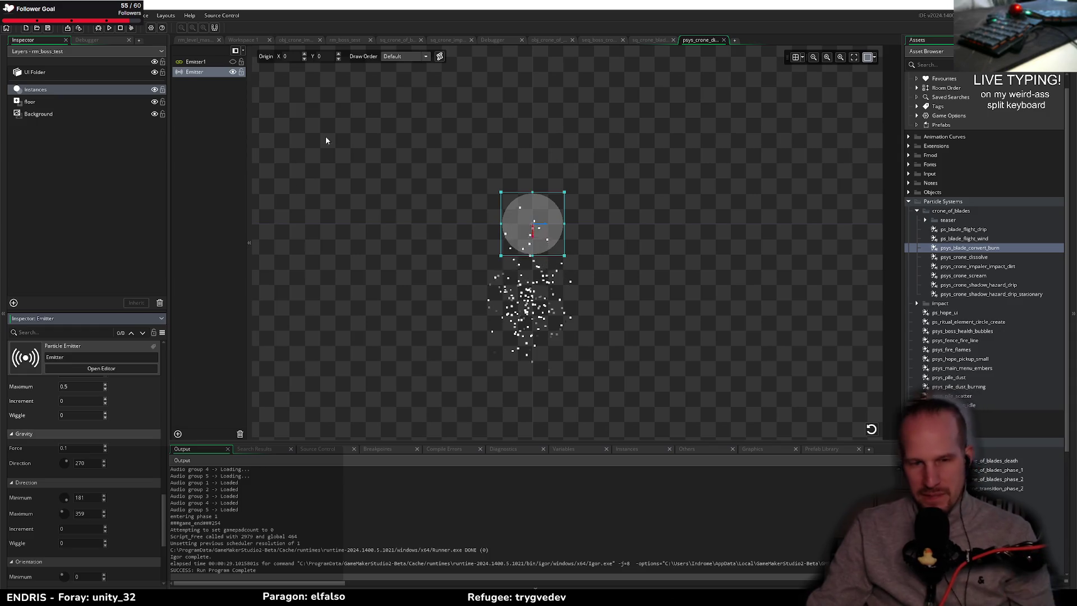
# - In the emitter's Speed settings, set Minimum to 0.5 and Increment to -0.02
pyautogui.click(84, 462)
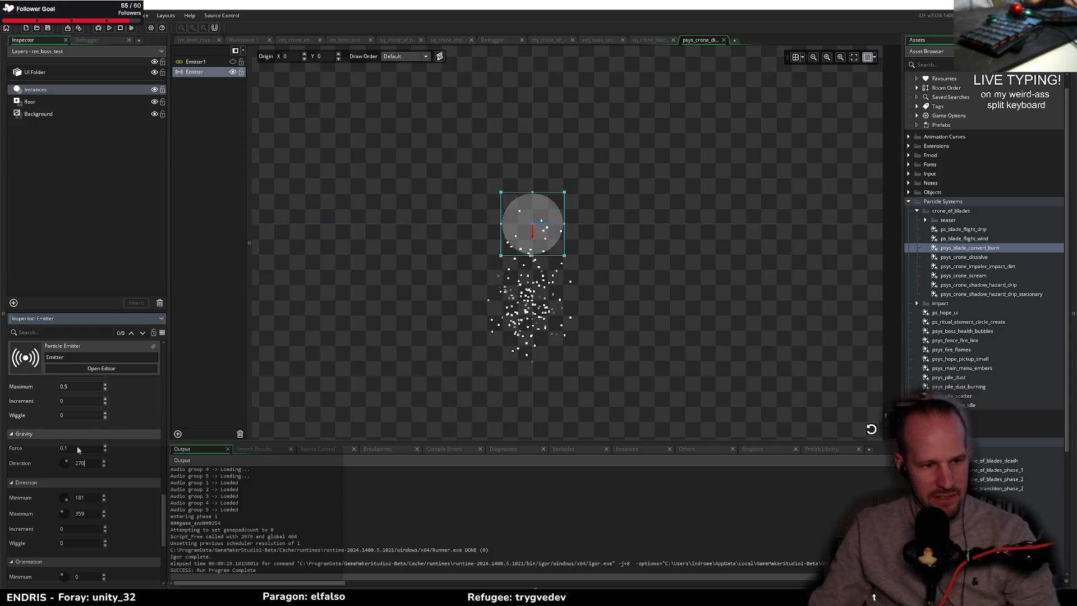
pyautogui.scroll(3, 46, 463)
pyautogui.click(75, 489)
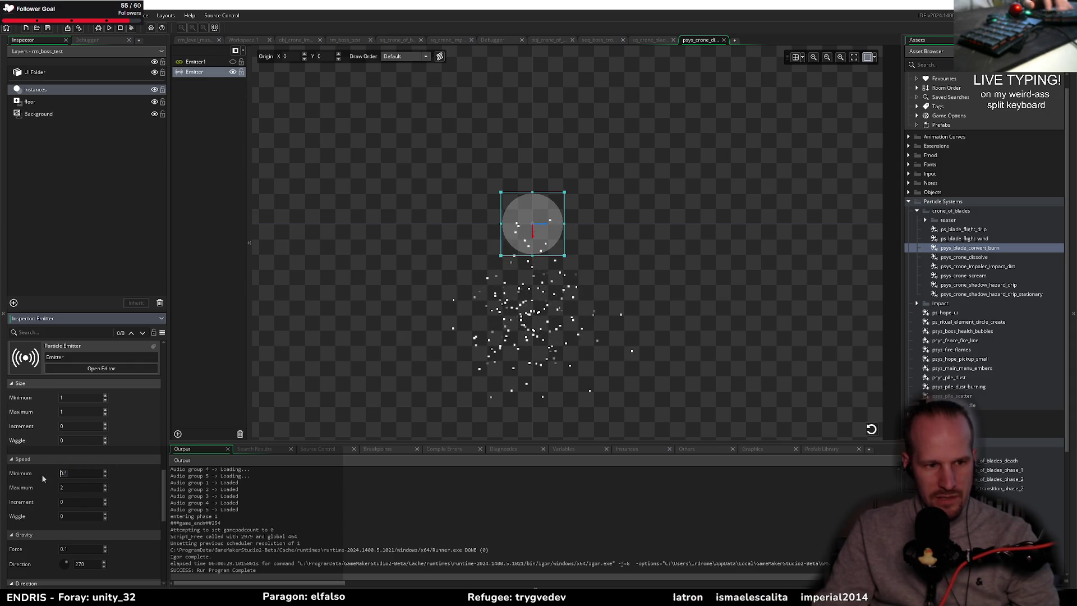
pyautogui.write('0.5')
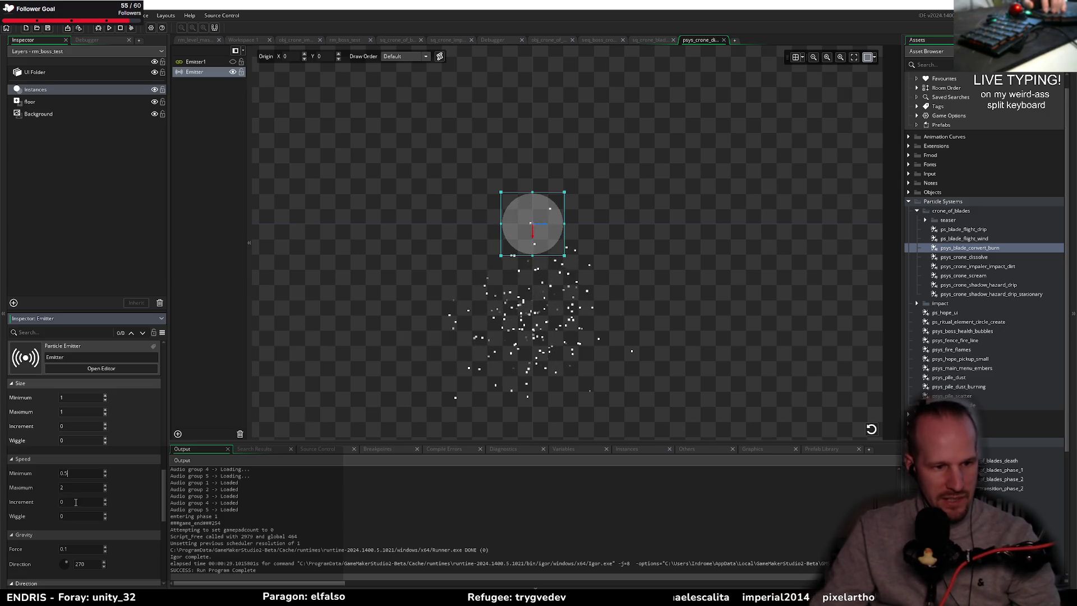
pyautogui.click(76, 502)
pyautogui.write('-')
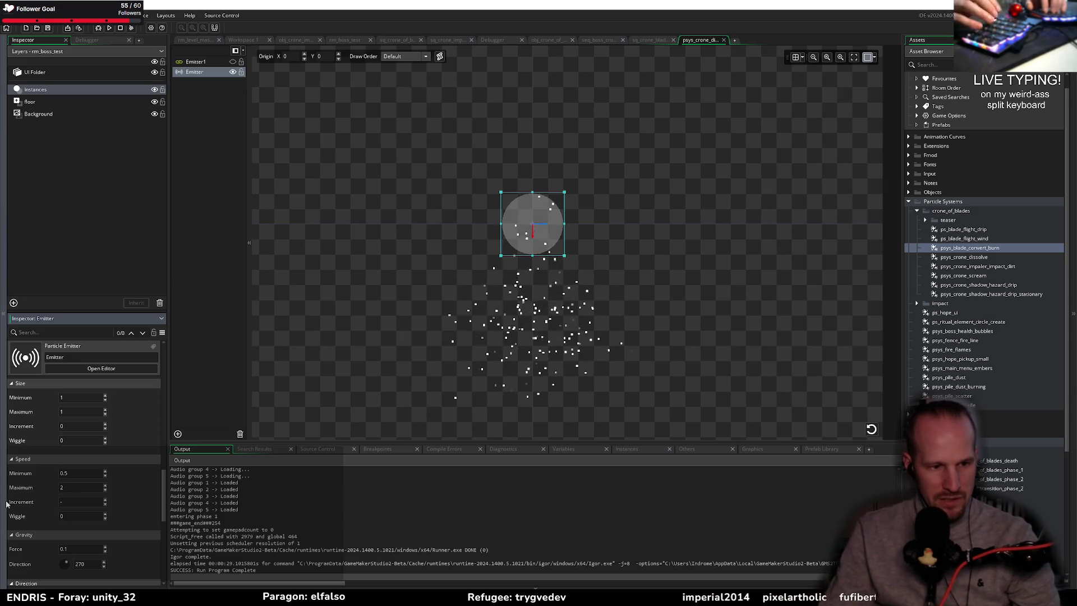
pyautogui.write('0.1')
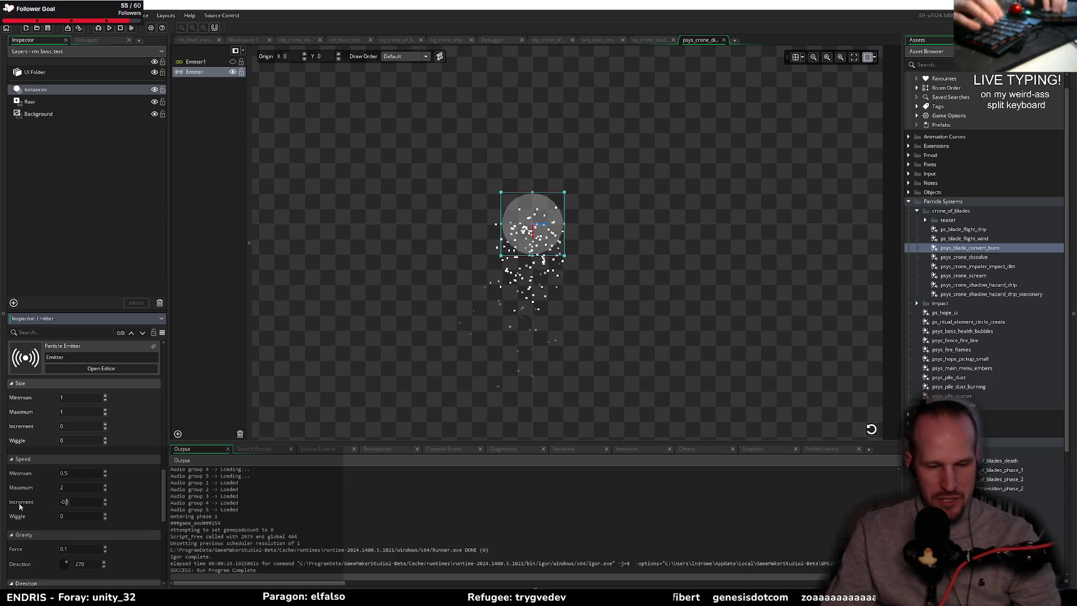
pyautogui.write('0')
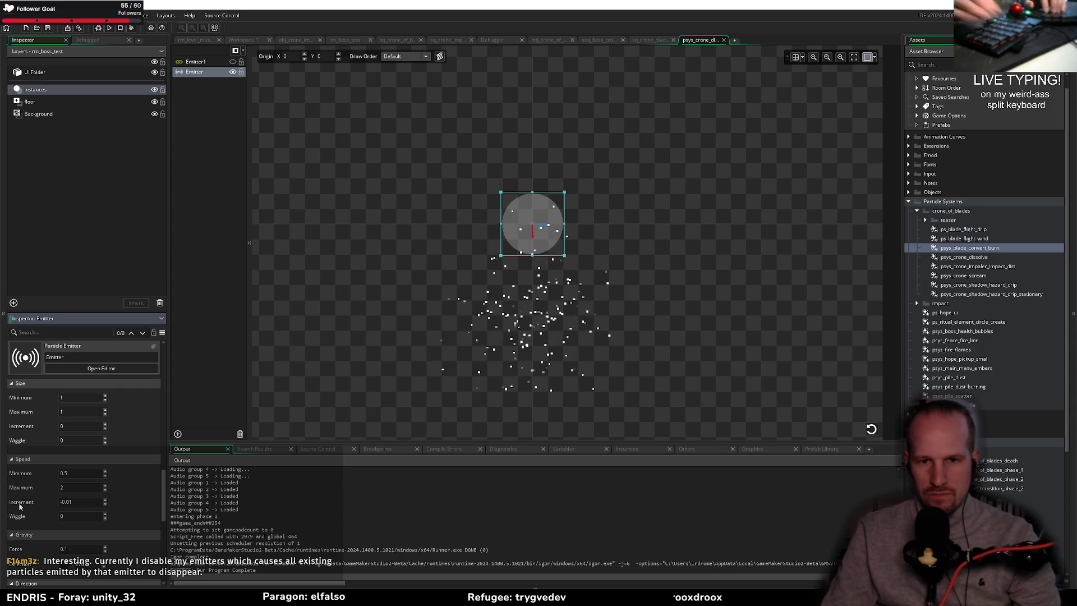
pyautogui.press('BackSpace')
pyautogui.write('2')
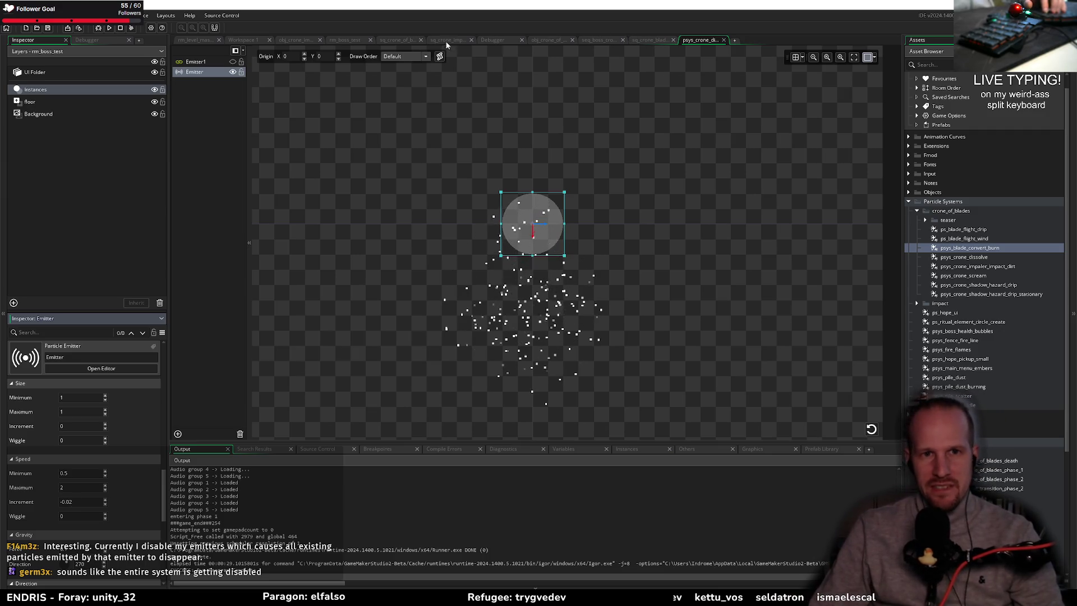
pyautogui.click(338, 40)
# - In the sq_crone_of_blades script, start a part_emitt line below line 50, then delete it
pyautogui.click(402, 40)
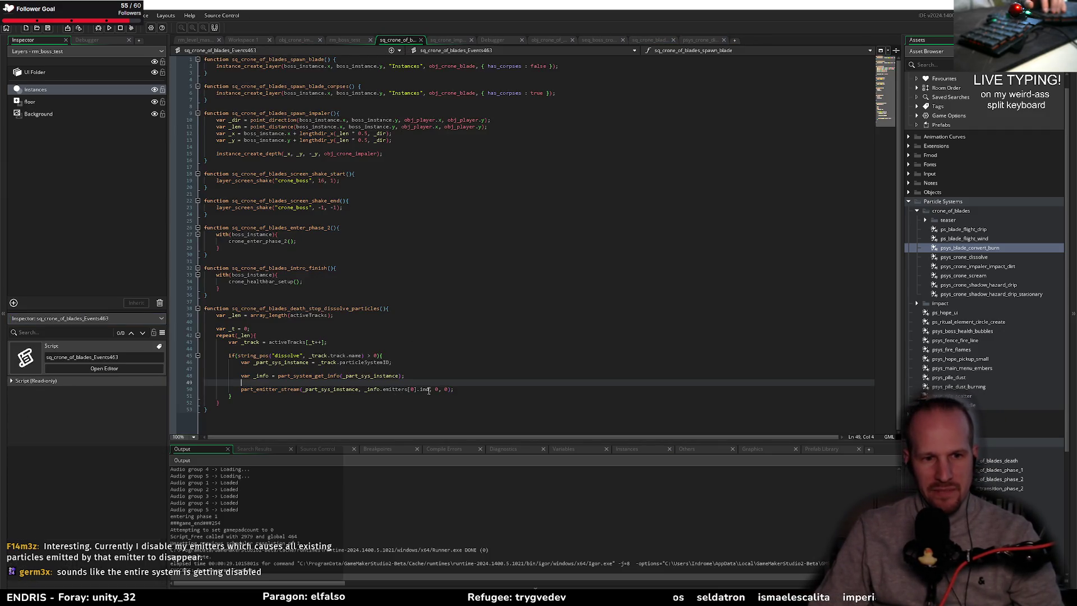
pyautogui.click(479, 390)
pyautogui.press('Return')
pyautogui.write('part_')
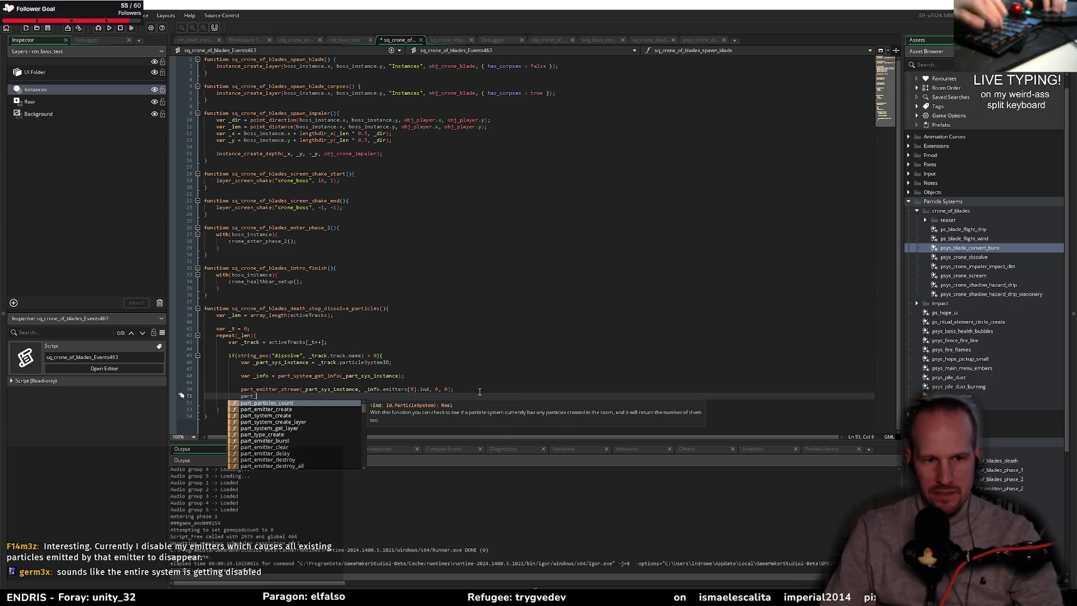
pyautogui.write('emitt')
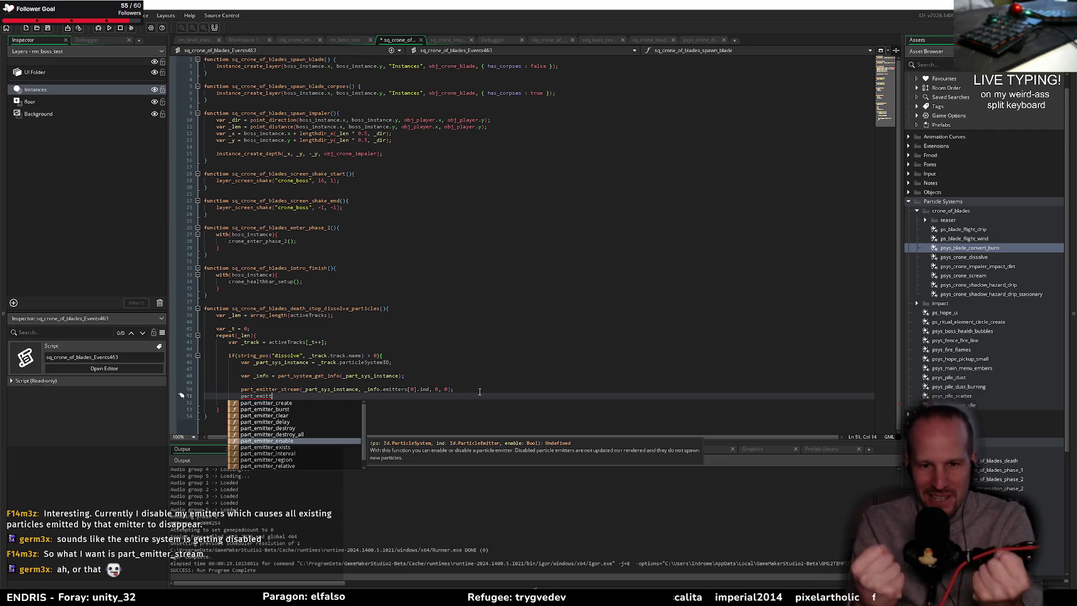
pyautogui.press('BackSpace')
pyautogui.press('BackSpace')
pyautogui.press('BackSpace')
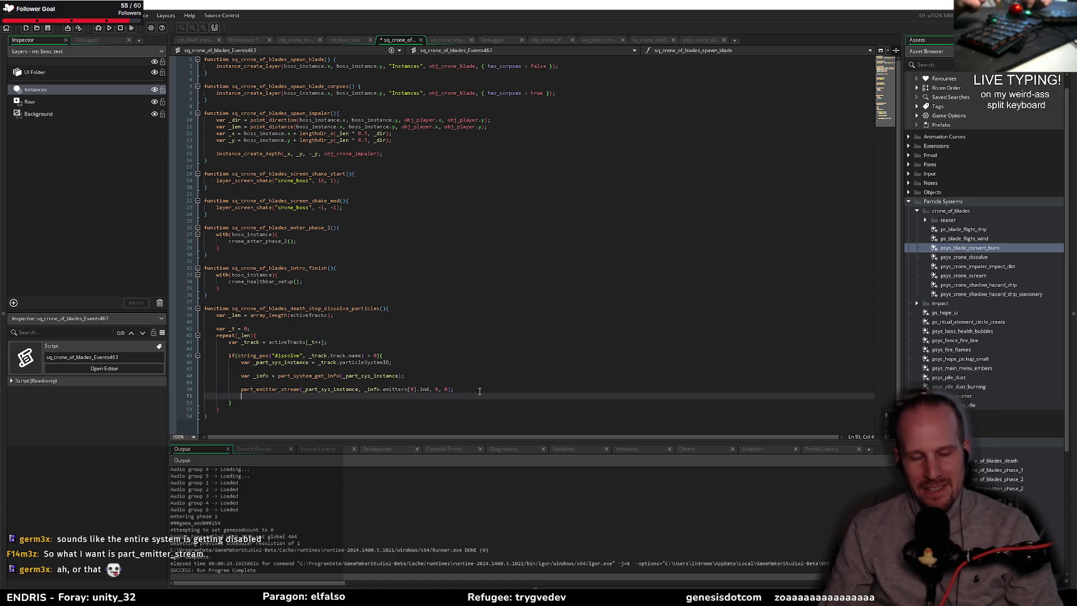
pyautogui.click(480, 391)
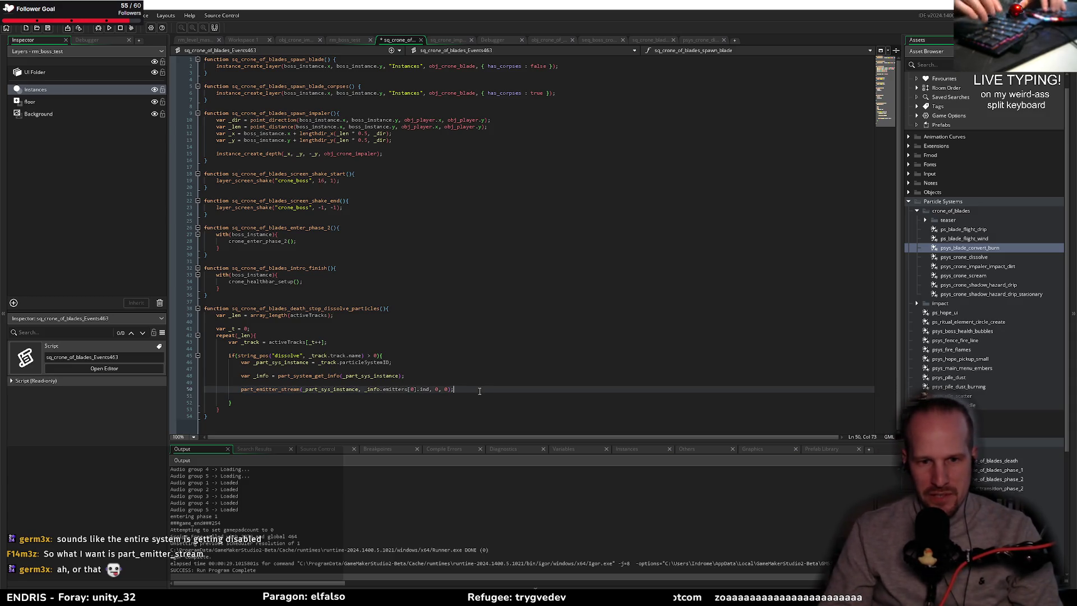
# - Close the part_emitter_stream call on line 50 with a final 0 argument, then check nearby lines
pyautogui.press('Left')
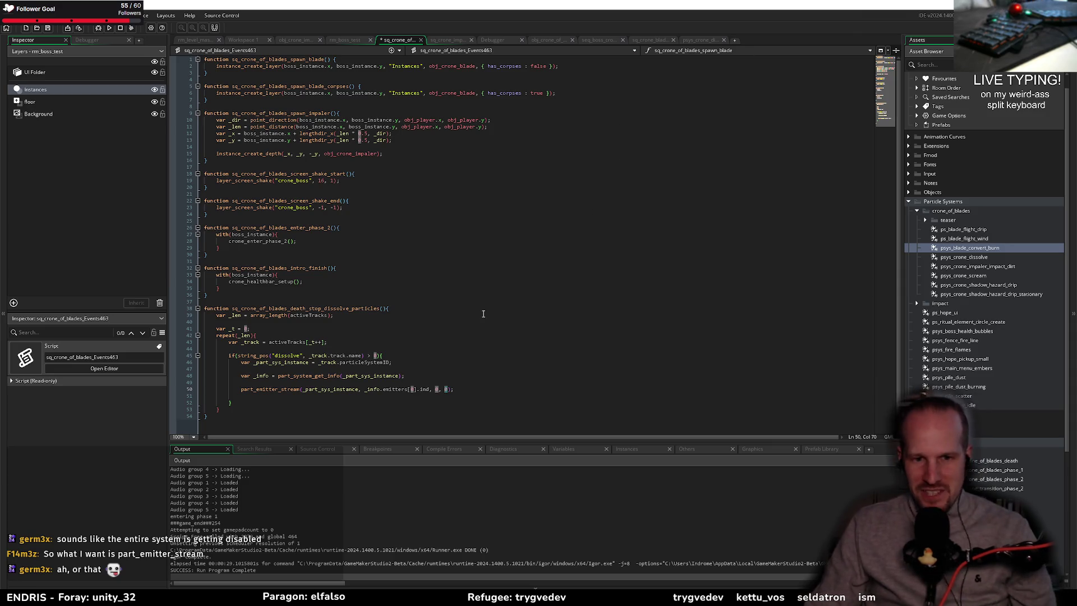
pyautogui.write('0);')
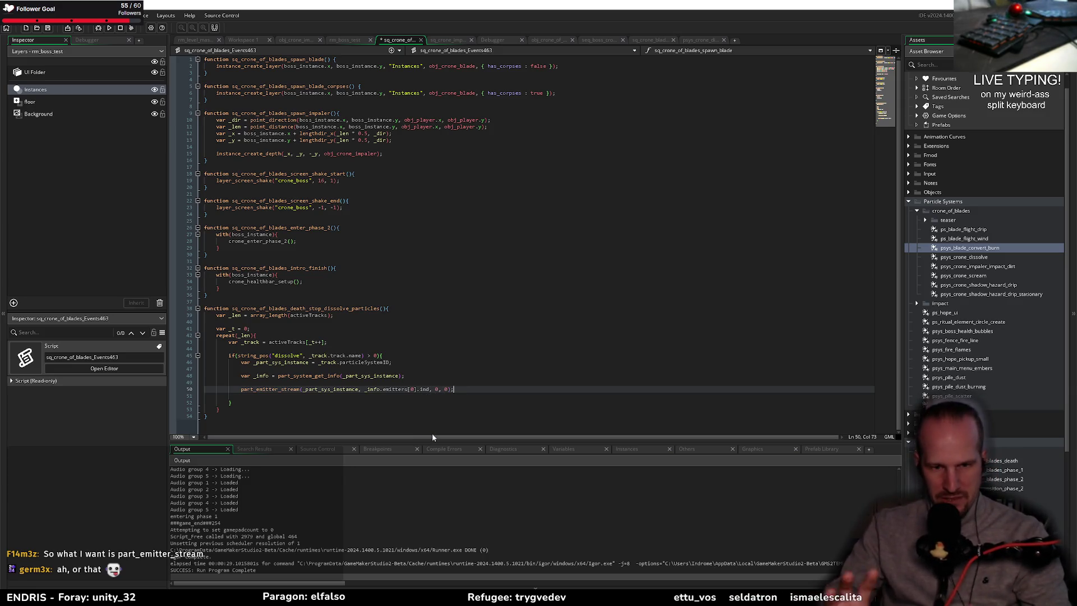
pyautogui.click(521, 369)
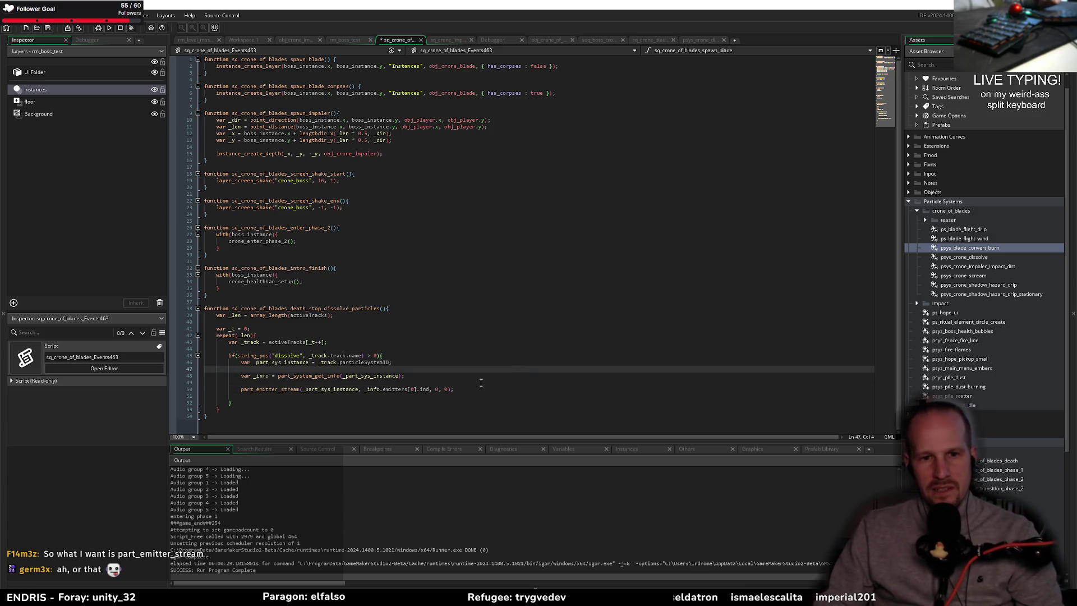
pyautogui.click(481, 382)
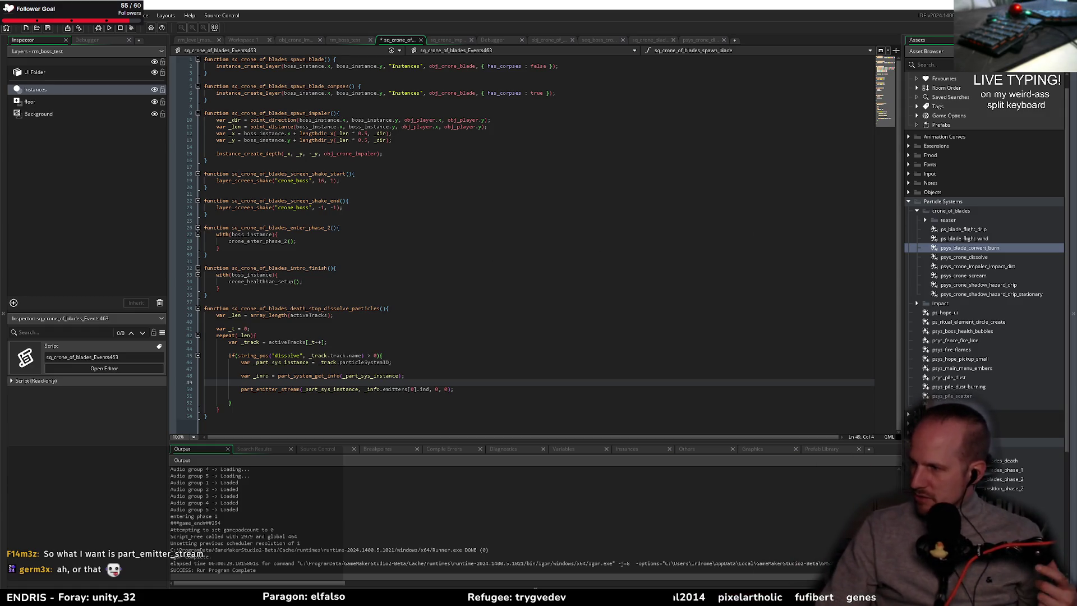
pyautogui.click(481, 376)
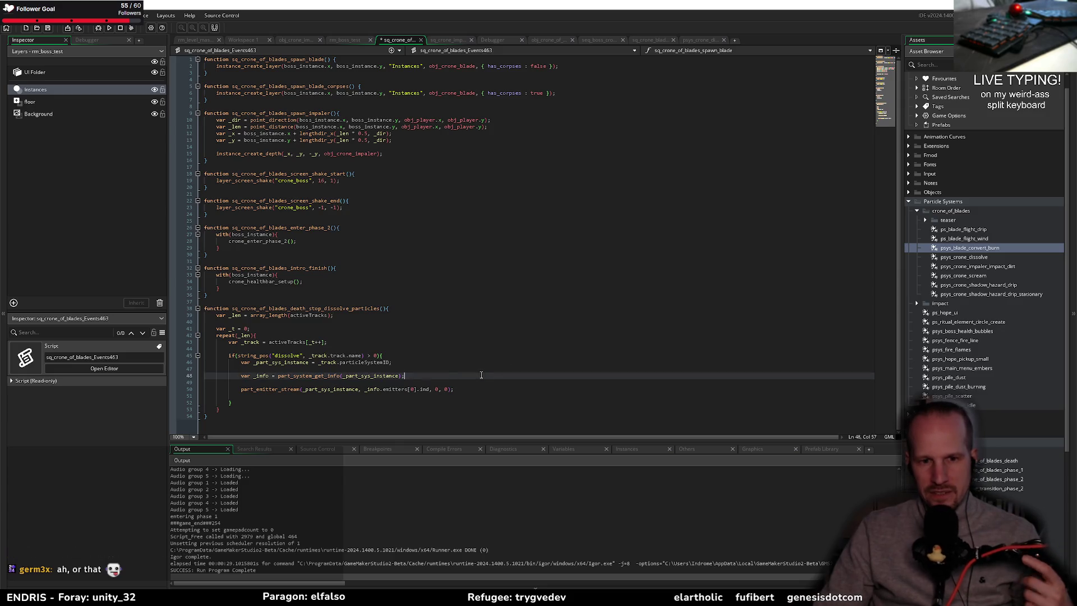
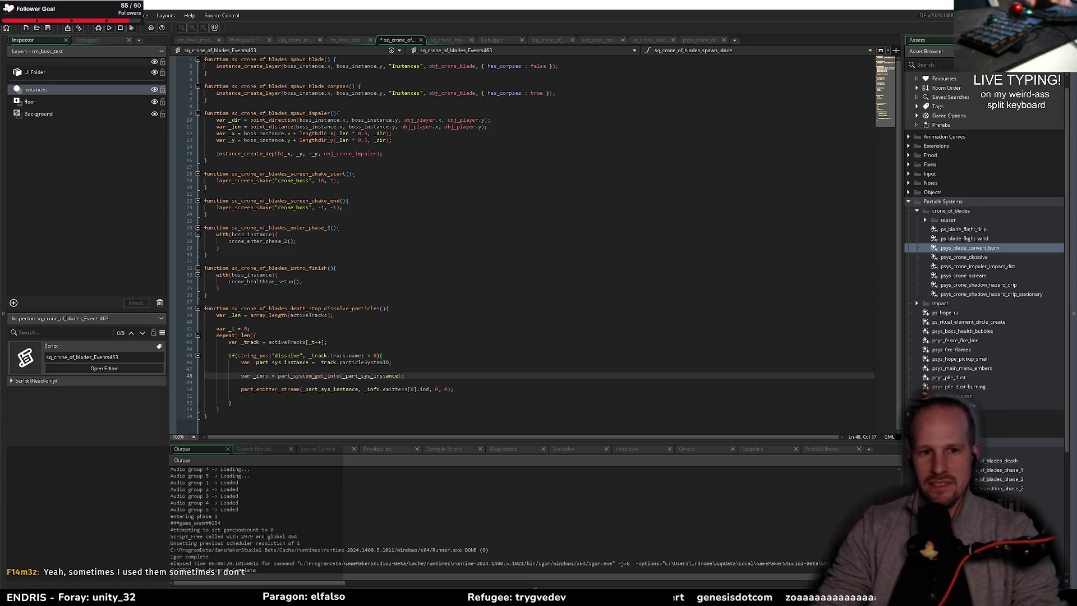
# - Start a new line in the emitter loop and browse the part_particles_* autocomplete entries
pyautogui.click(295, 397)
pyautogui.press('Return')
pyautogui.write('part_sys')
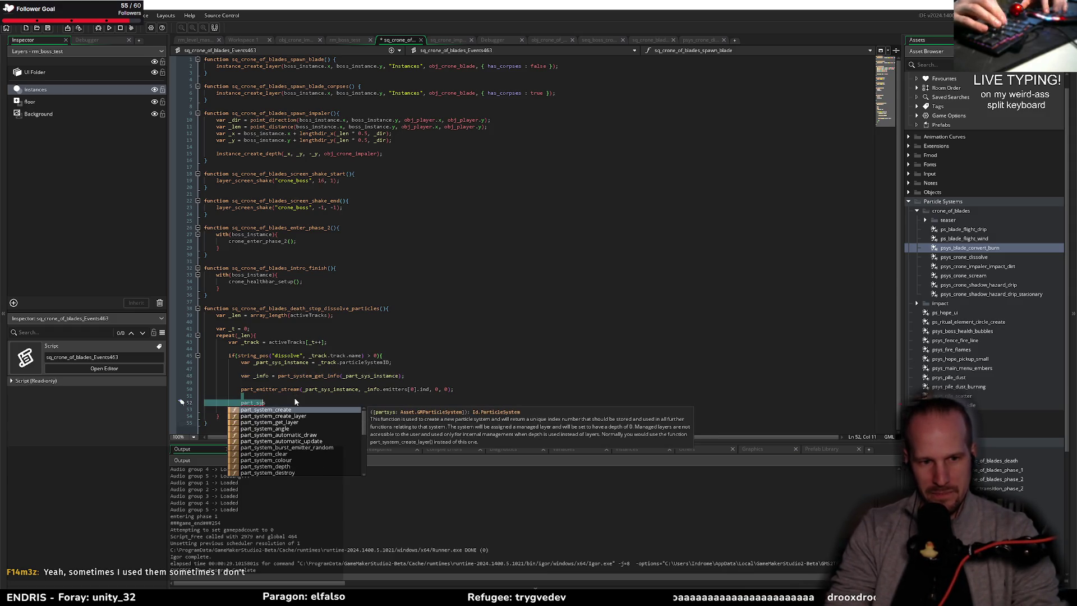
pyautogui.hotkey('shift', 'Left')
pyautogui.hotkey('shift', 'Left')
pyautogui.write('part')
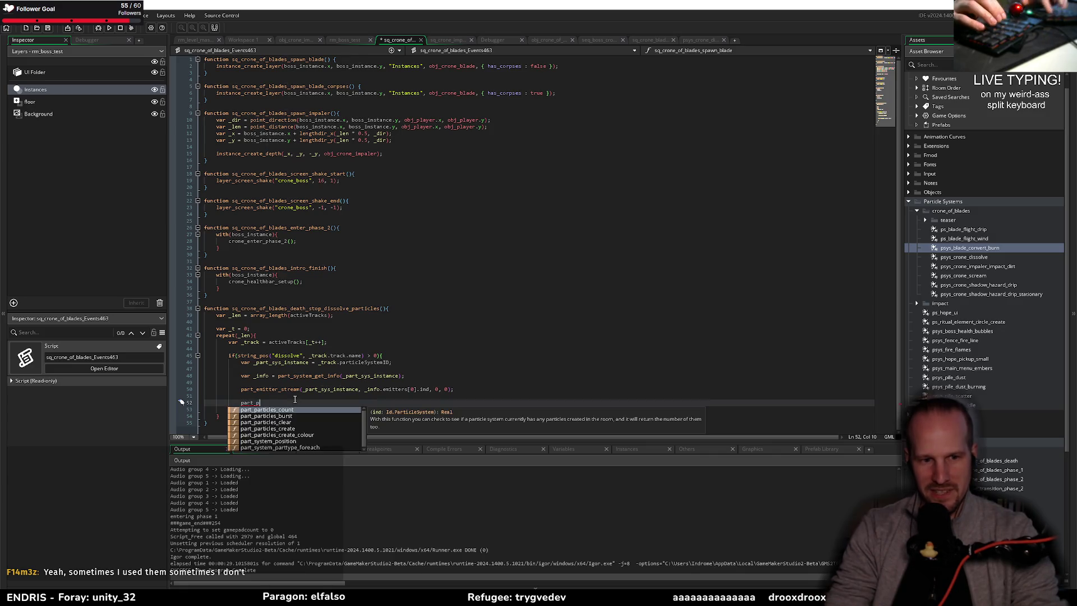
pyautogui.press('Down')
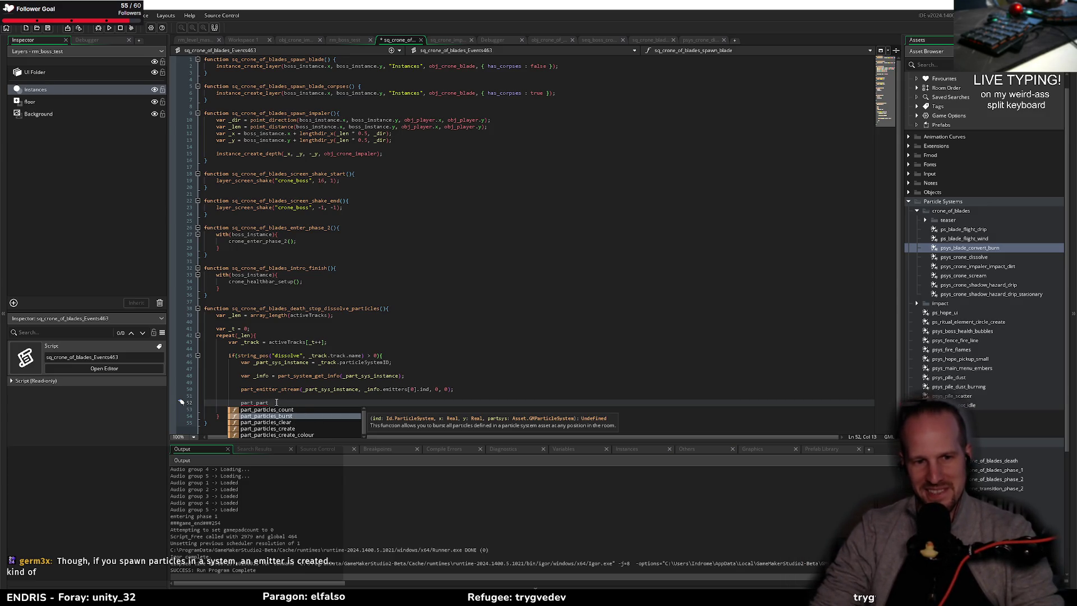
pyautogui.click(277, 429)
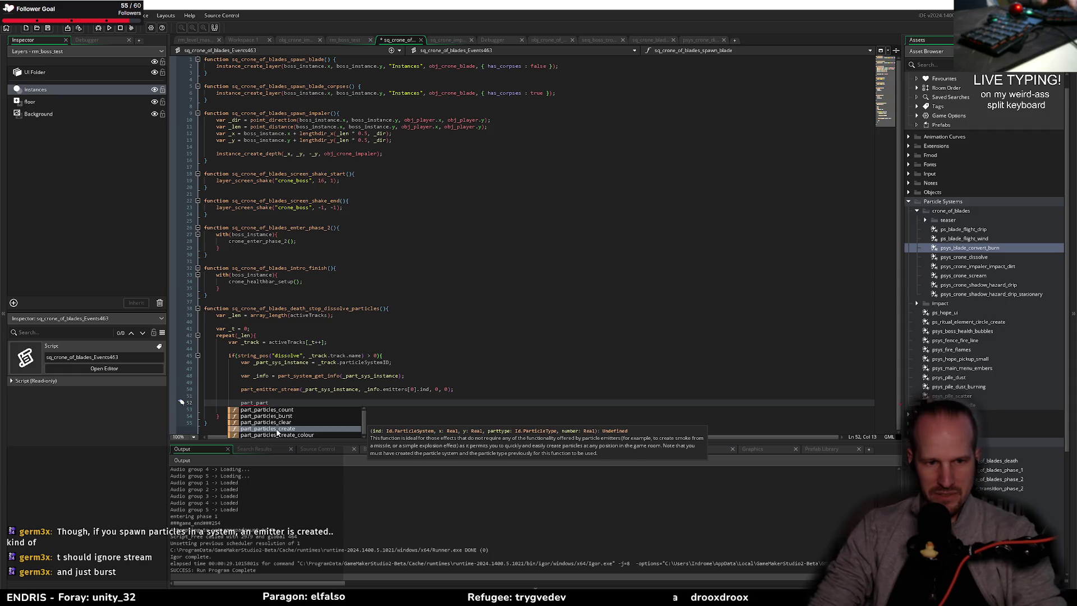
pyautogui.press('Down')
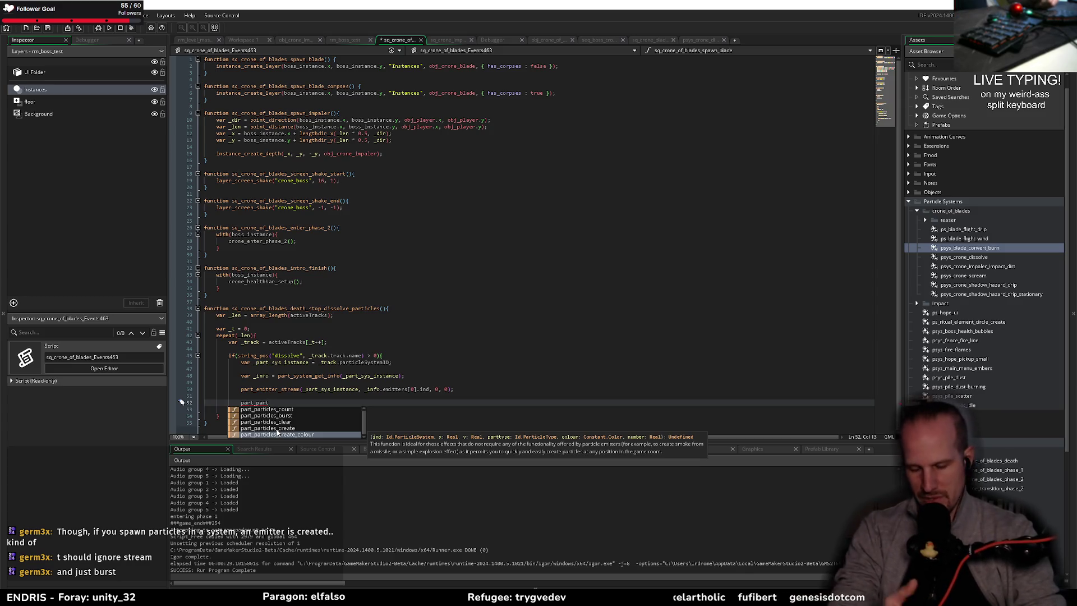
# - Delete the unfinished particle line and save the dissolve-particles script
pyautogui.hotkey('ctrl', 'BackSpace')
pyautogui.hotkey('ctrl', 'BackSpace')
pyautogui.hotkey('ctrl', 'BackSpace')
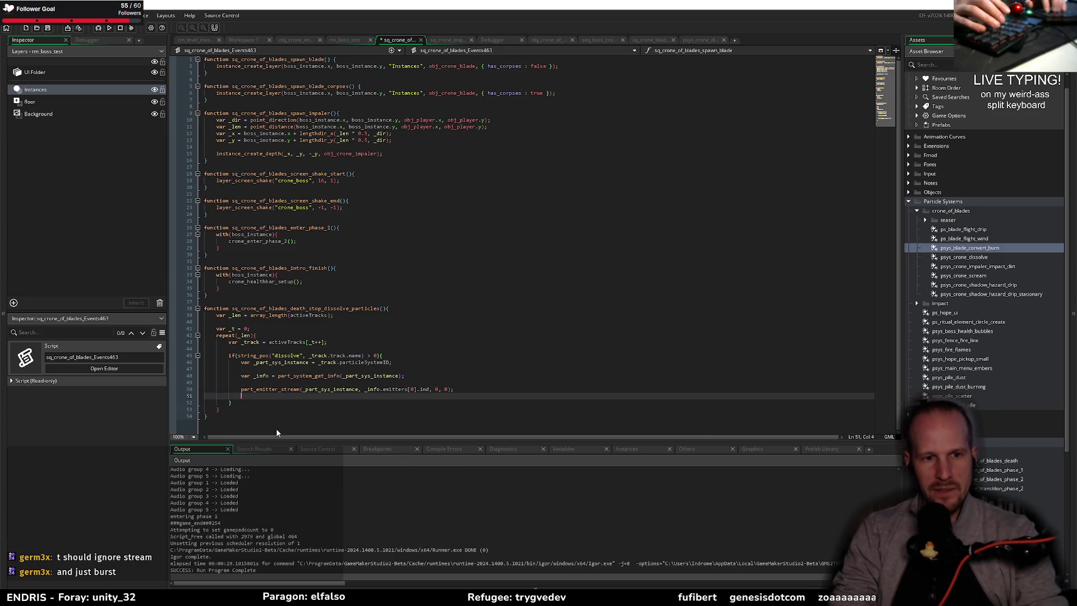
pyautogui.hotkey('ctrl', 's')
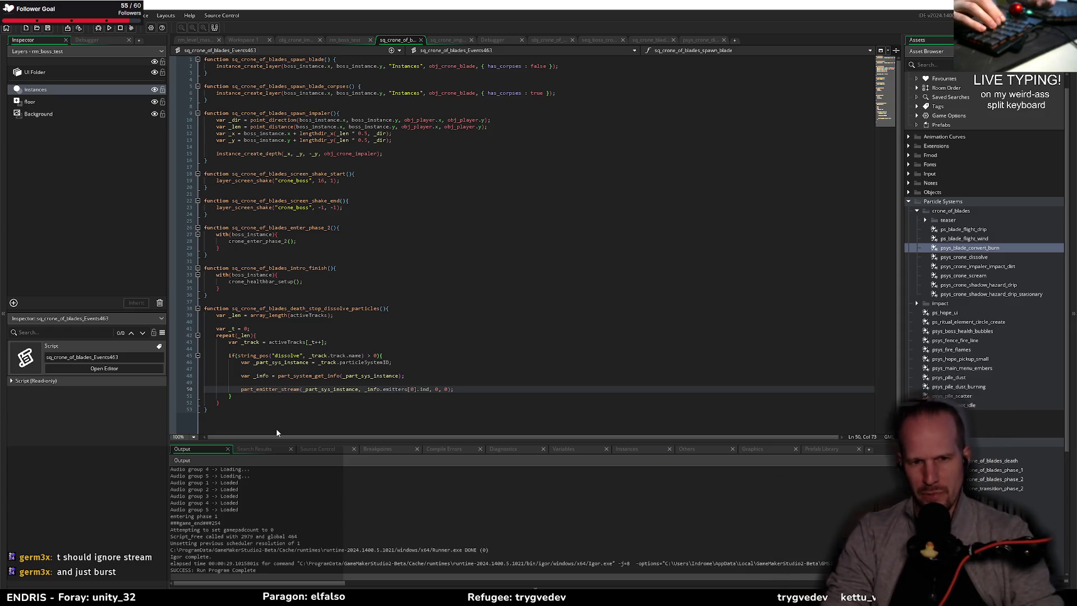
pyautogui.click(358, 214)
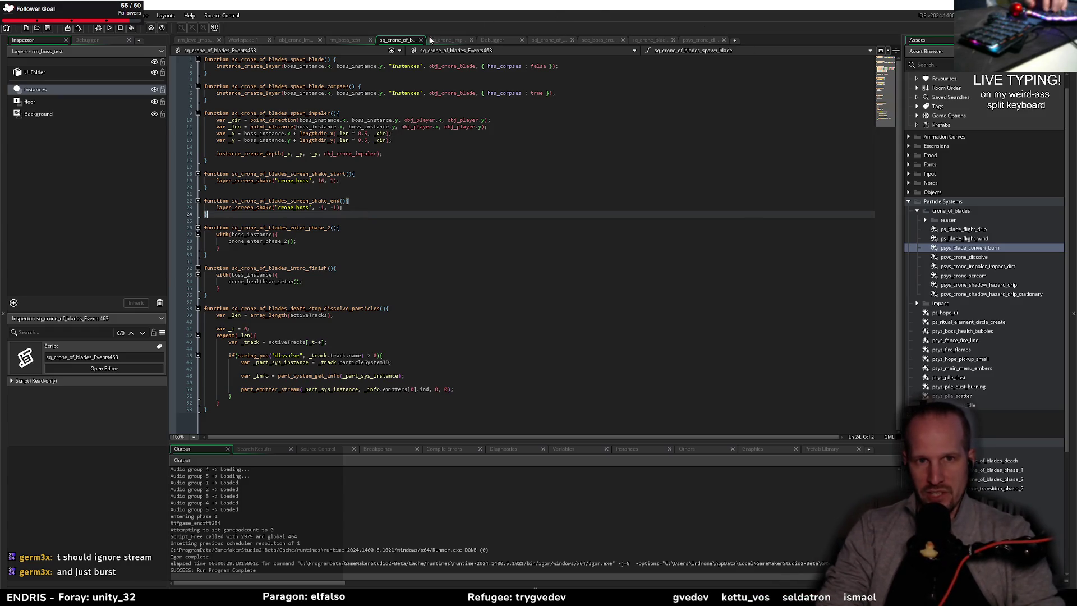
# - Bring up the boss death sequence editor and play it from the start
pyautogui.click(540, 39)
pyautogui.click(600, 40)
pyautogui.click(649, 40)
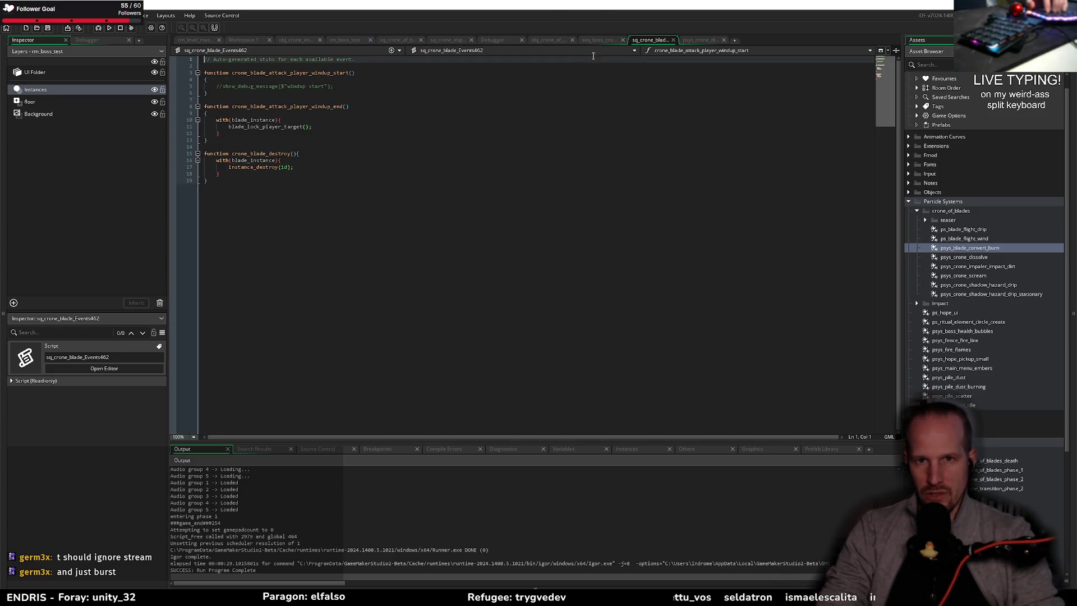
pyautogui.click(599, 41)
pyautogui.press('space')
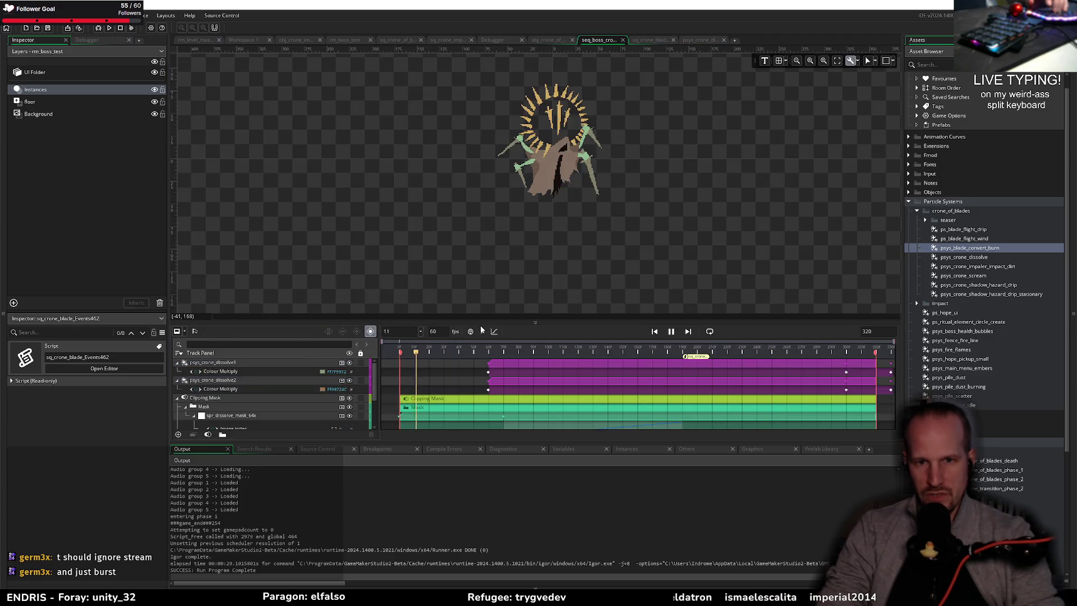
# - Move the first dissolve track's final Colour Multiply keyframe slightly earlier
pyautogui.click(557, 242)
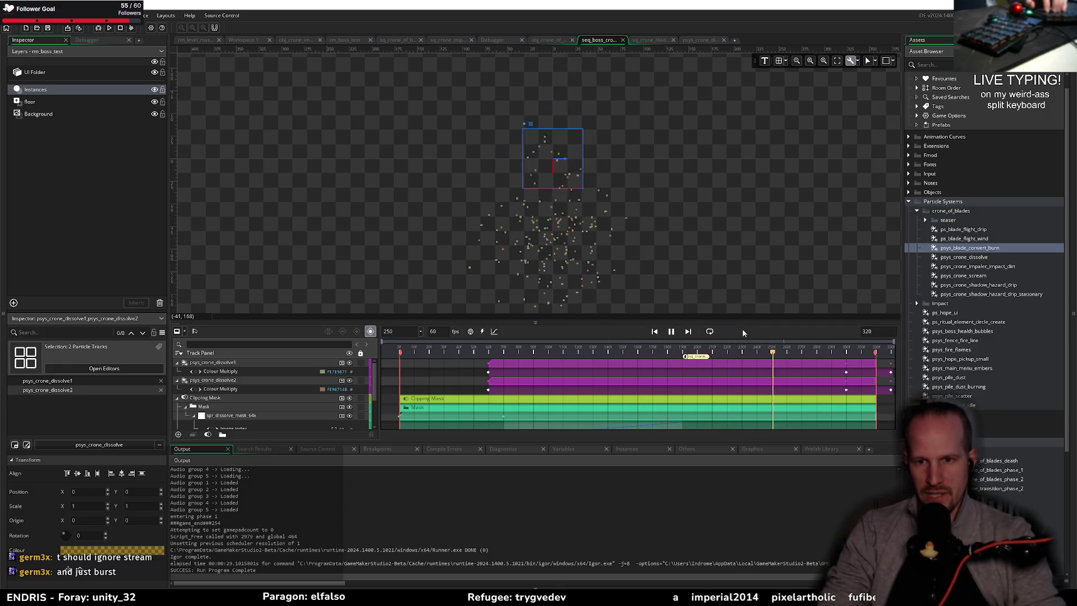
pyautogui.moveTo(746, 323); pyautogui.dragTo(746, 304)
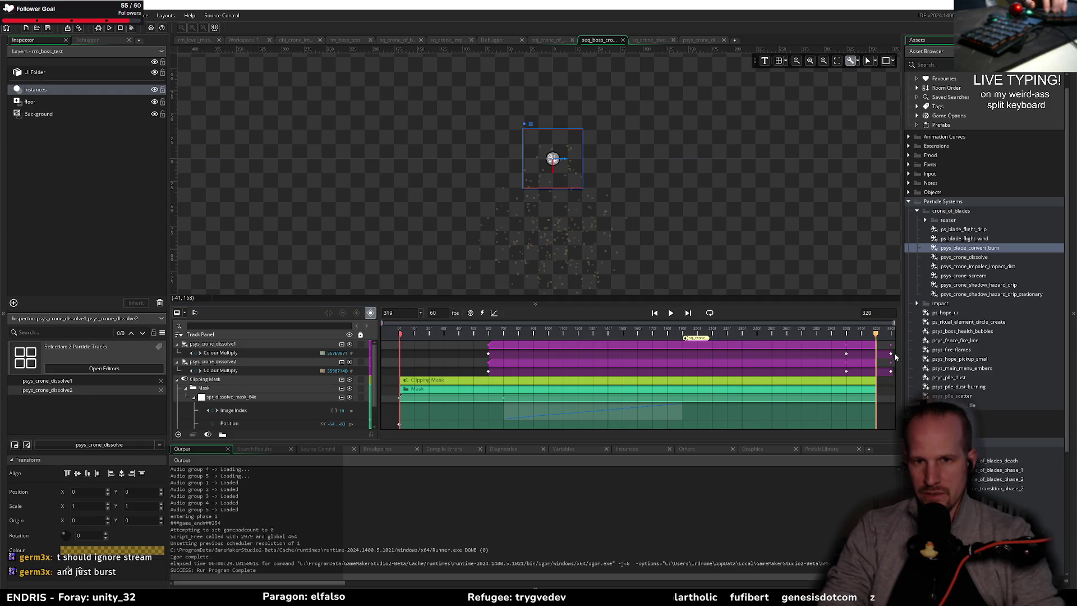
pyautogui.moveTo(894, 354); pyautogui.dragTo(873, 363)
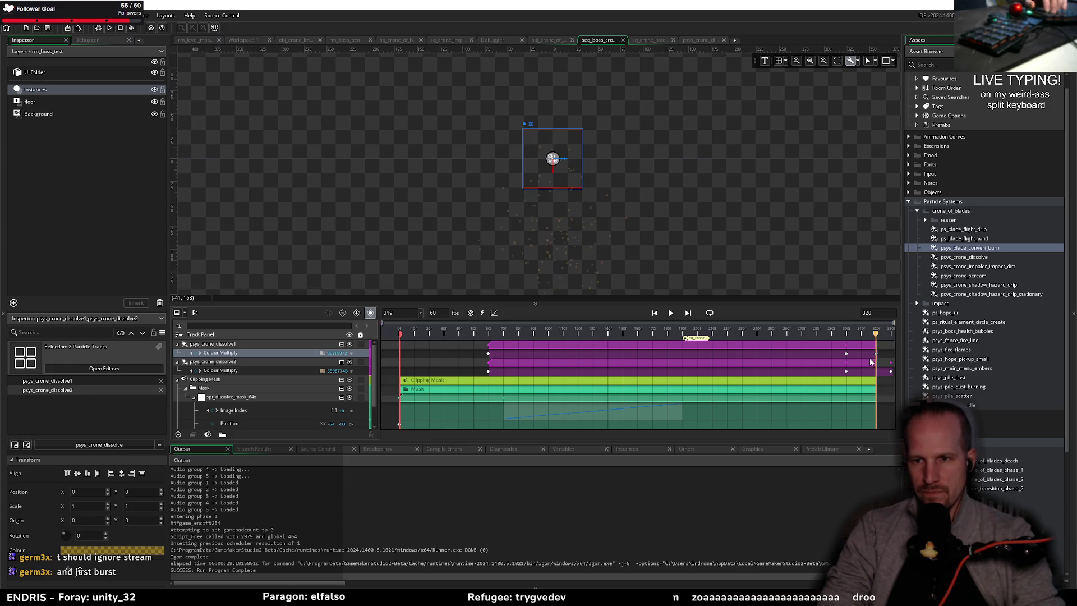
pyautogui.click(891, 372)
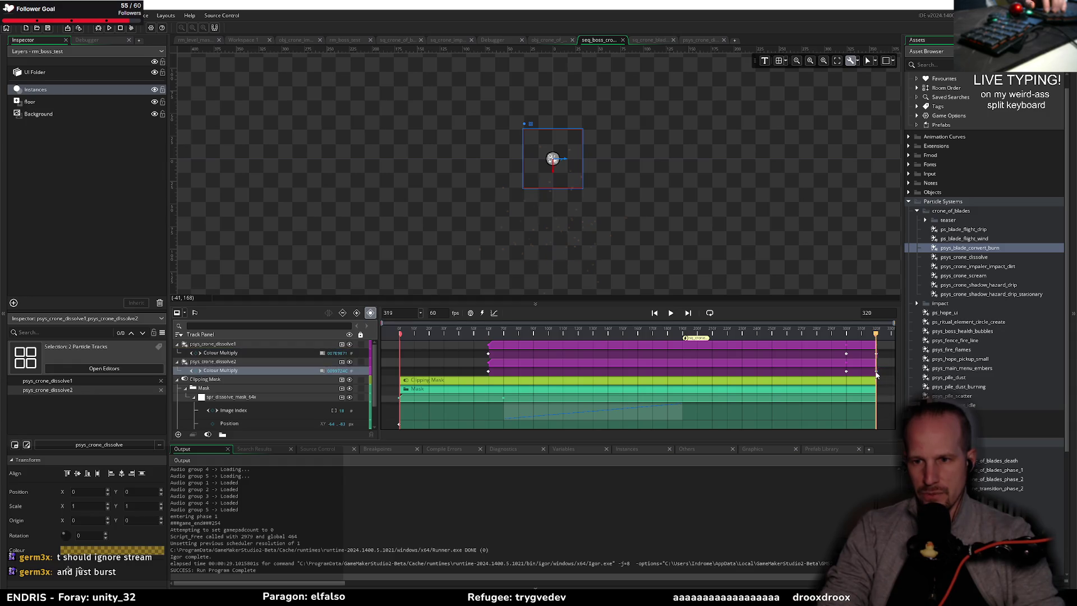
# - Replay the dissolve ending from frame 179 and stop playback
pyautogui.click(745, 332)
pyautogui.press('space')
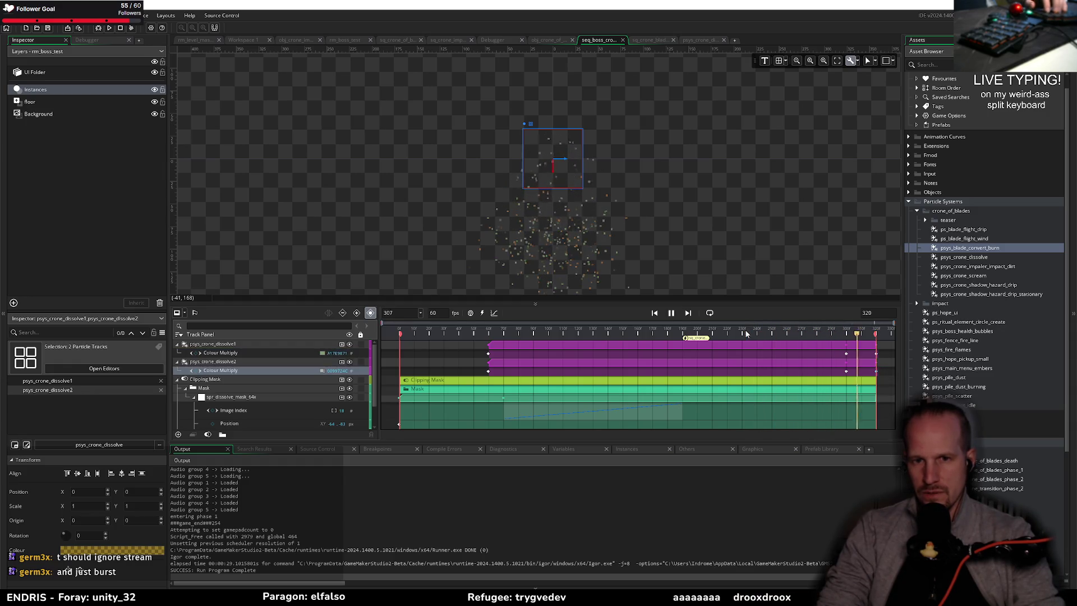
pyautogui.click(666, 333)
pyautogui.press('space')
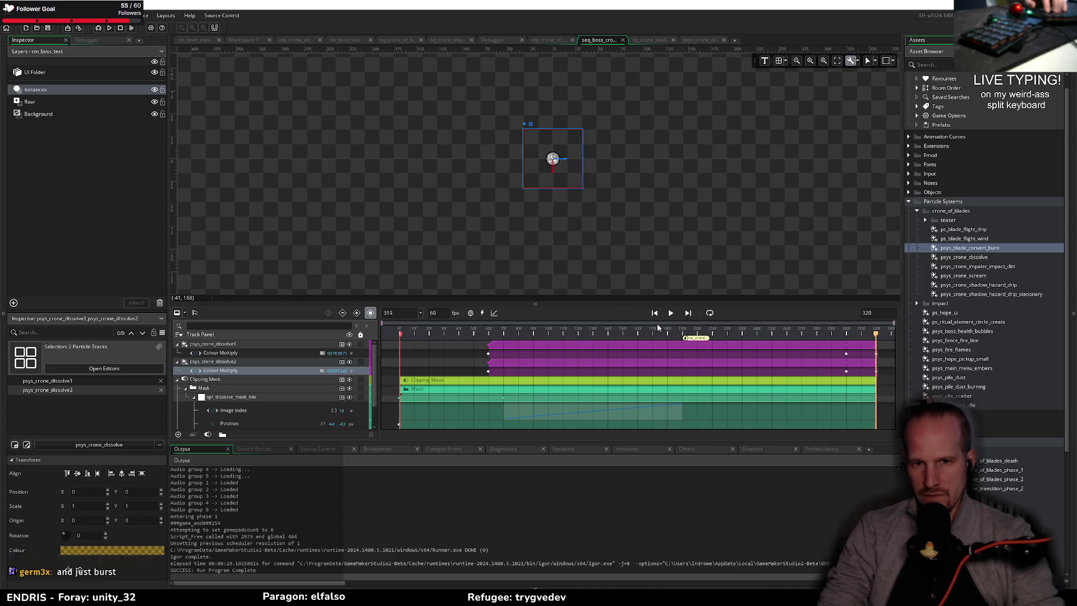
pyautogui.press('space')
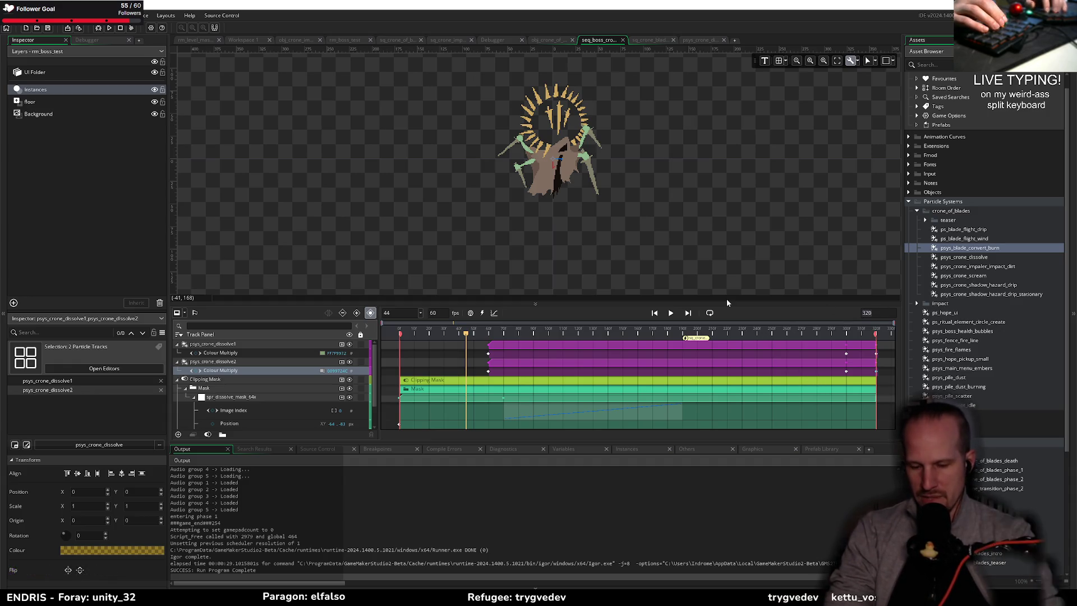
# - Set the boss sequence length to 600 frames
pyautogui.write('600')
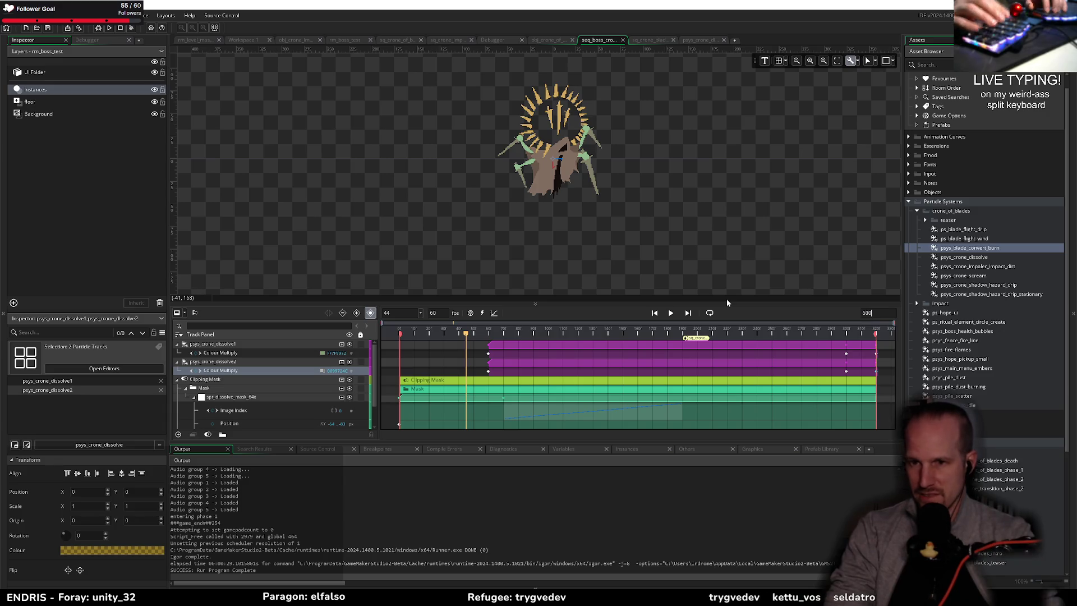
pyautogui.press('Return')
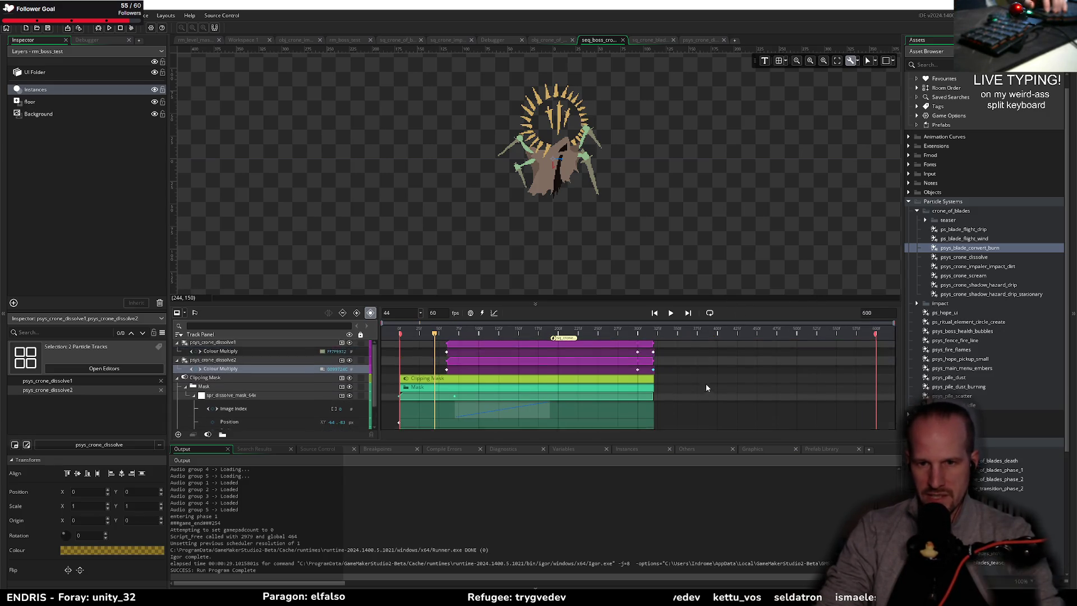
pyautogui.scroll(1, 706, 382)
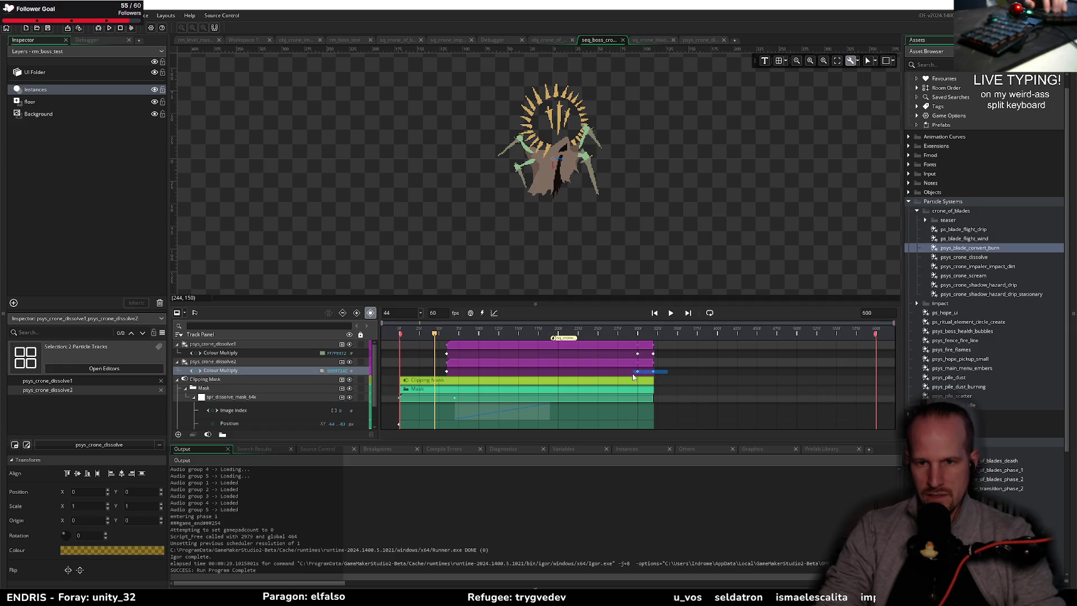
# - Stretch both dissolve particle clips to the new sequence end
pyautogui.click(672, 371)
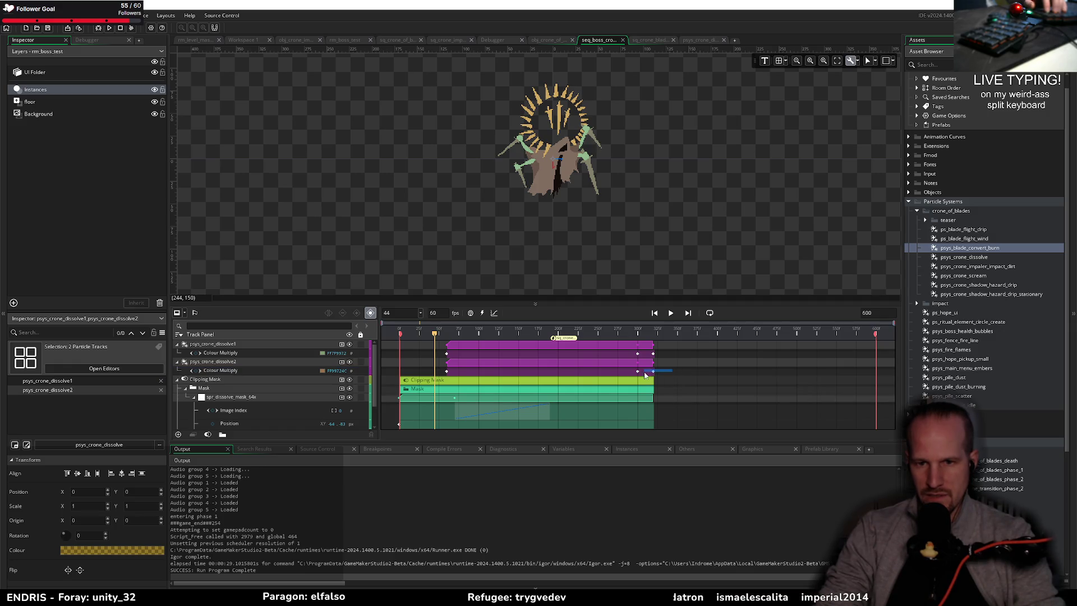
pyautogui.click(652, 372)
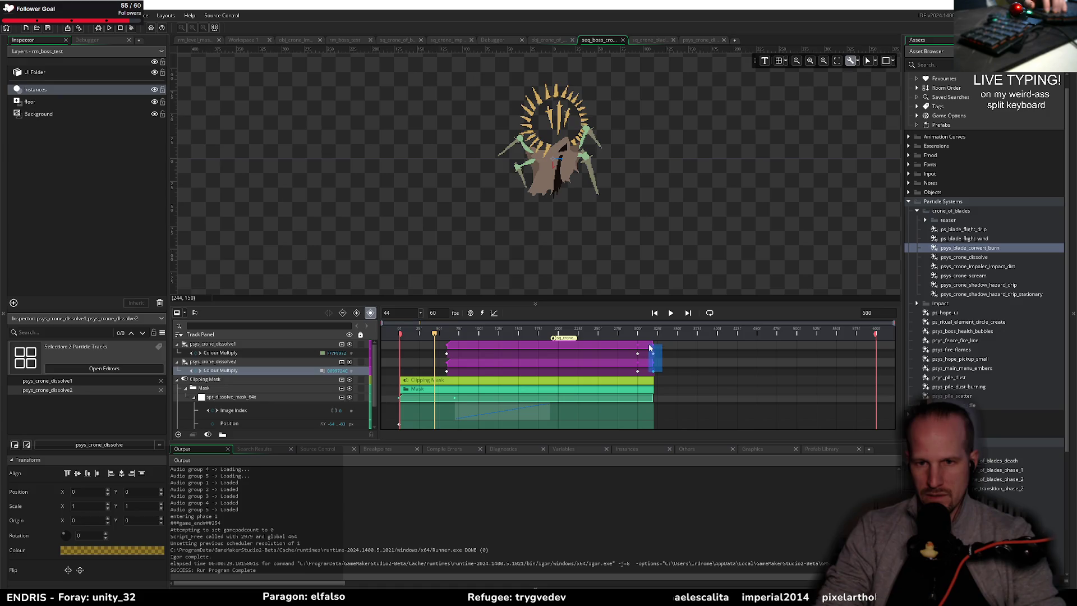
pyautogui.moveTo(650, 348)
pyautogui.mouseDown()
pyautogui.moveTo(690, 372)
pyautogui.moveTo(653, 371)
pyautogui.moveTo(729, 346)
pyautogui.moveTo(875, 347)
pyautogui.mouseUp()
pyautogui.click(666, 364)
pyautogui.click(653, 364)
pyautogui.keyDown('shift'); pyautogui.click(652, 346); pyautogui.keyUp('shift')
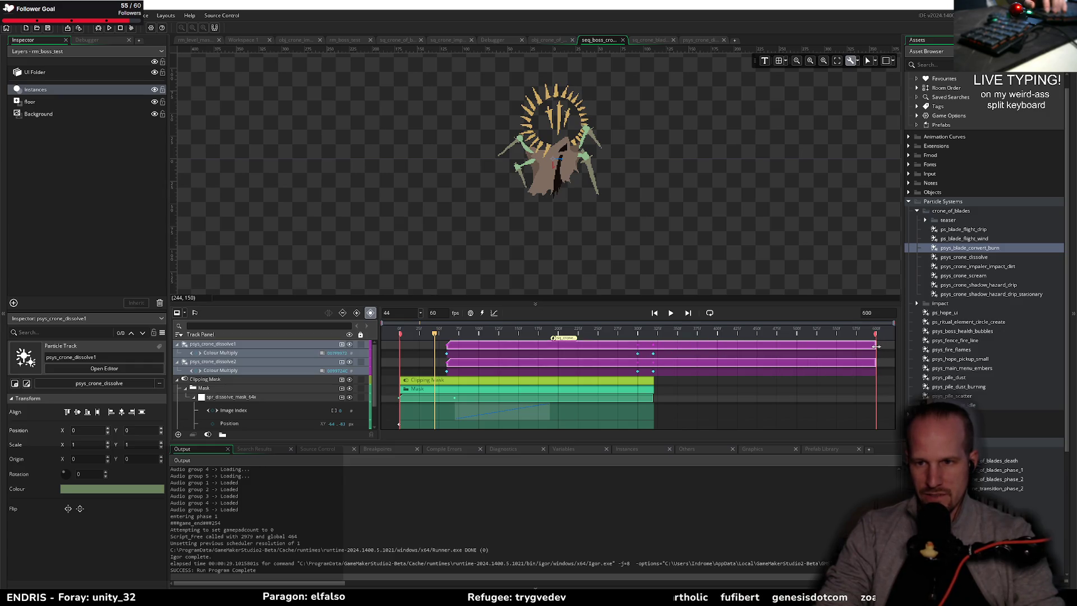
# - Move both tracks' end colour keyframes to line up with the sequence end
pyautogui.click(665, 364)
pyautogui.click(652, 353)
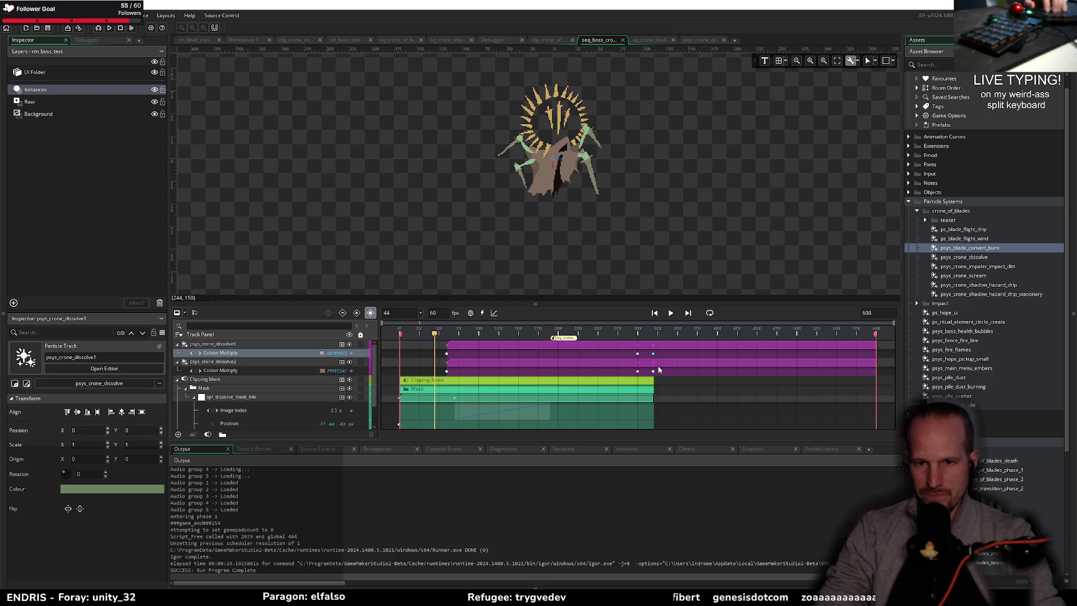
pyautogui.click(653, 371)
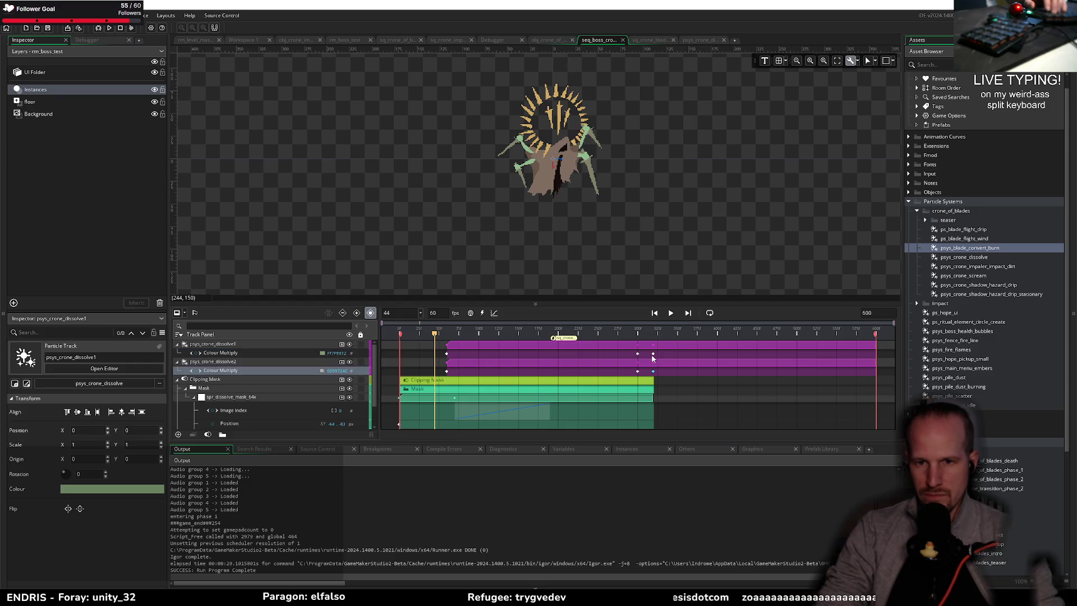
pyautogui.click(653, 354)
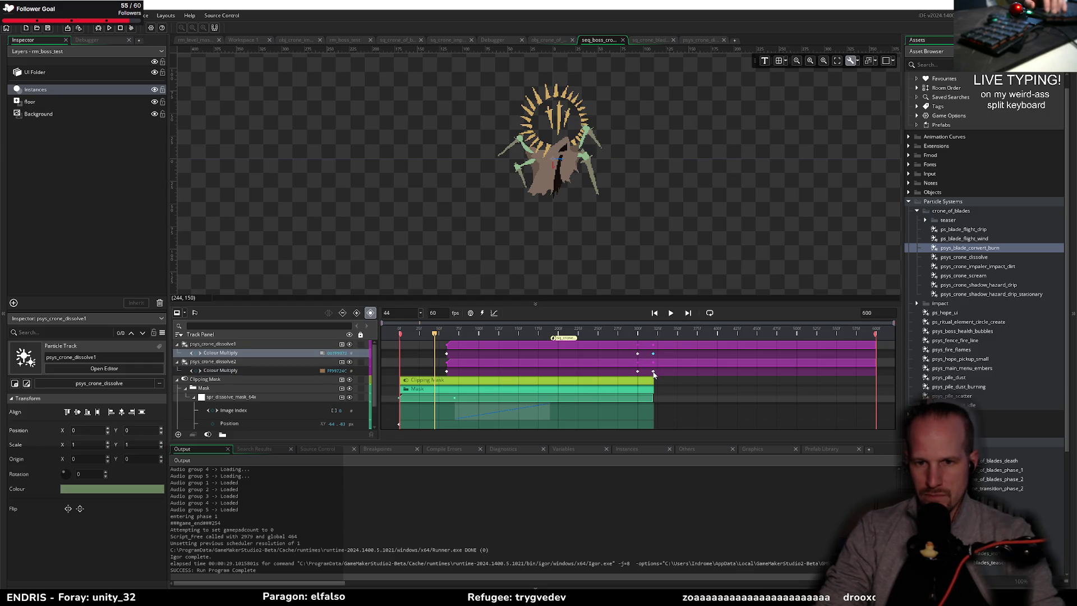
pyautogui.keyDown('ctrl'); pyautogui.click(652, 370); pyautogui.keyUp('ctrl')
pyautogui.moveTo(653, 371); pyautogui.dragTo(739, 371)
pyautogui.moveTo(894, 372); pyautogui.dragTo(874, 372)
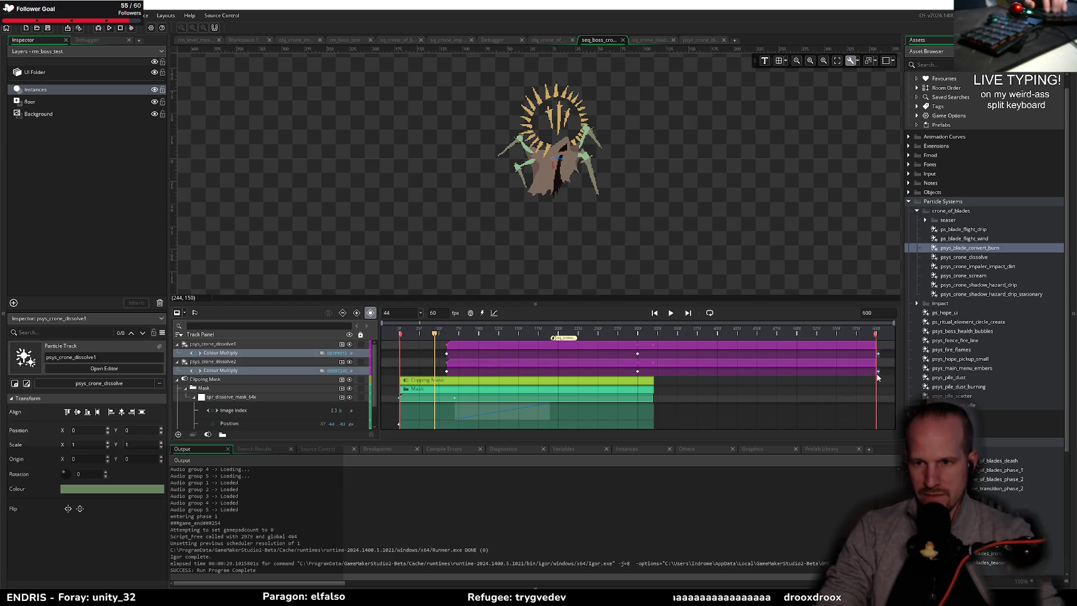
# - Preview the dissolve playback, then collapse the Mask track and select obj_crone_of_blades
pyautogui.press('space')
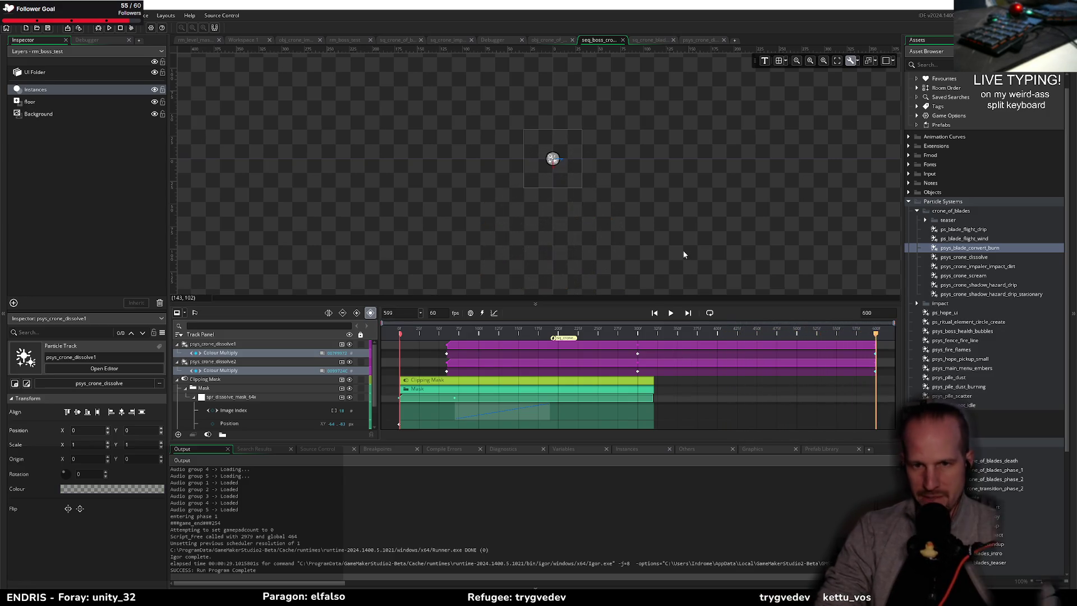
pyautogui.moveTo(682, 250); pyautogui.dragTo(694, 177)
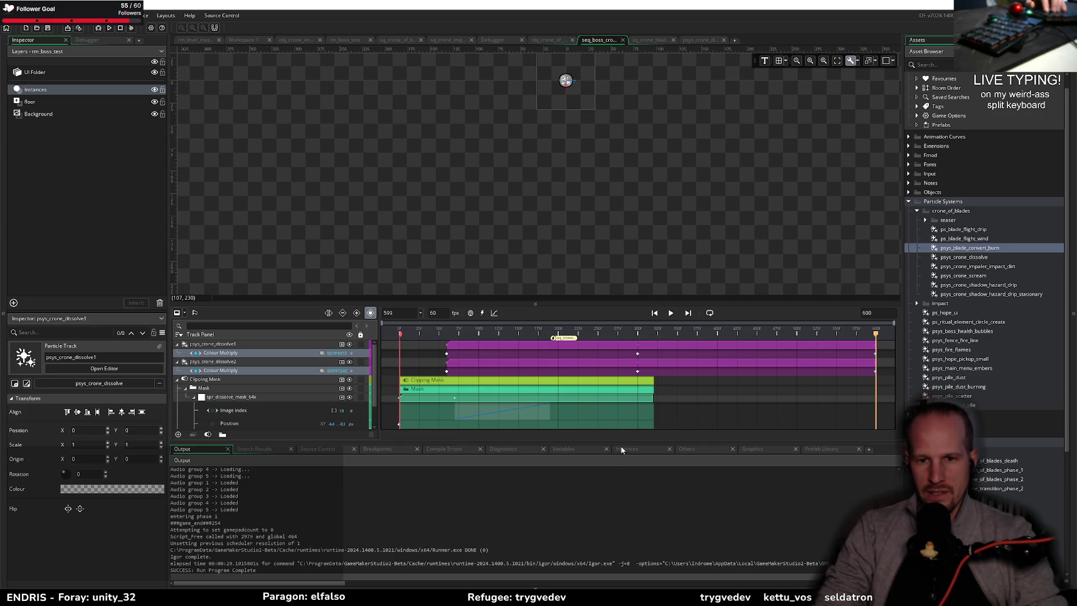
pyautogui.moveTo(622, 444); pyautogui.dragTo(624, 524)
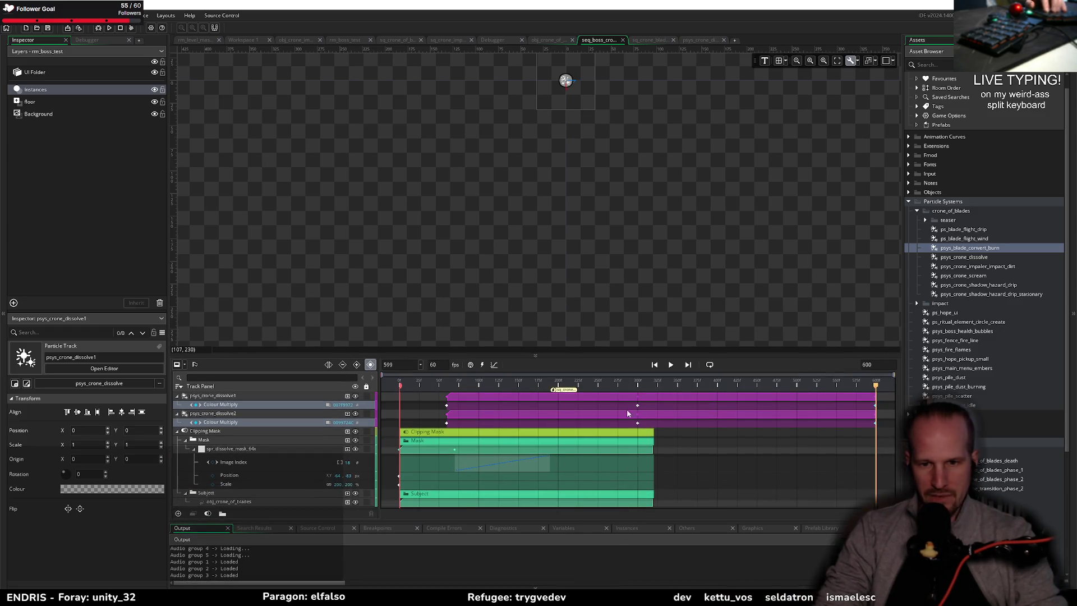
pyautogui.click(533, 385)
pyautogui.press('space')
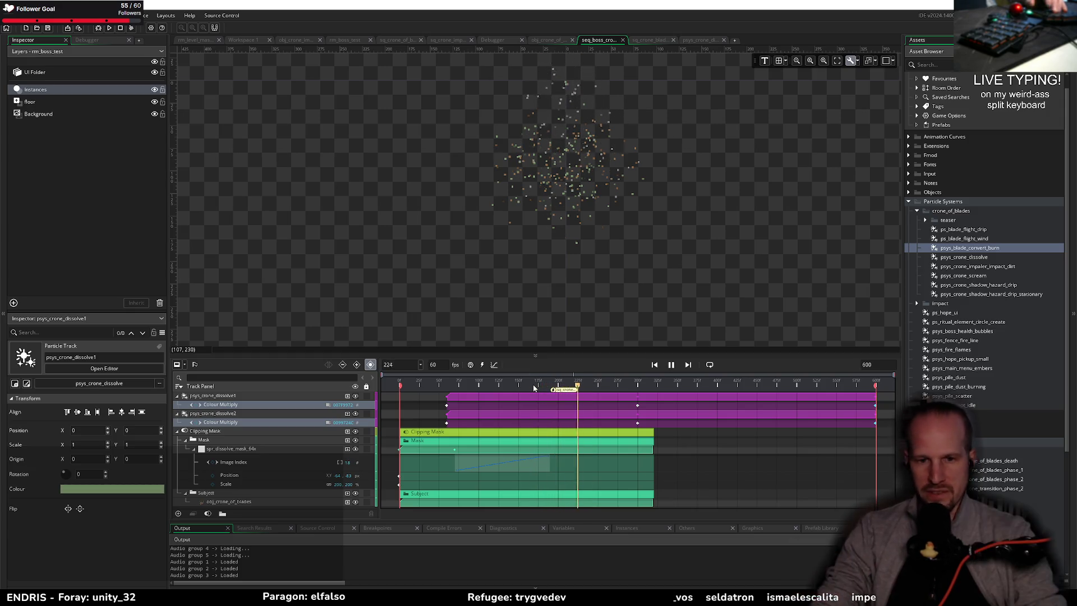
pyautogui.press('space')
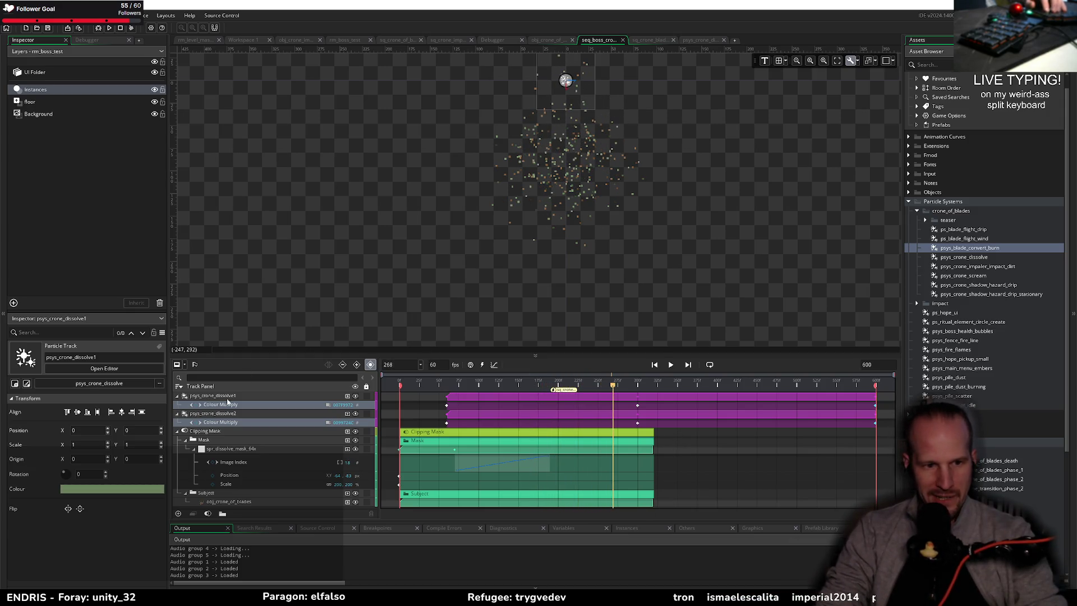
pyautogui.click(187, 440)
pyautogui.click(210, 457)
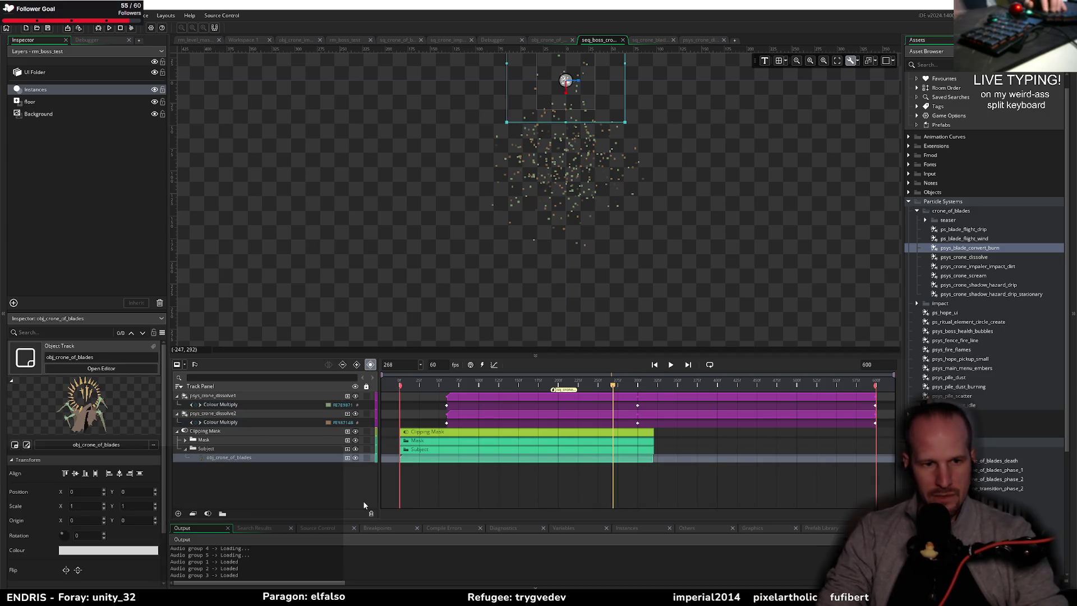
# - Look over the obj_crone_impaler code and the sq_crone_of_blades script
pyautogui.click(295, 40)
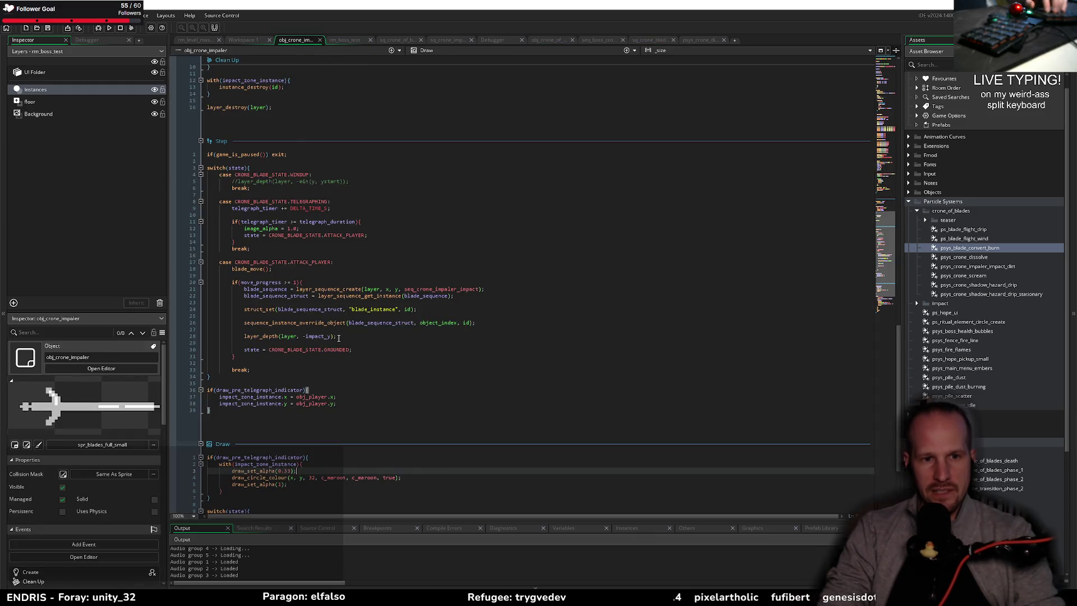
pyautogui.scroll(20, 335, 339)
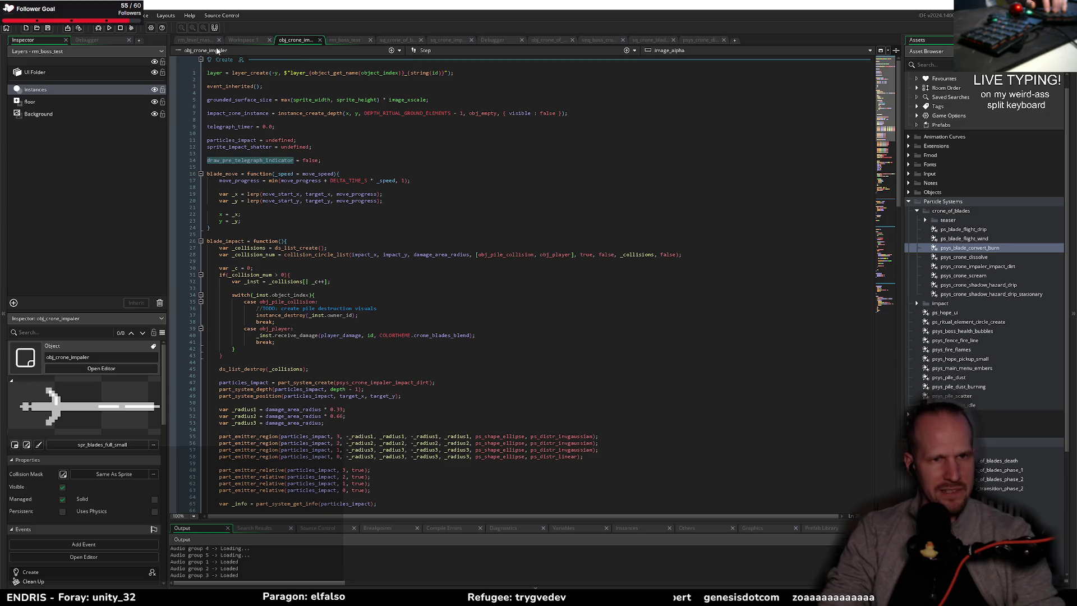
pyautogui.click(394, 41)
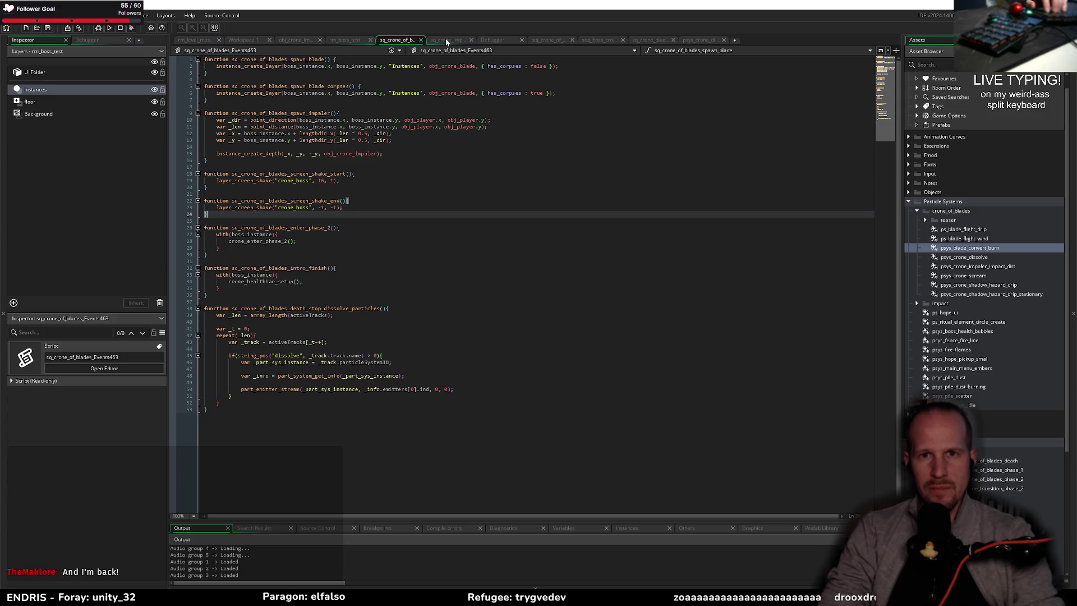
# - In obj_crone_of_blades' Create code, select receive_damage and its phase-2 transition condition
pyautogui.click(547, 40)
pyautogui.click(325, 276)
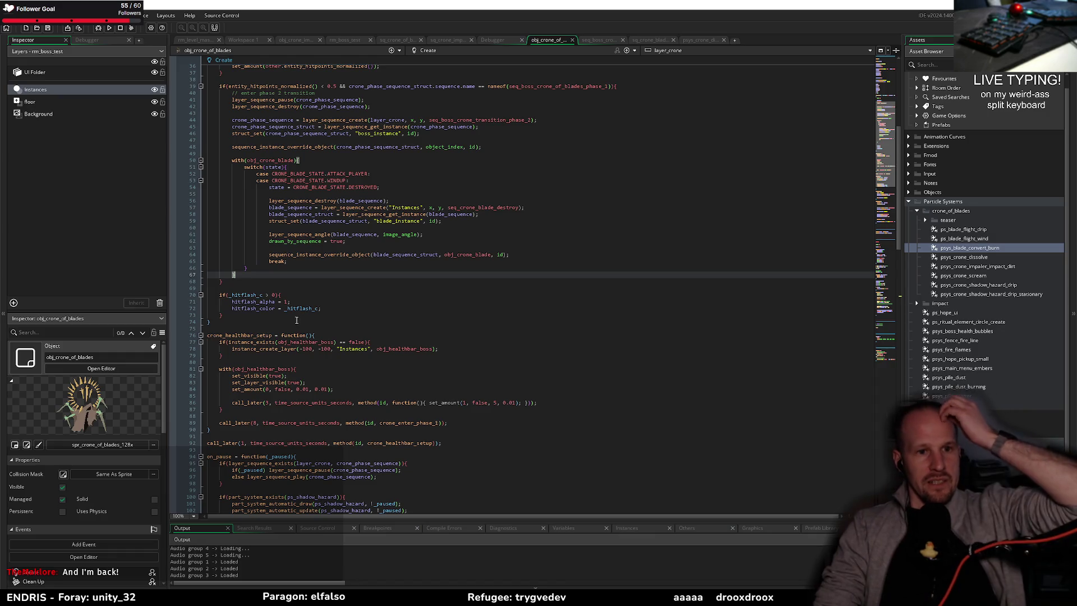
pyautogui.scroll(6, 292, 316)
pyautogui.doubleClick(228, 146)
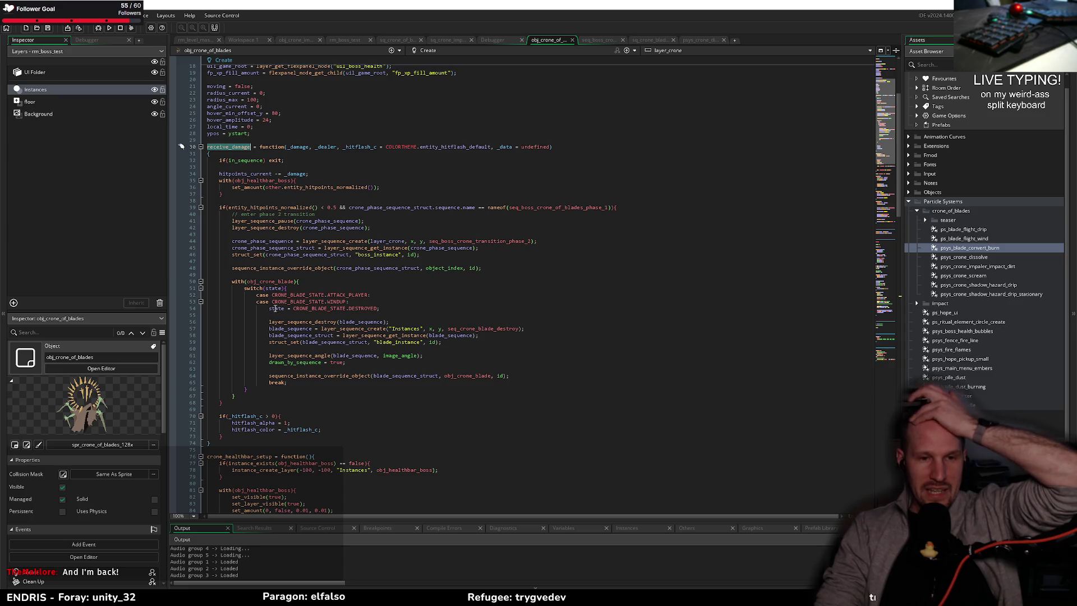
pyautogui.moveTo(260, 222)
pyautogui.moveTo(219, 207)
pyautogui.mouseDown()
pyautogui.moveTo(513, 214)
pyautogui.moveTo(536, 205)
pyautogui.moveTo(436, 409)
pyautogui.moveTo(438, 399)
pyautogui.mouseUp()
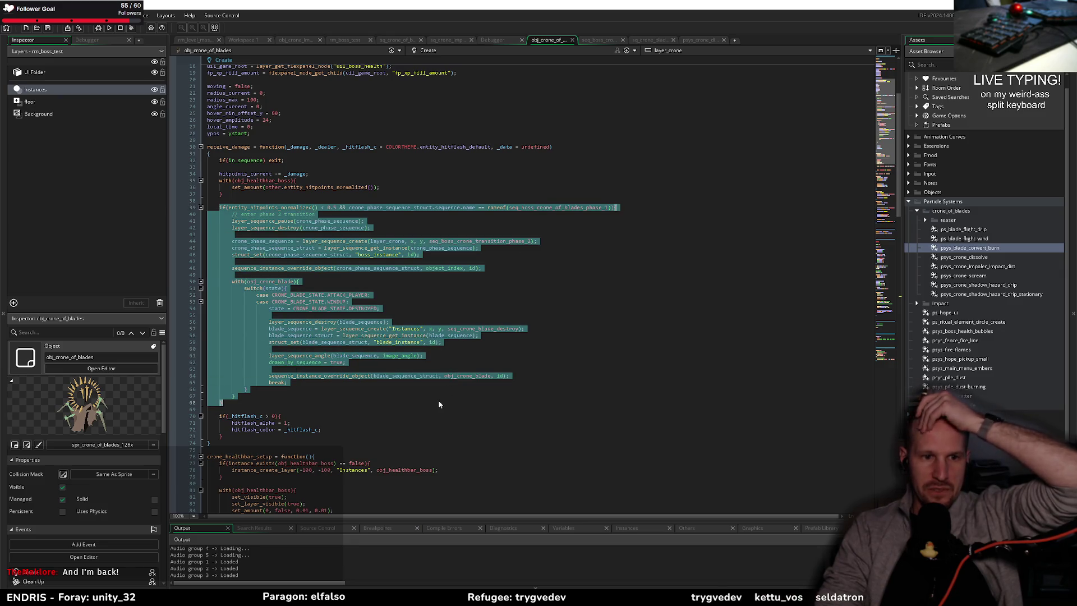
# - Add an if(entity_hitpoints_normalized() < 0.0){ } block after phase two and save
pyautogui.click(438, 399)
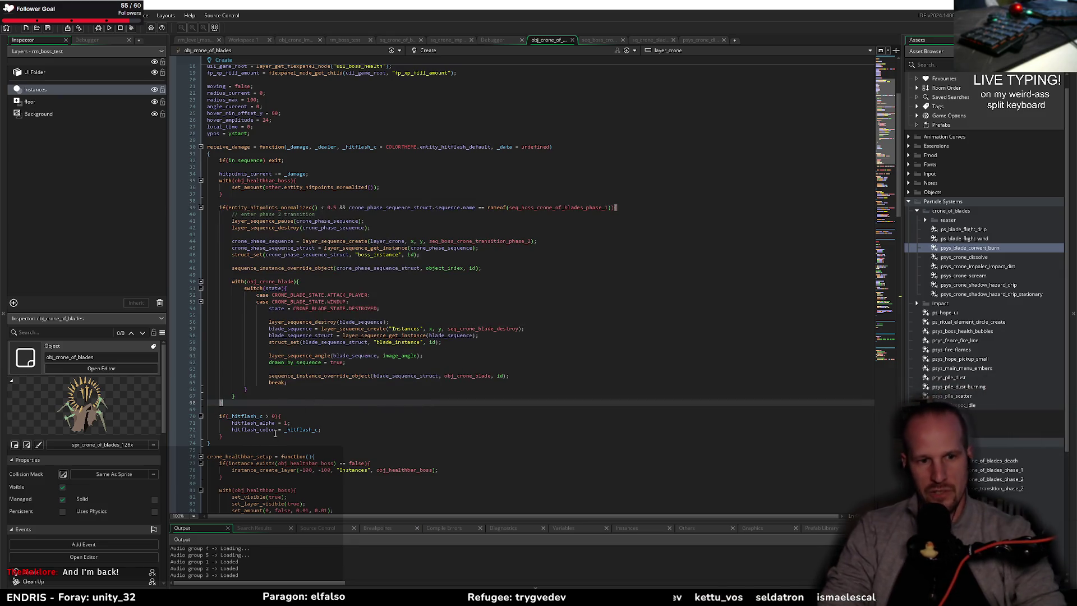
pyautogui.press('Return')
pyautogui.press('Return')
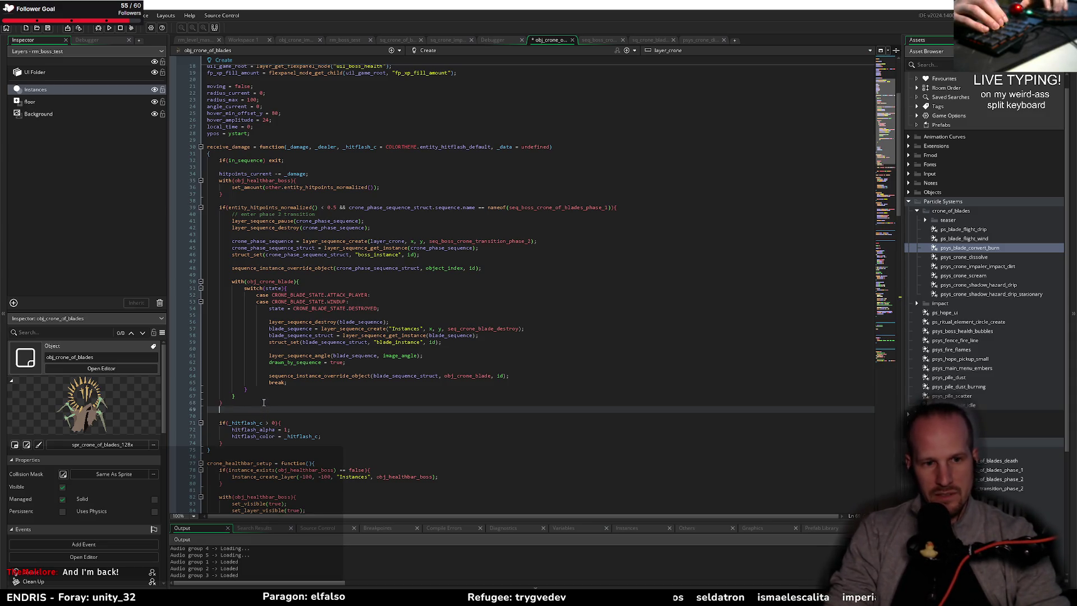
pyautogui.write('if(')
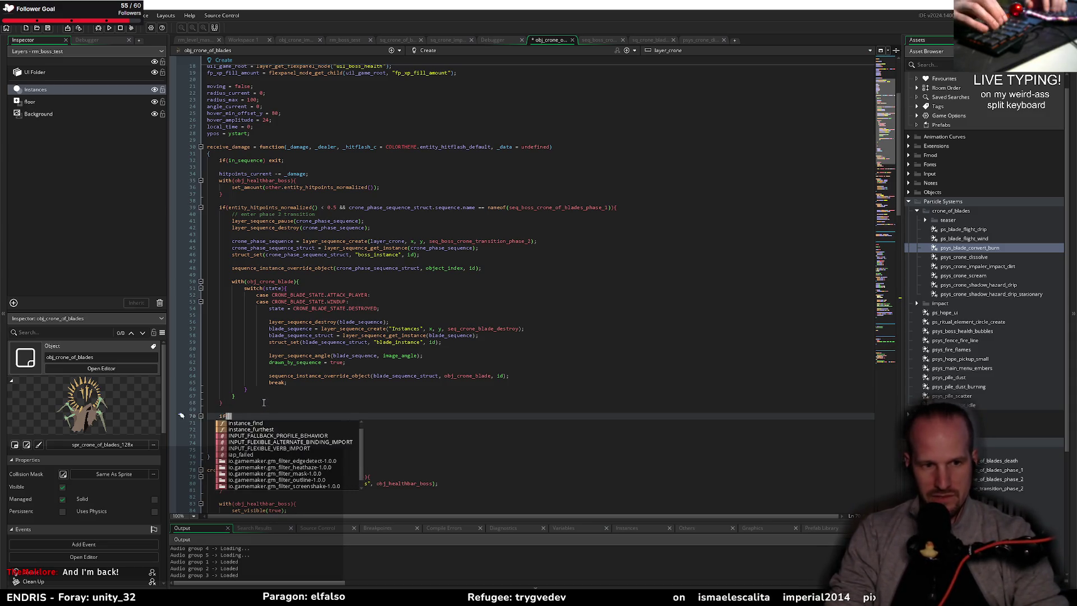
pyautogui.write('entity')
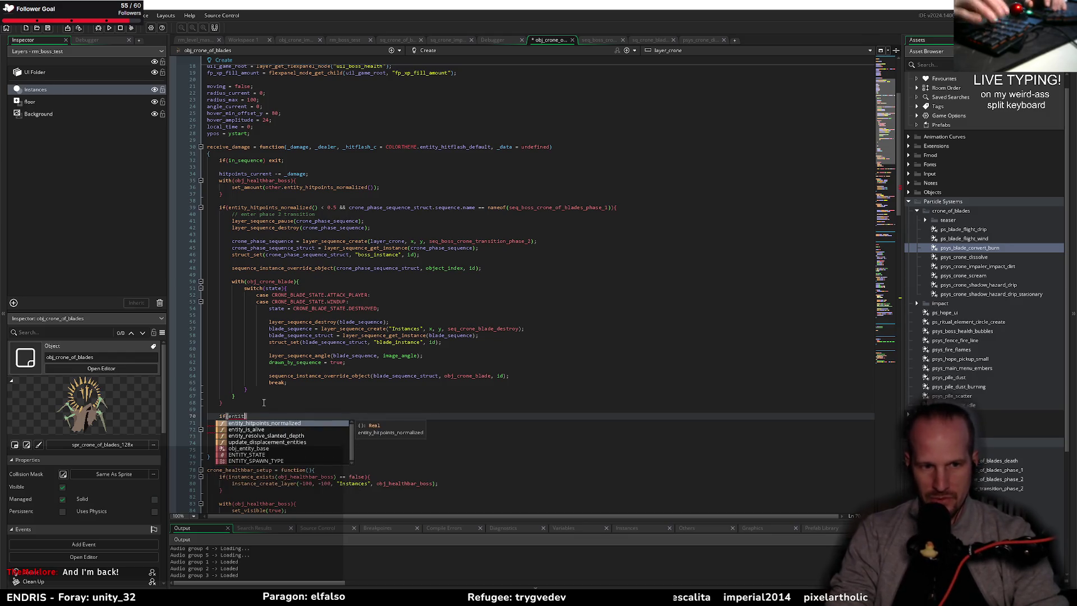
pyautogui.press('Return')
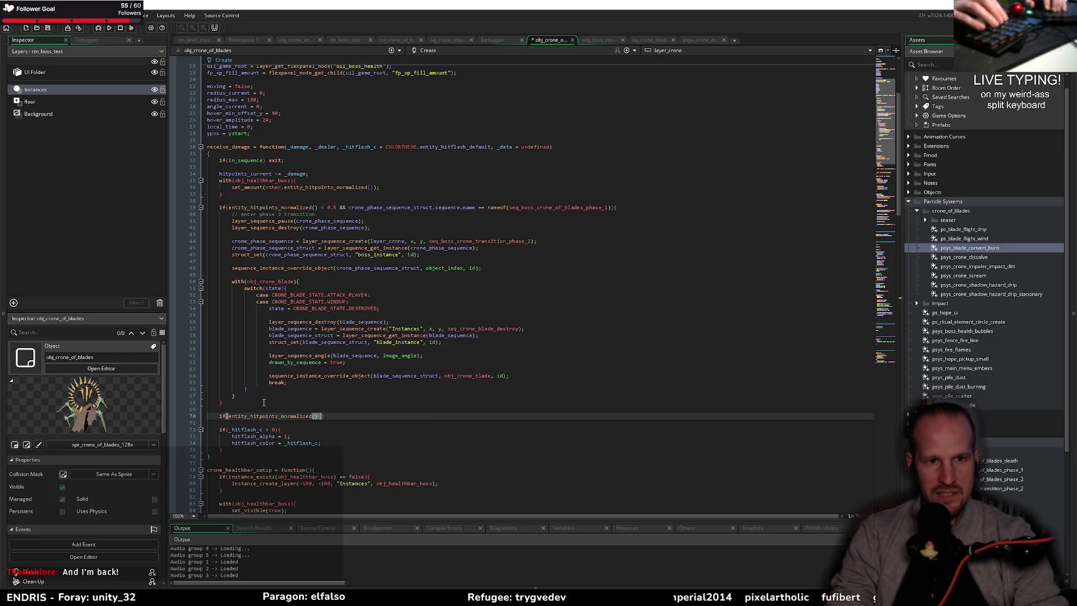
pyautogui.write('0.')
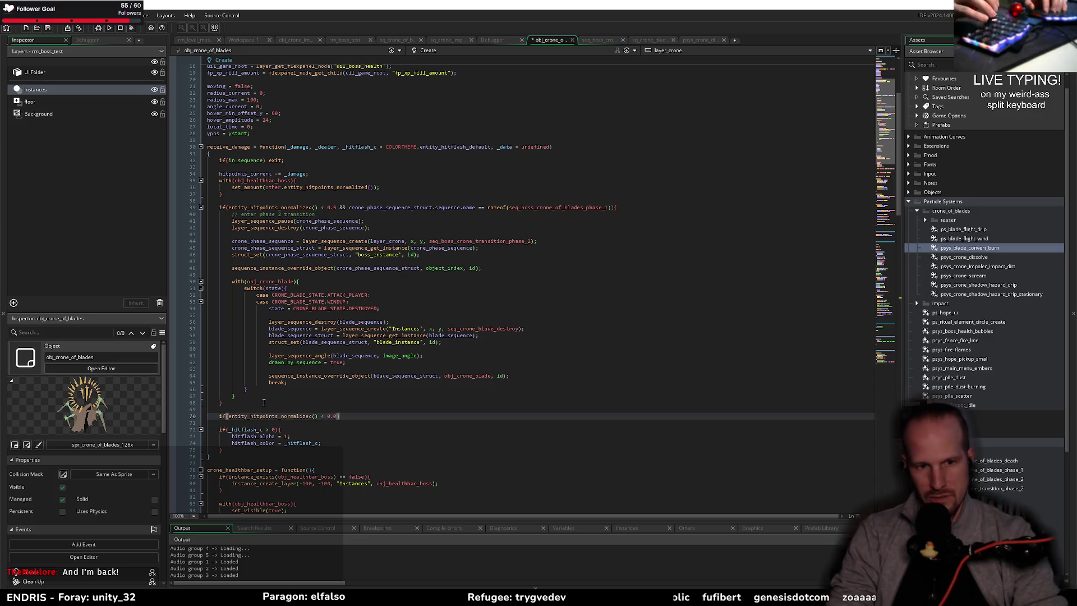
pyautogui.write('0')
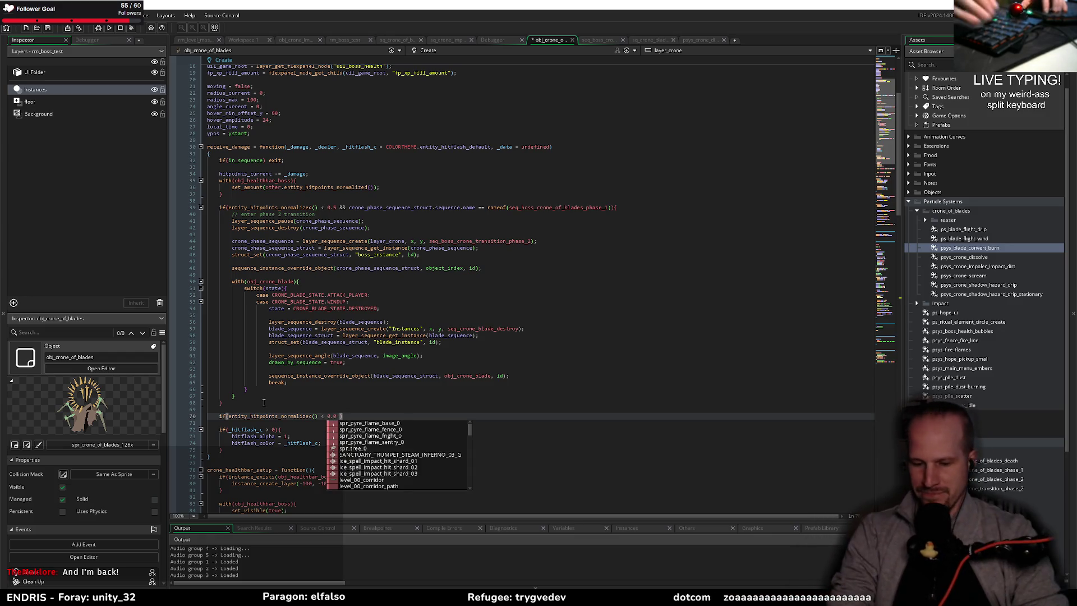
pyautogui.press('BackSpace')
pyautogui.write('){')
pyautogui.press('Return')
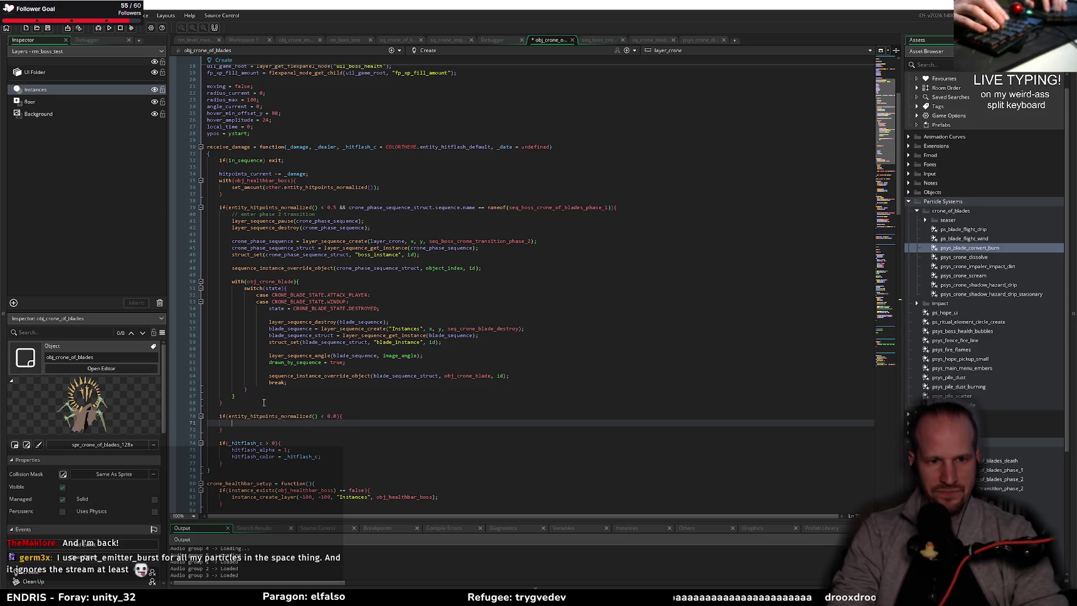
pyautogui.hotkey('ctrl', 's')
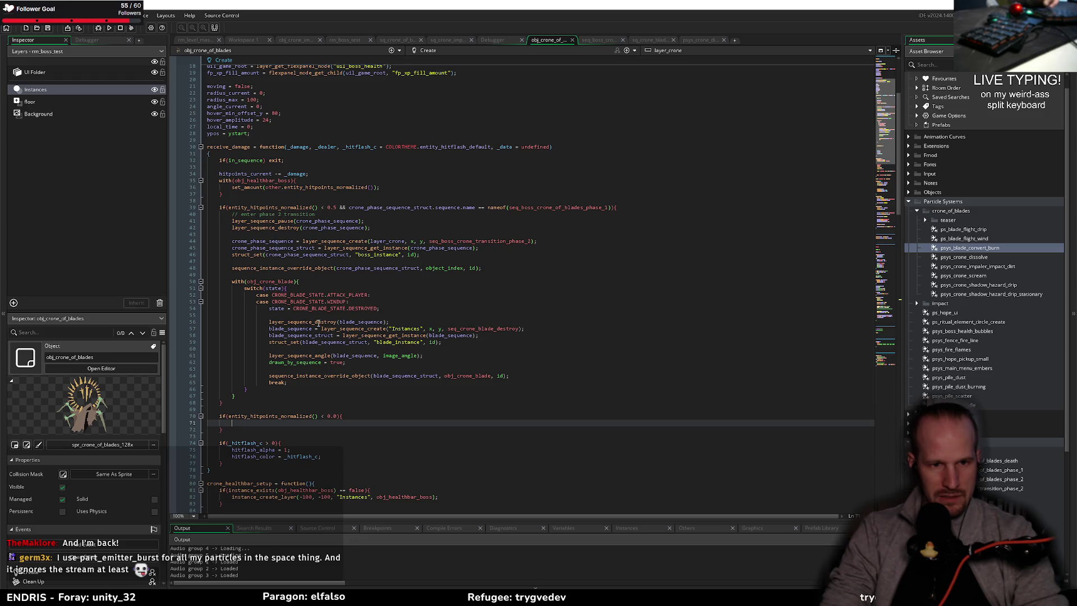
# - Copy the layer_sequence_pause and layer_sequence_destroy lines into the new zero-health block
pyautogui.moveTo(231, 281); pyautogui.dragTo(272, 394)
pyautogui.click(271, 394)
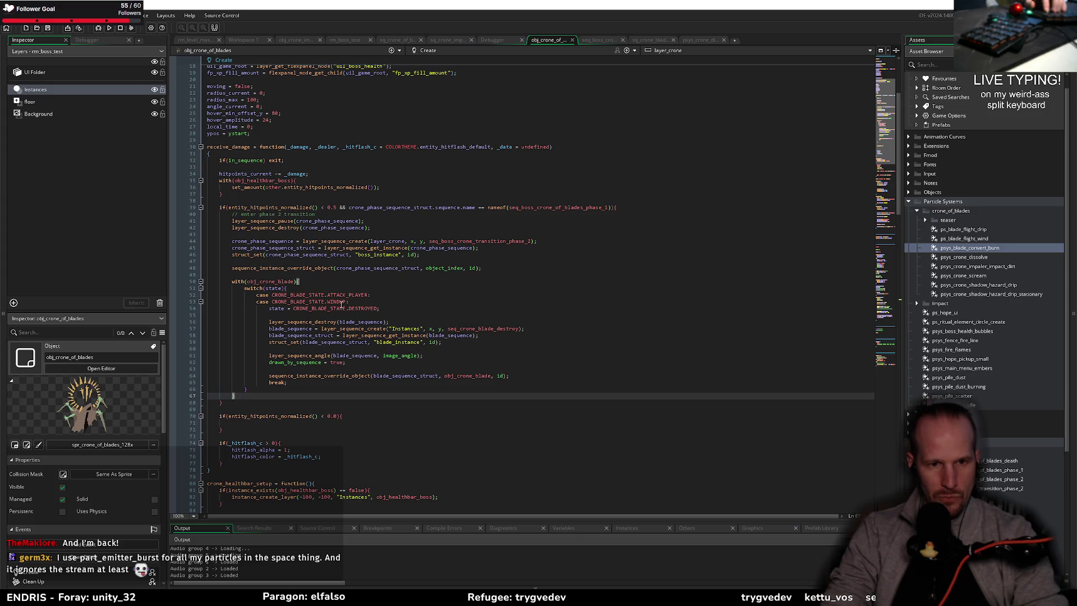
pyautogui.moveTo(318, 378)
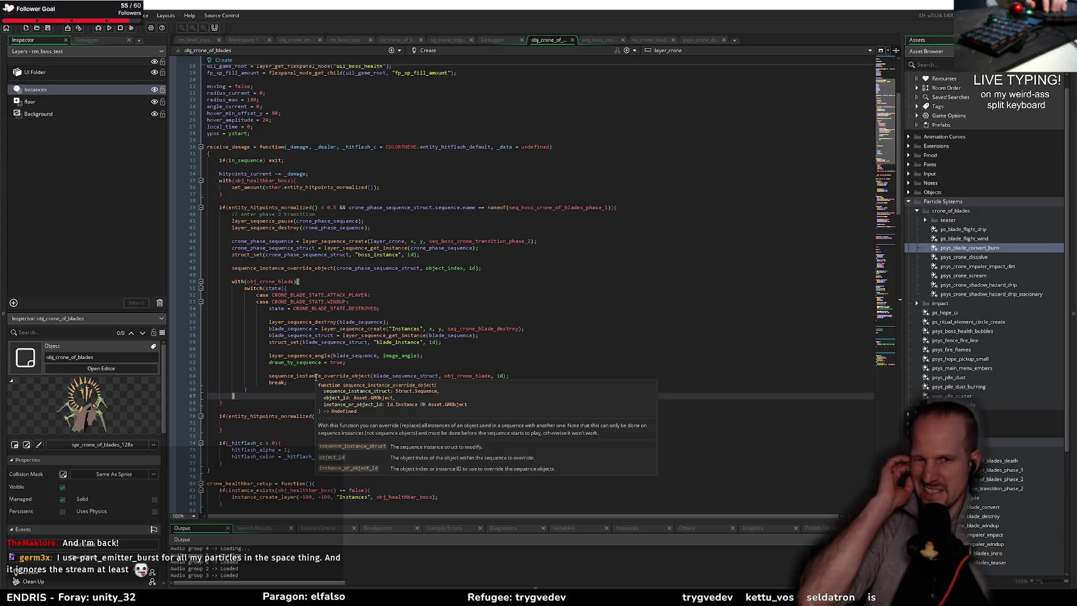
pyautogui.click(353, 391)
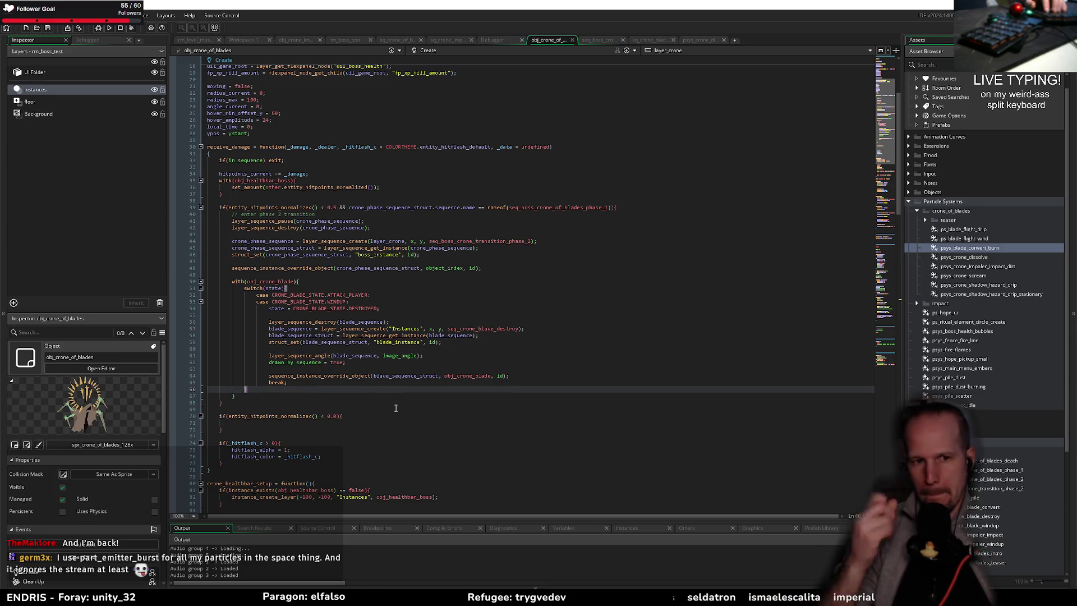
pyautogui.click(311, 420)
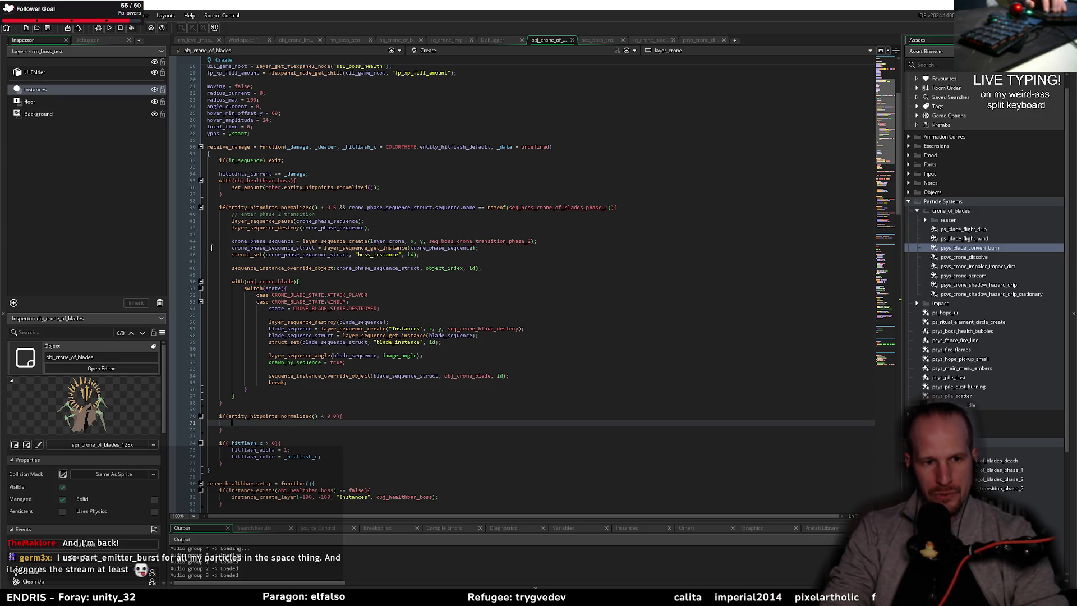
pyautogui.moveTo(374, 227); pyautogui.dragTo(229, 224)
pyautogui.hotkey('ctrl', 'c')
pyautogui.click(255, 422)
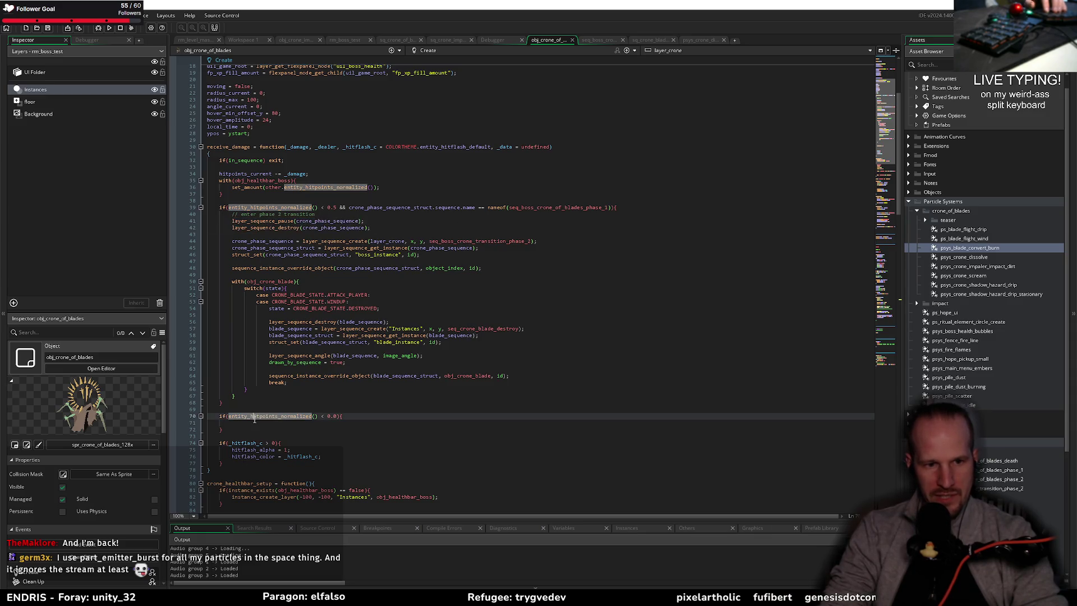
pyautogui.hotkey('ctrl', 'v')
pyautogui.press('Return')
pyautogui.press('Return')
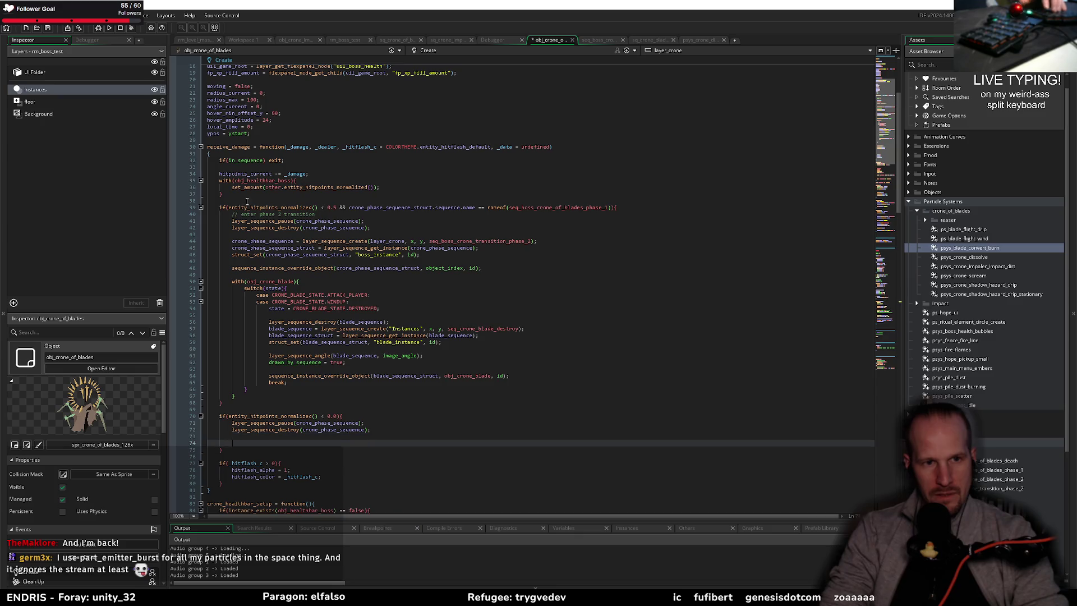
# - Paste the three phase sequence creation lines into the zero-health block
pyautogui.click(367, 241)
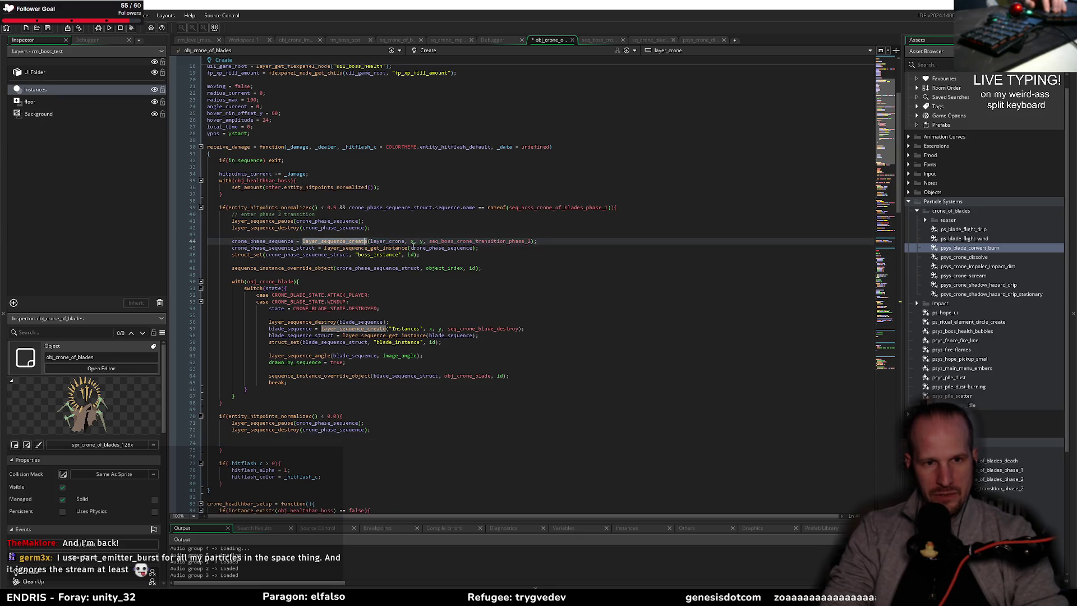
pyautogui.moveTo(420, 254); pyautogui.dragTo(227, 241)
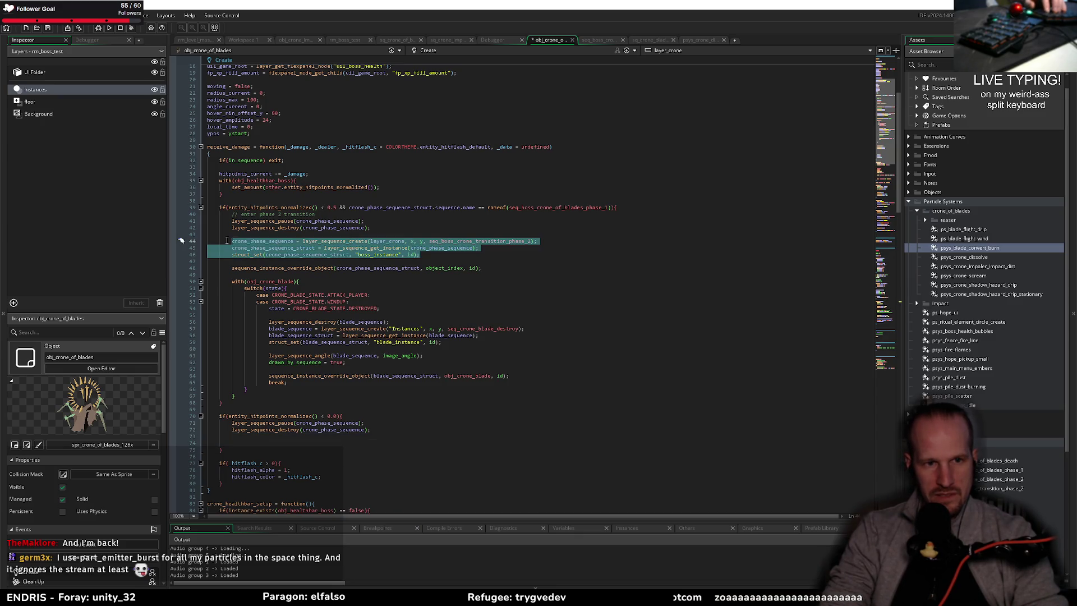
pyautogui.click(259, 442)
pyautogui.hotkey('ctrl', 'v')
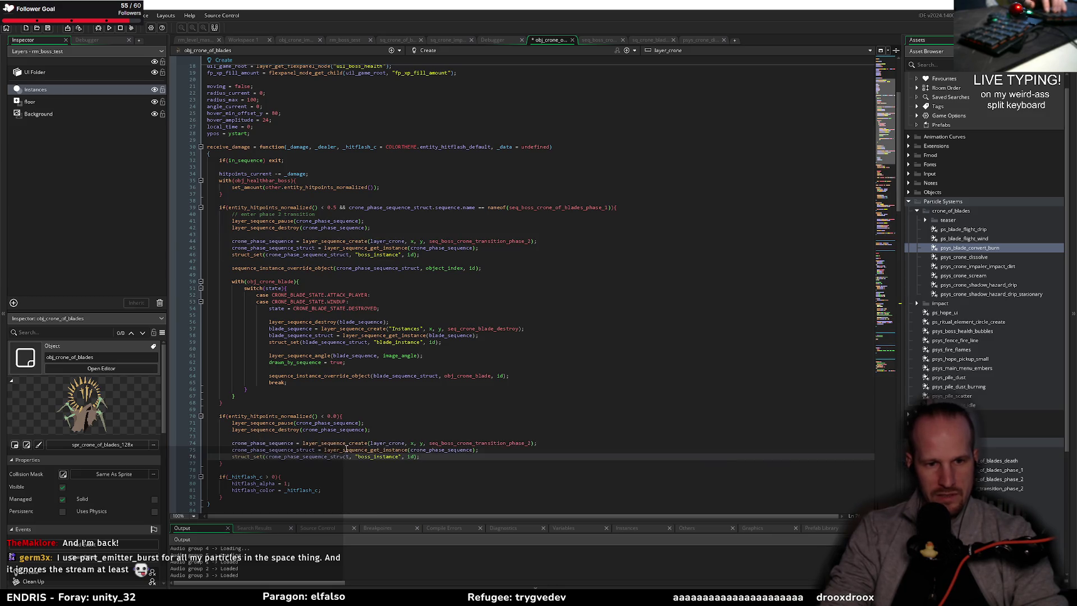
pyautogui.moveTo(430, 456); pyautogui.dragTo(181, 443)
pyautogui.click(285, 443)
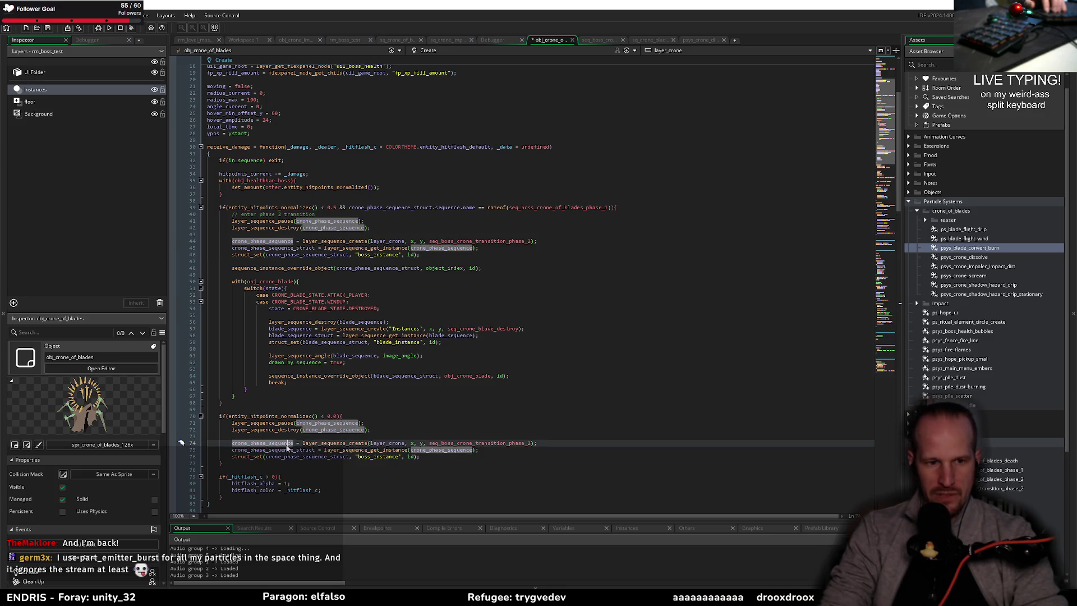
pyautogui.hotkey('shift', 'Down')
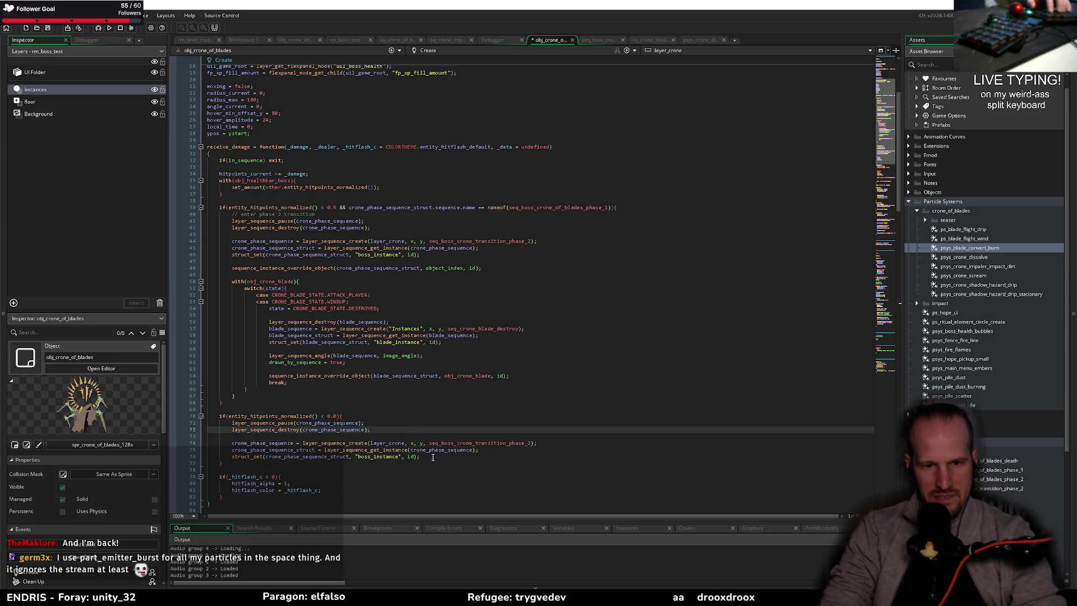
pyautogui.hotkey('shift', 'Down')
pyautogui.hotkey('shift', 'End')
pyautogui.click(312, 435)
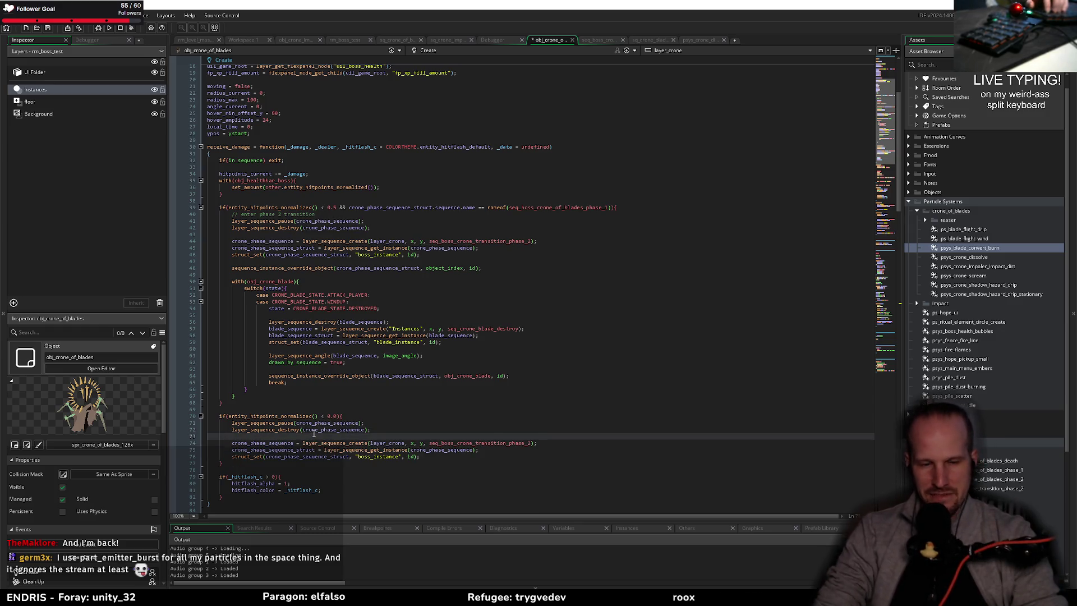
pyautogui.click(478, 457)
pyautogui.press('Return')
pyautogui.press('Return')
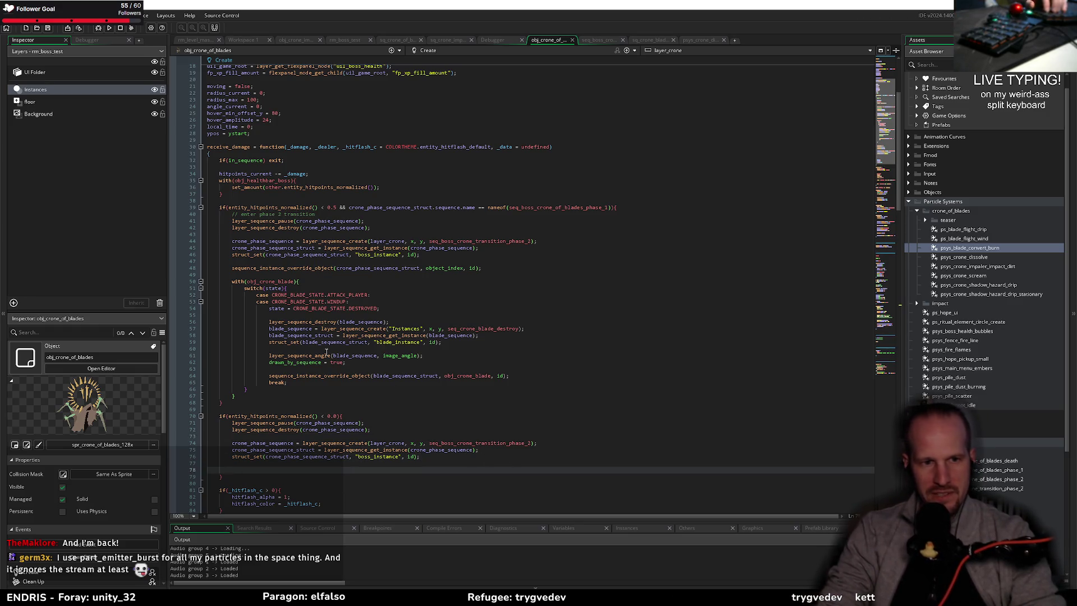
# - Paste line 48's sequence_instance_override_object call into the death branch at line 78 and save
pyautogui.scroll(-4, 327, 352)
pyautogui.moveTo(483, 187); pyautogui.dragTo(244, 183)
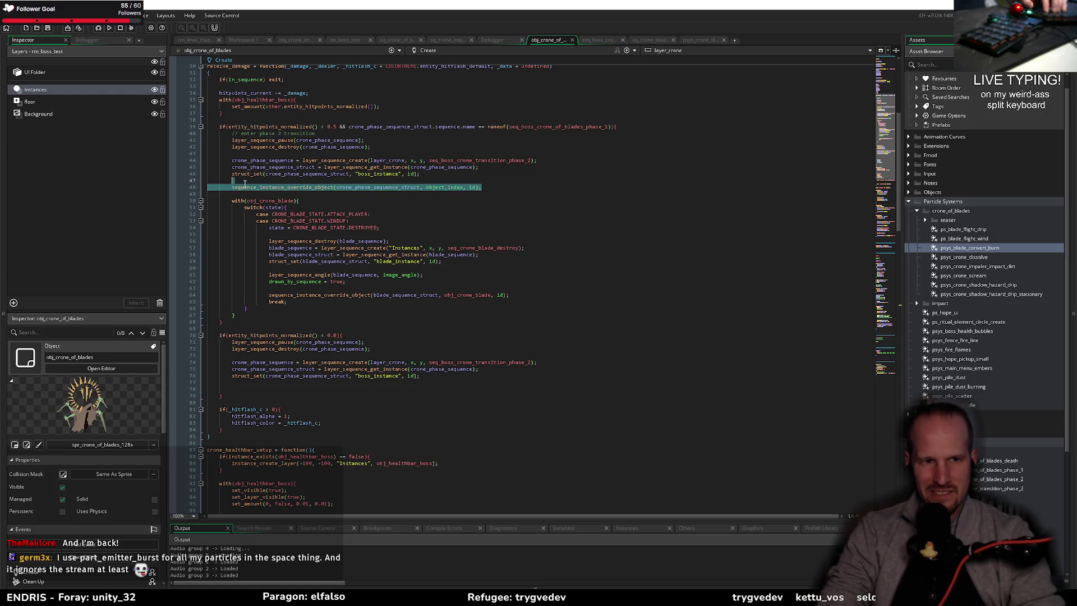
pyautogui.click(254, 389)
pyautogui.hotkey('ctrl', 'v')
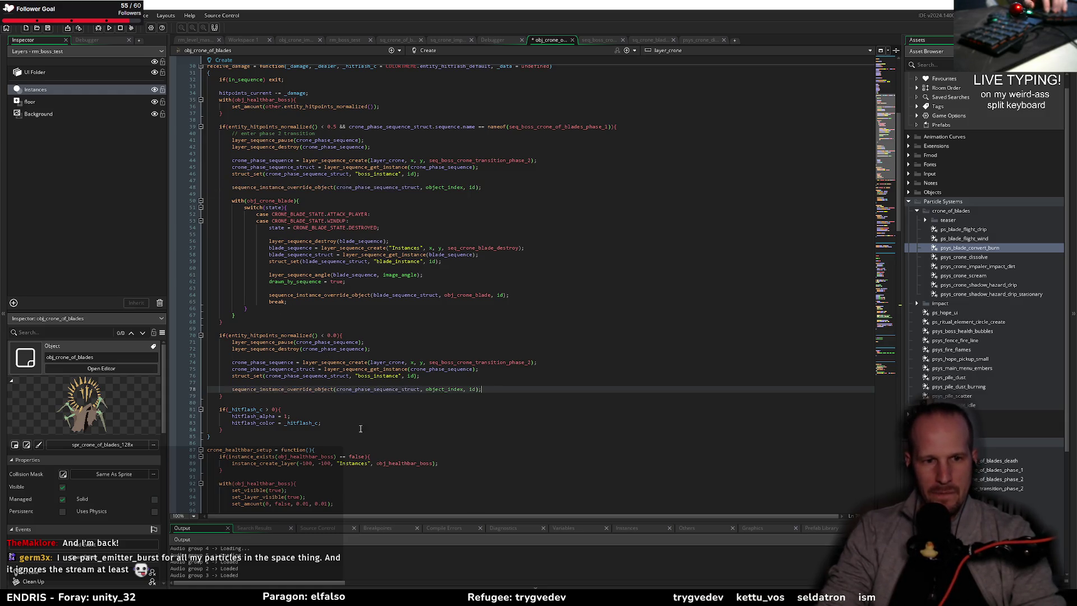
pyautogui.hotkey('ctrl', 's')
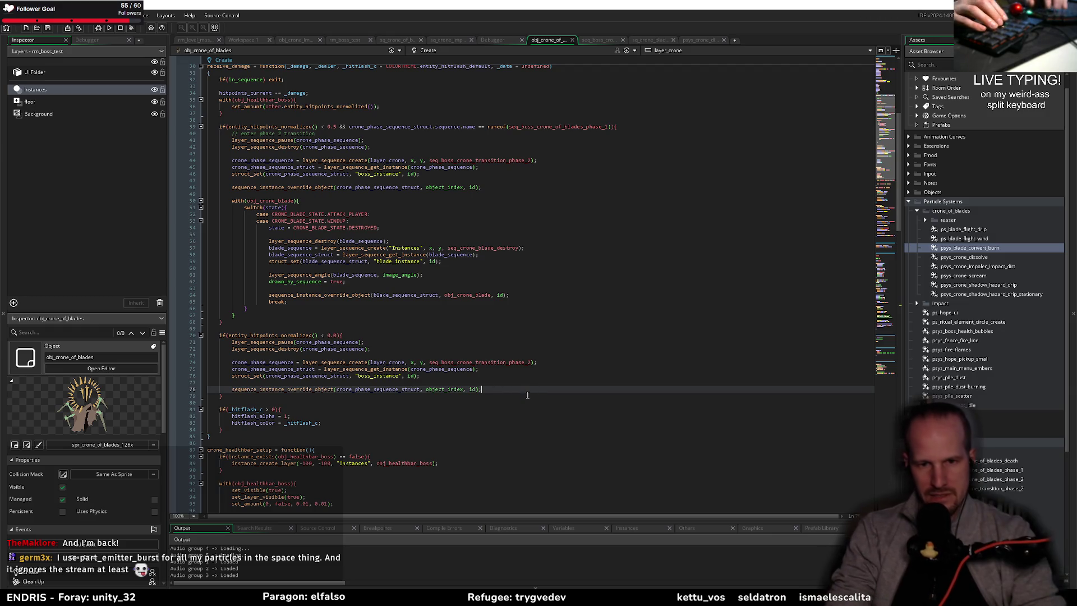
pyautogui.press('Return')
pyautogui.press('Return')
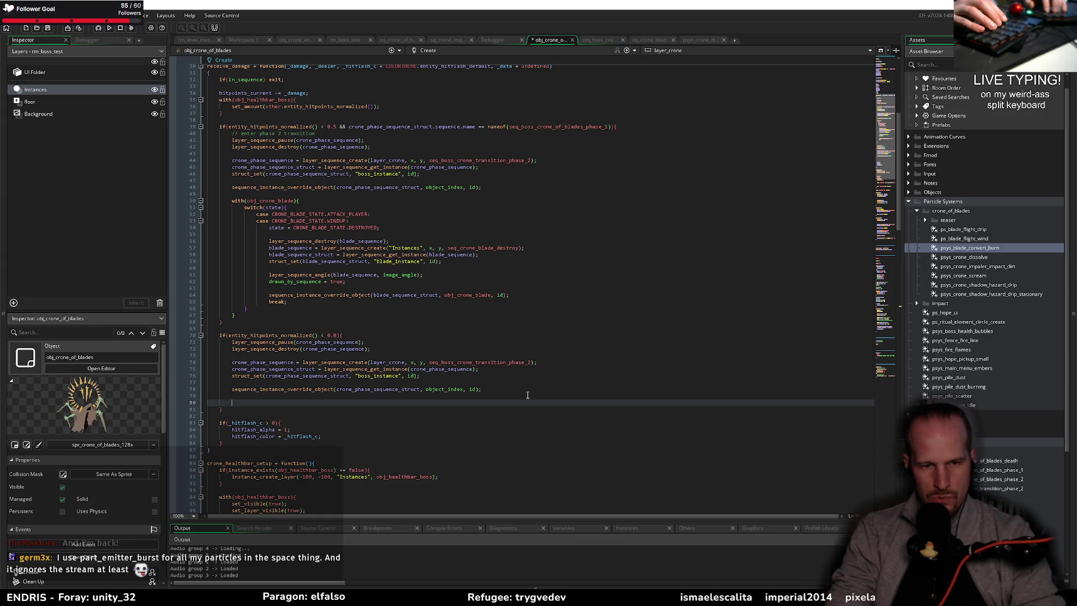
pyautogui.click(38, 444)
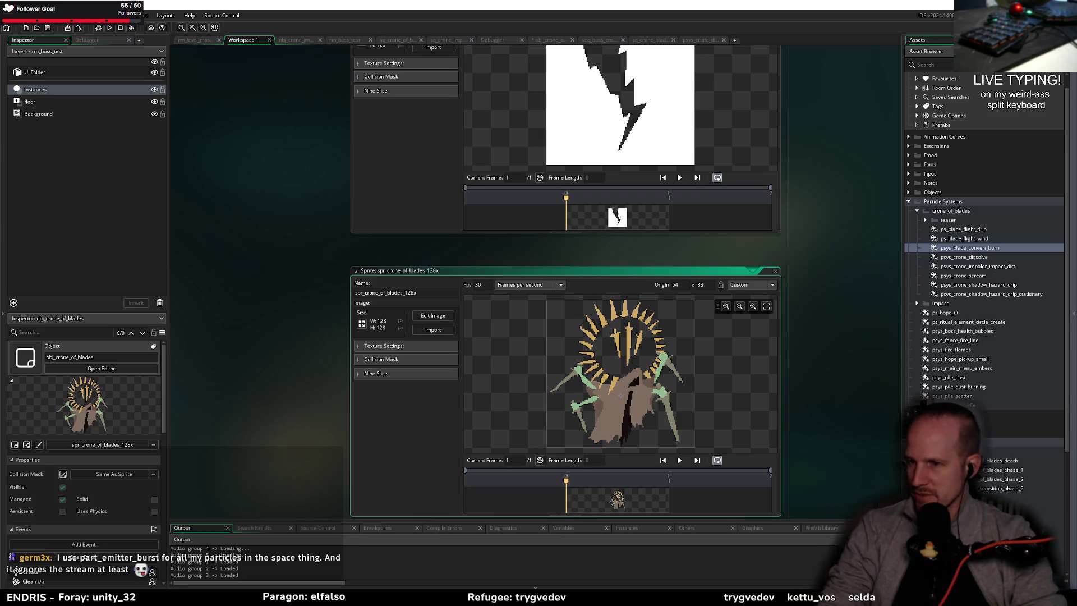
pyautogui.click(550, 40)
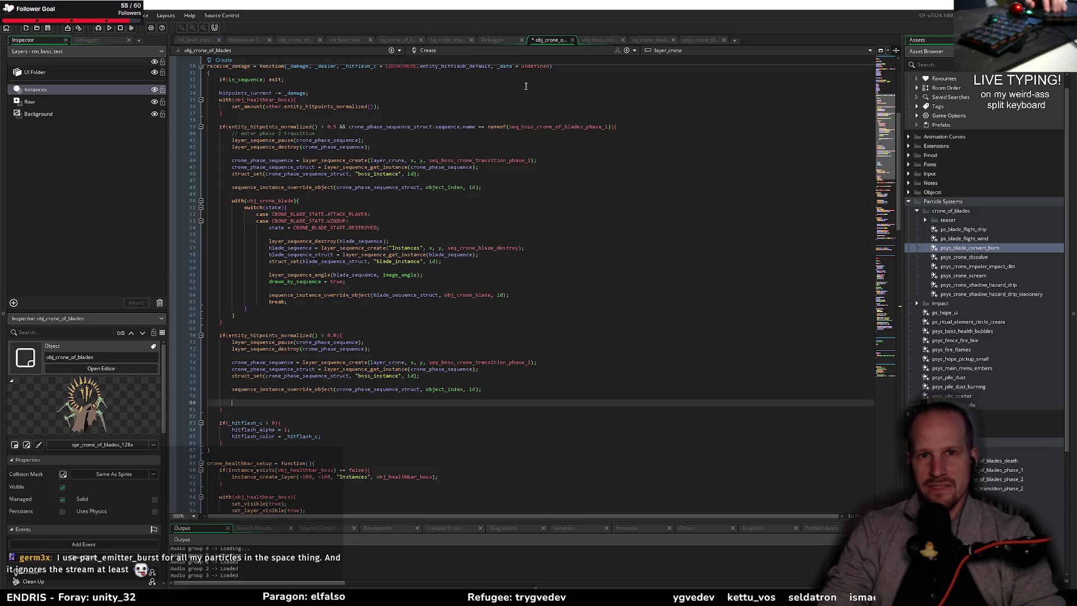
# - Start a part_emit call, then undo the half-typed line
pyautogui.write('part_e')
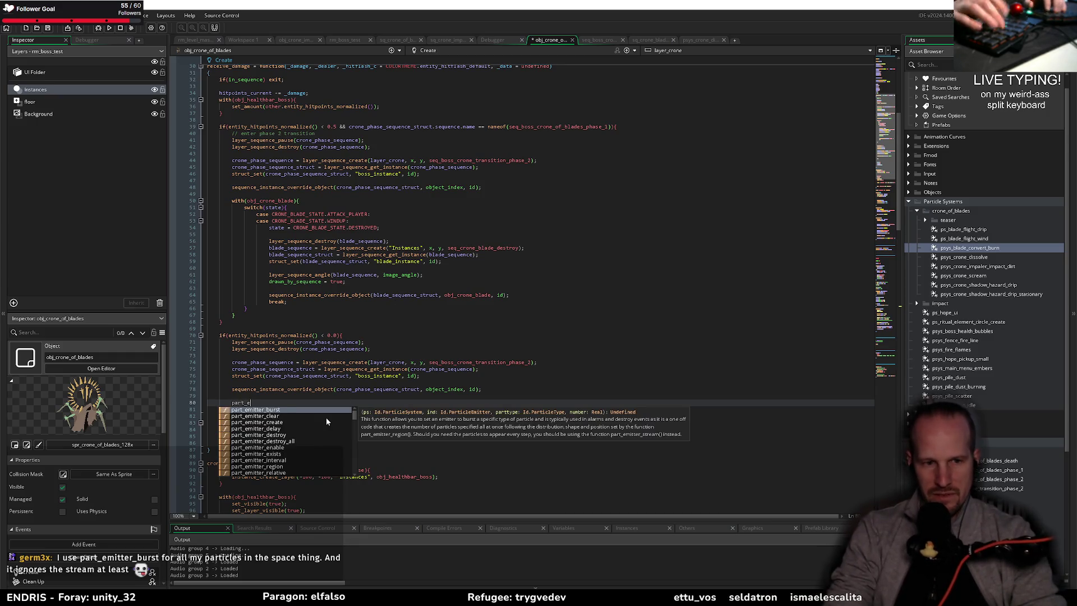
pyautogui.write('mit')
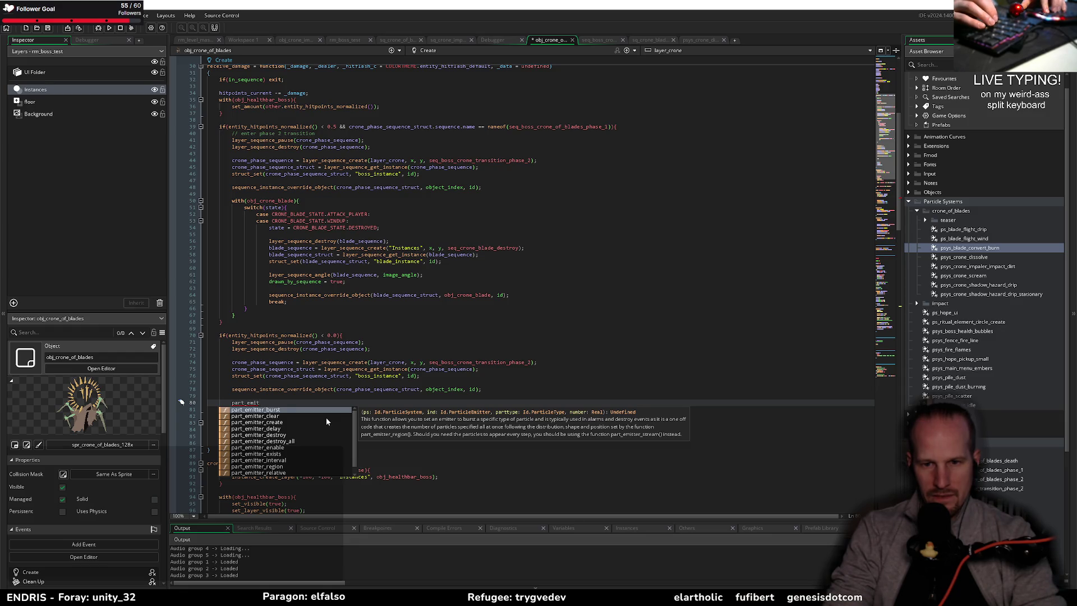
pyautogui.press('Escape')
pyautogui.hotkey('shift', 'Left')
pyautogui.hotkey('shift', 'Left')
pyautogui.hotkey('shift', 'Left')
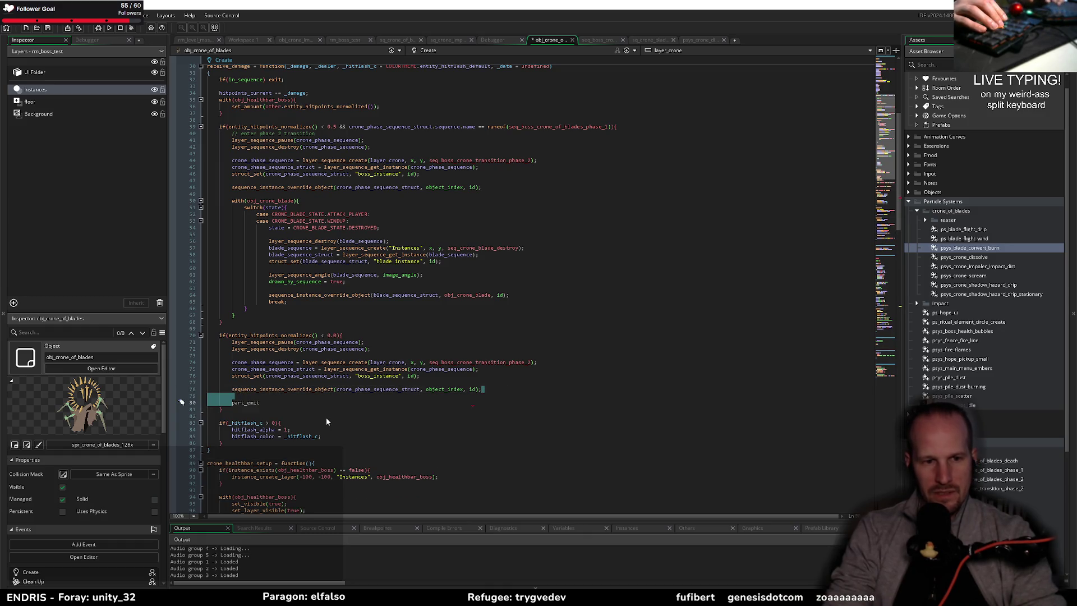
pyautogui.hotkey('ctrl', 'z')
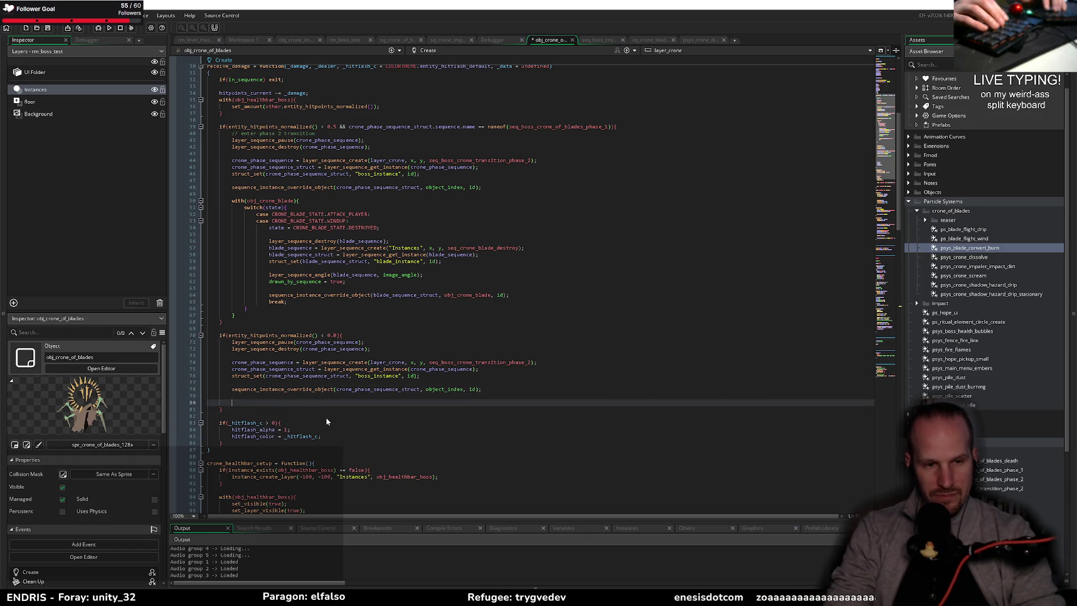
# - Review the crone_phase_sequence code around line 75, then open the seq_boss_crone sequence
pyautogui.click(433, 369)
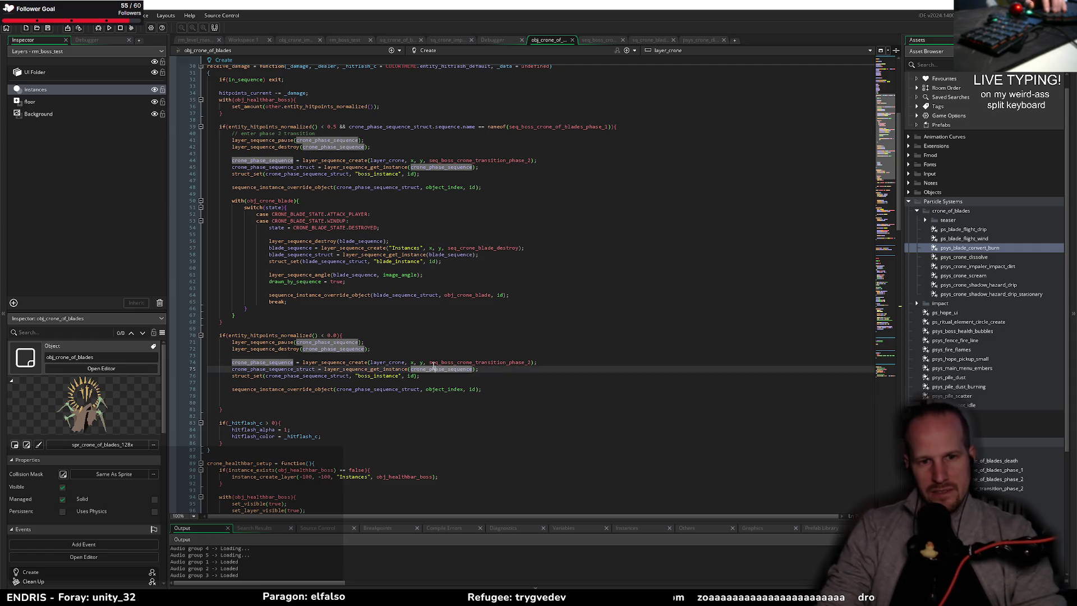
pyautogui.click(421, 362)
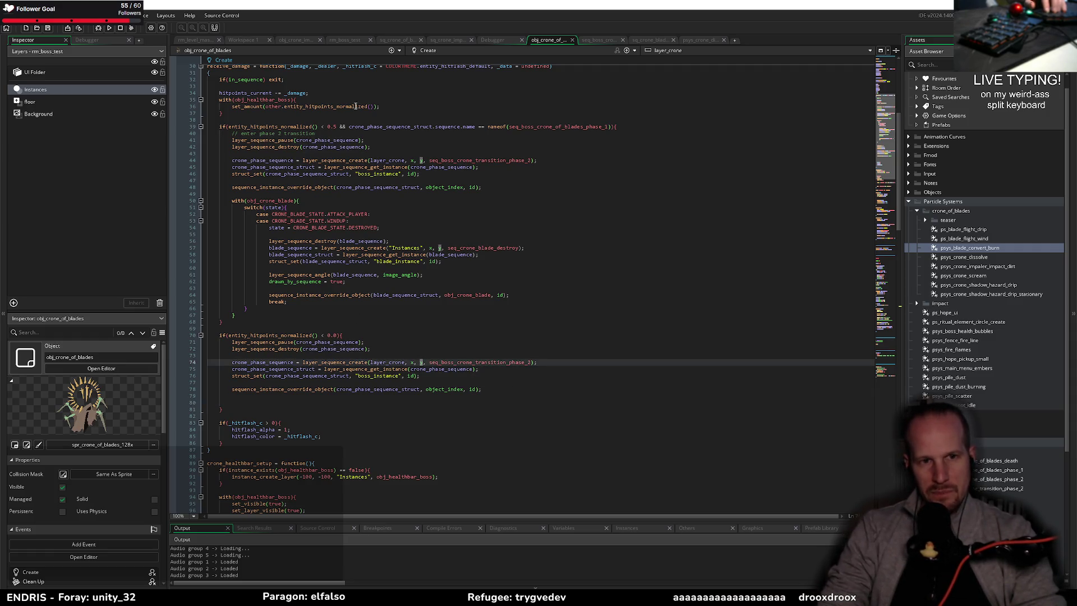
pyautogui.scroll(10, 355, 106)
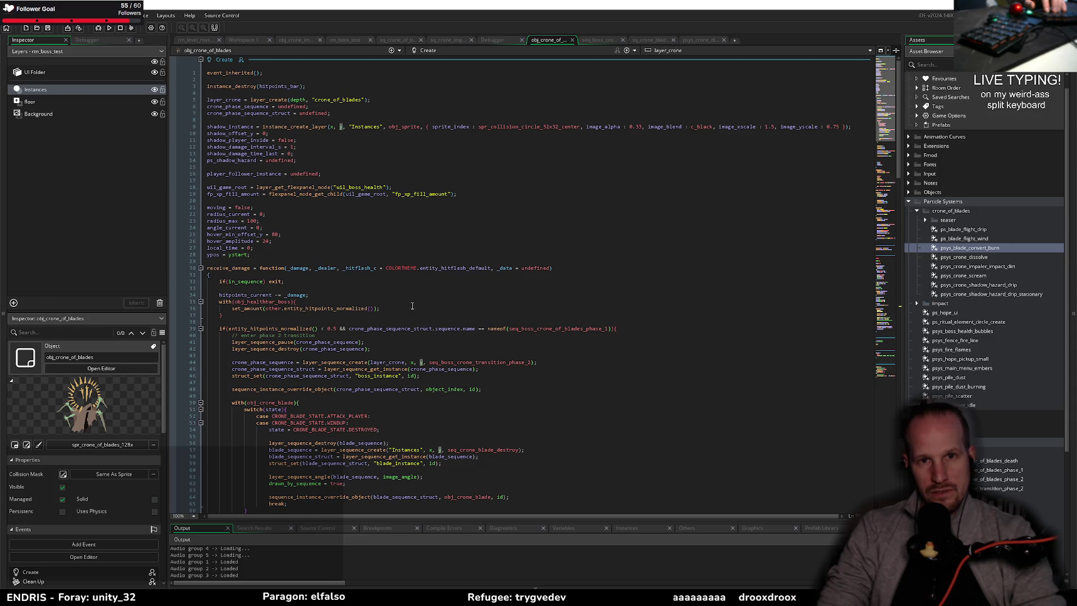
pyautogui.scroll(-2, 413, 305)
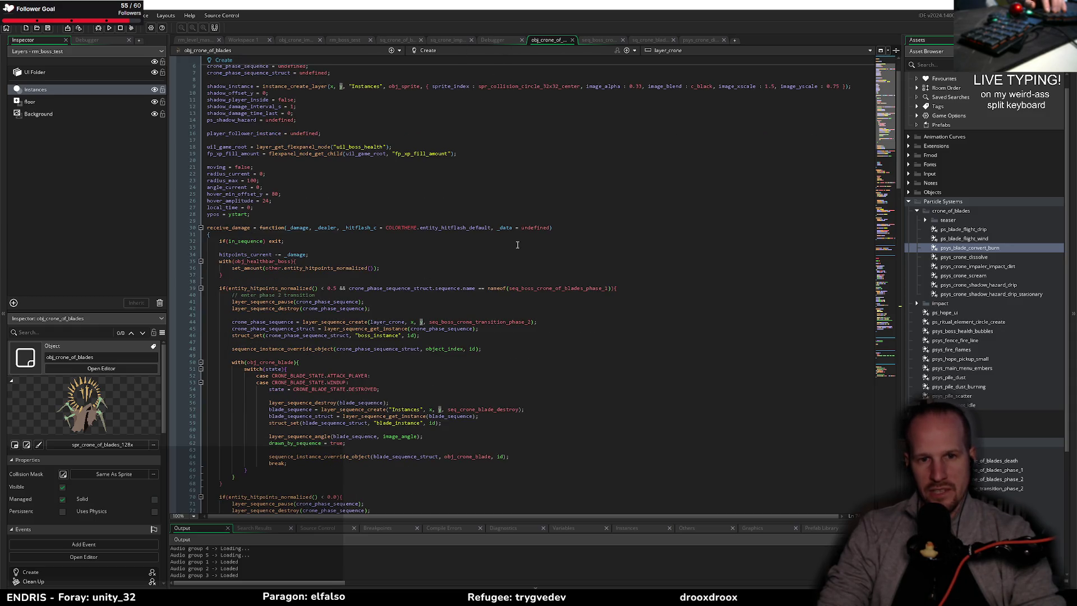
pyautogui.click(605, 38)
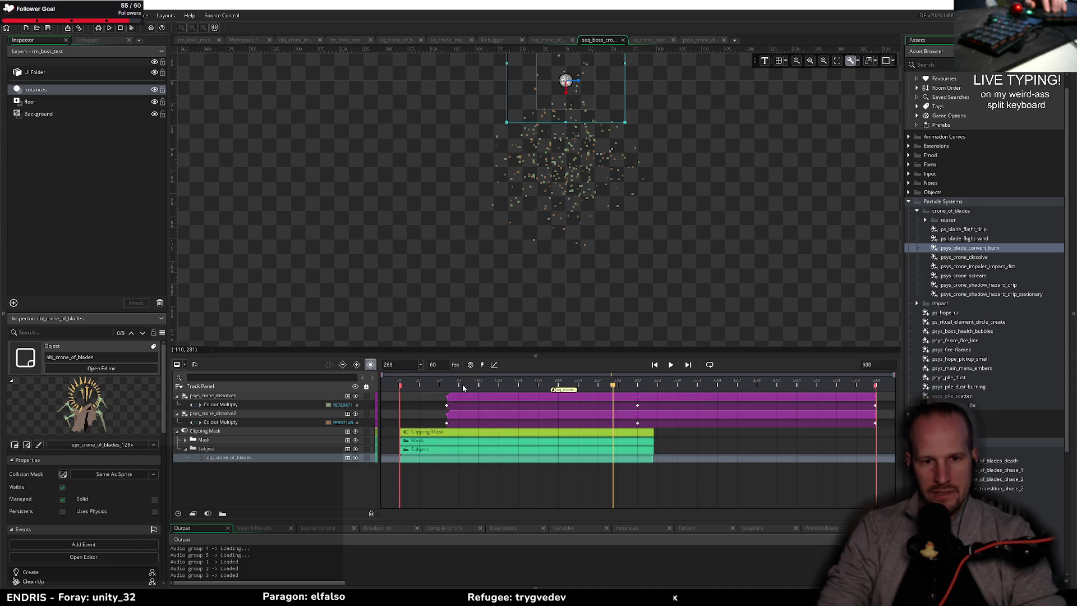
# - Rewind the boss sequence to frame 0 and show the obj_crone_impaler Create code
pyautogui.moveTo(462, 384); pyautogui.dragTo(392, 314)
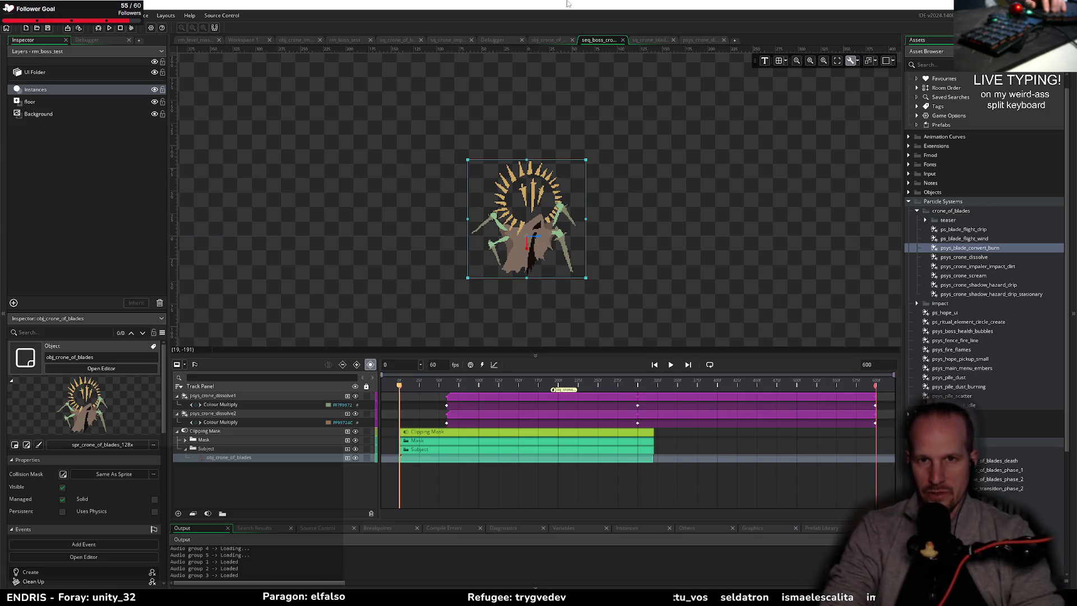
pyautogui.click(297, 40)
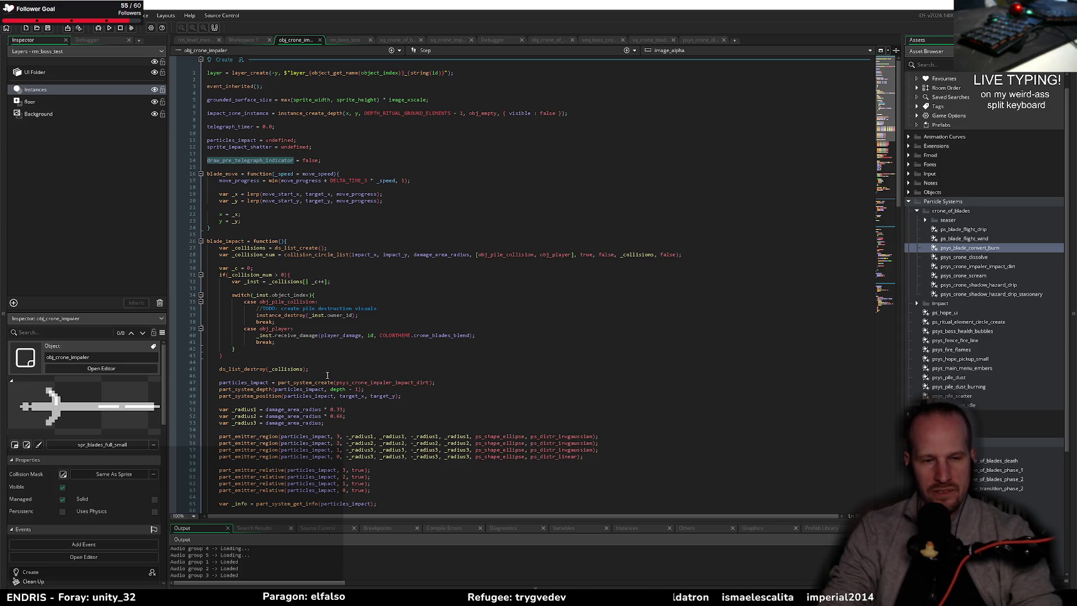
# - Return to obj_crone_of_blades' code and check _hitflash_c and the empty death-branch lines
pyautogui.click(548, 41)
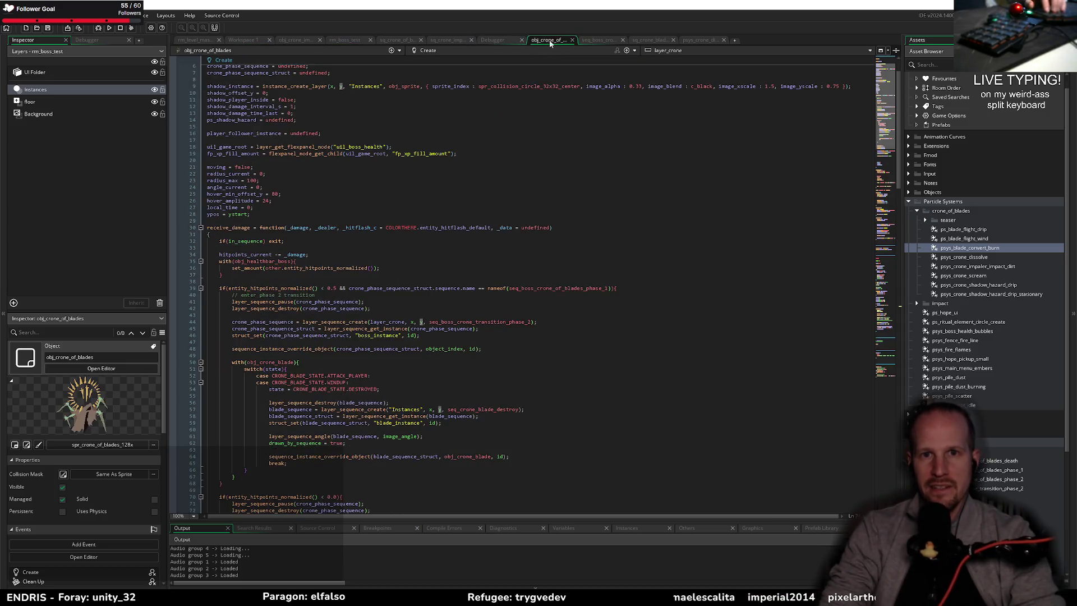
pyautogui.scroll(-14, 295, 388)
pyautogui.click(315, 314)
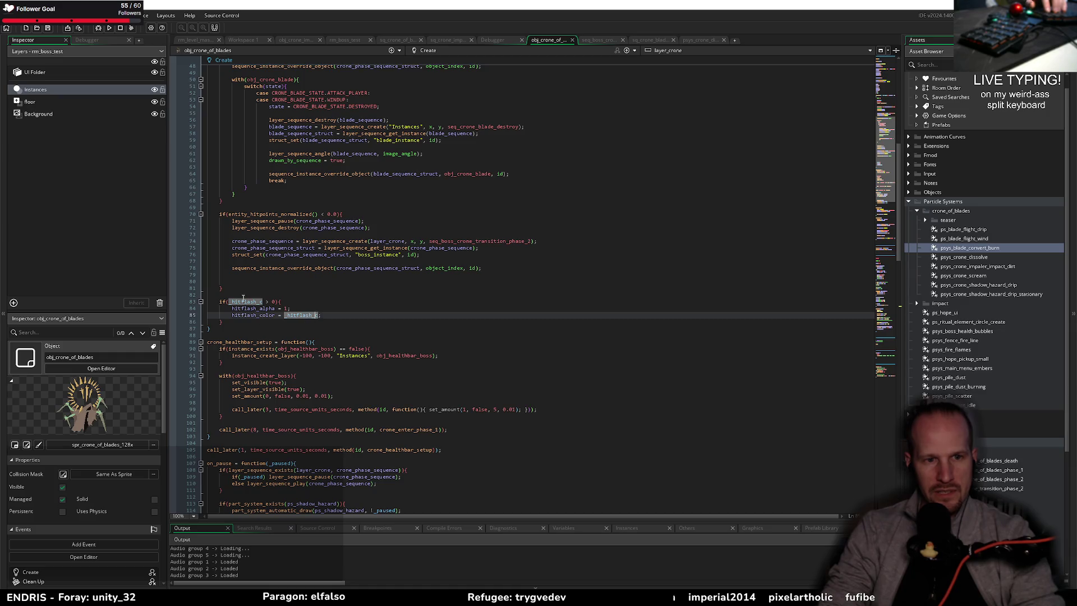
pyautogui.click(249, 283)
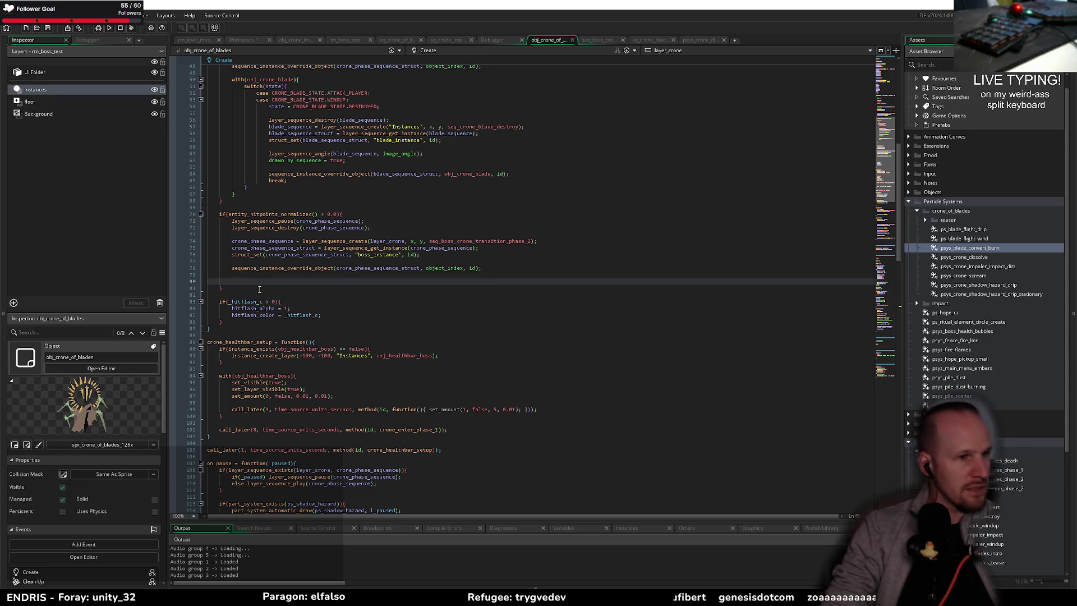
pyautogui.press('Up')
pyautogui.press('Up')
pyautogui.press('Up')
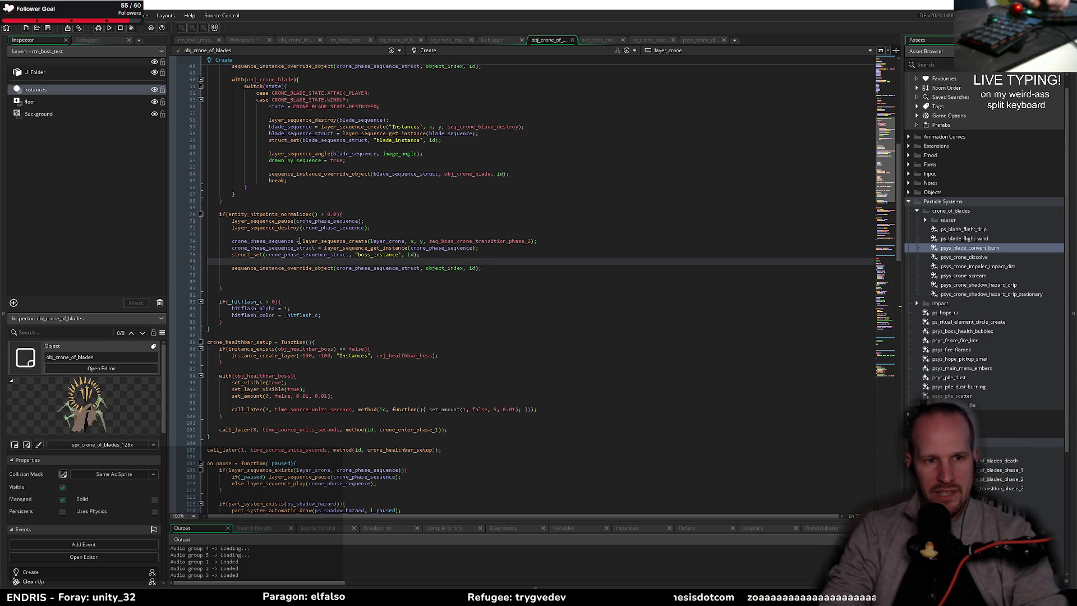
pyautogui.press('Down')
pyautogui.press('Down')
pyautogui.press('Down')
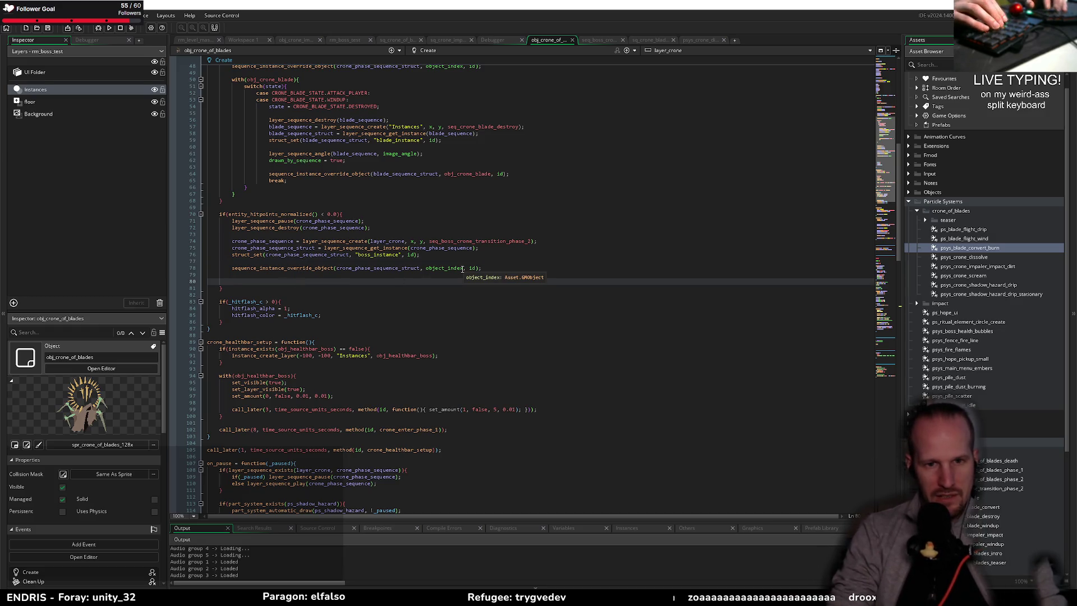
# - Select the obj_crone_blade destroy block for review, then open seq_crone_blade_destroy
pyautogui.scroll(8, 387, 210)
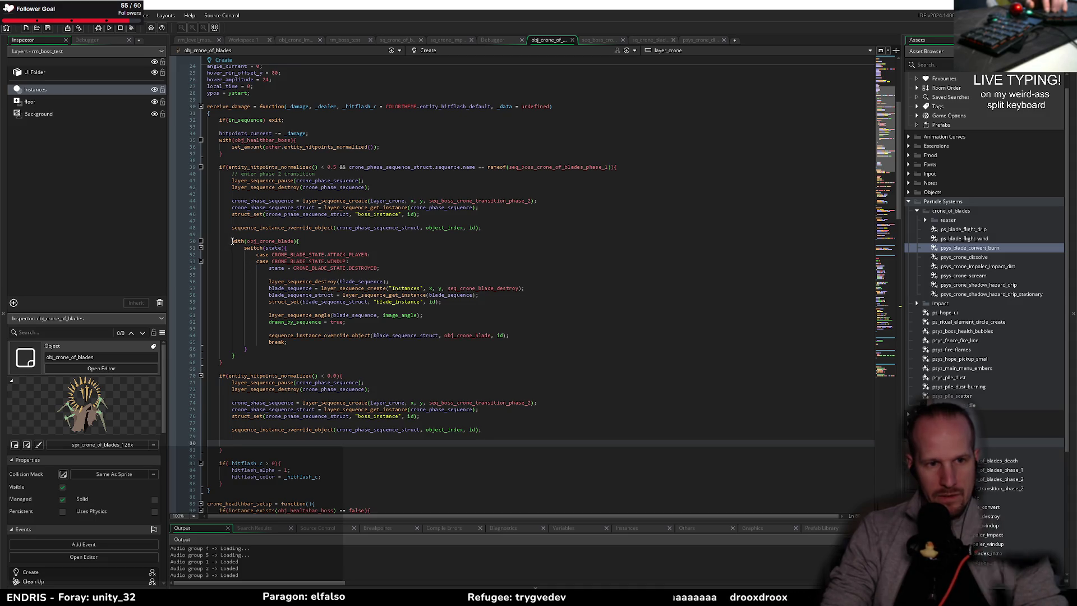
pyautogui.moveTo(233, 241)
pyautogui.mouseDown()
pyautogui.moveTo(247, 336)
pyautogui.moveTo(235, 355)
pyautogui.mouseUp()
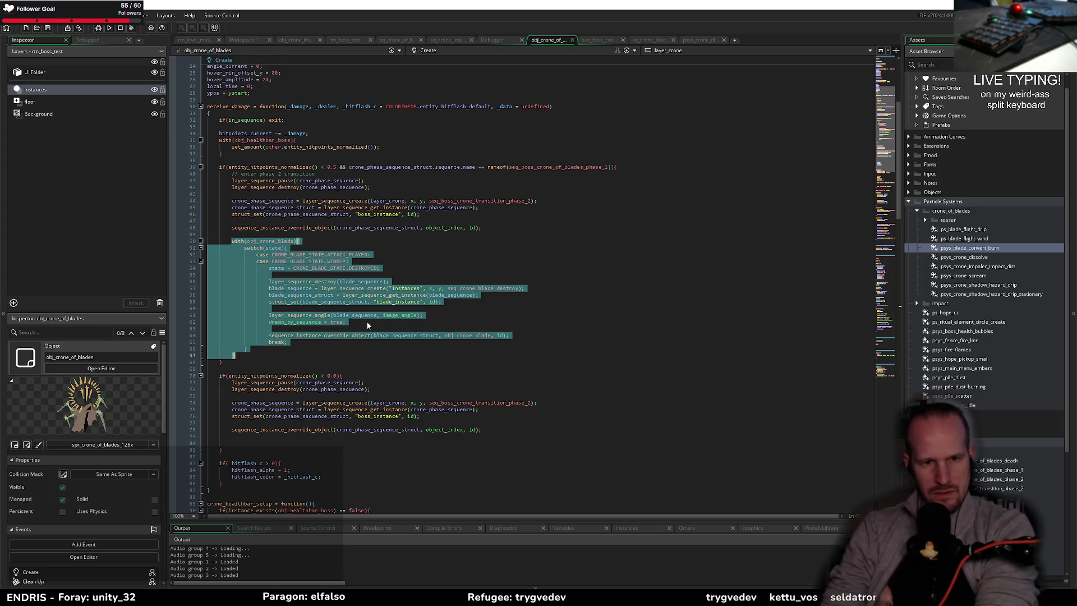
pyautogui.click(338, 308)
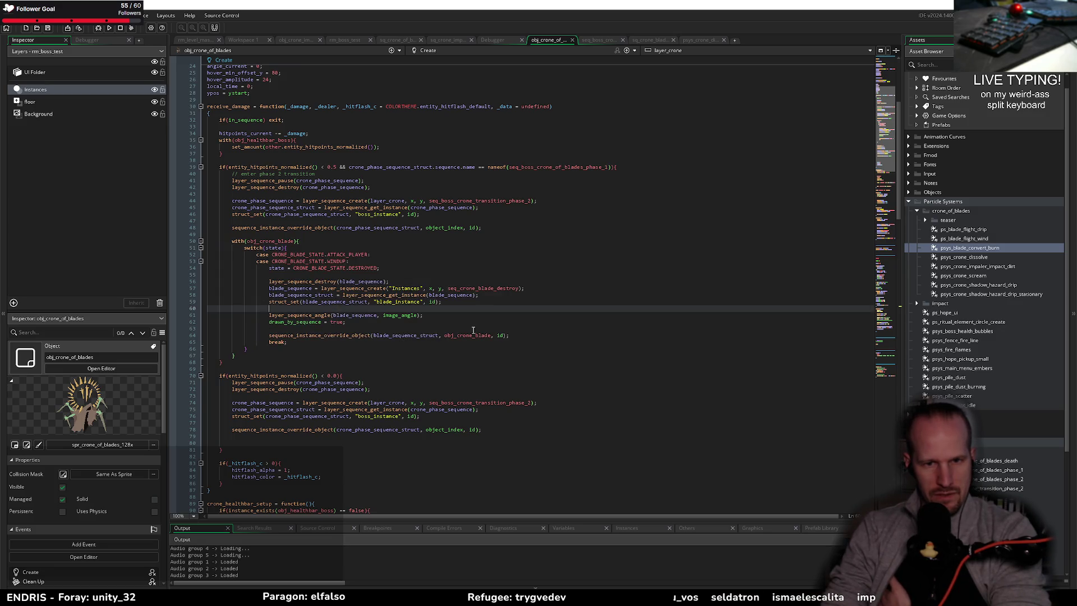
pyautogui.middleClick(488, 288)
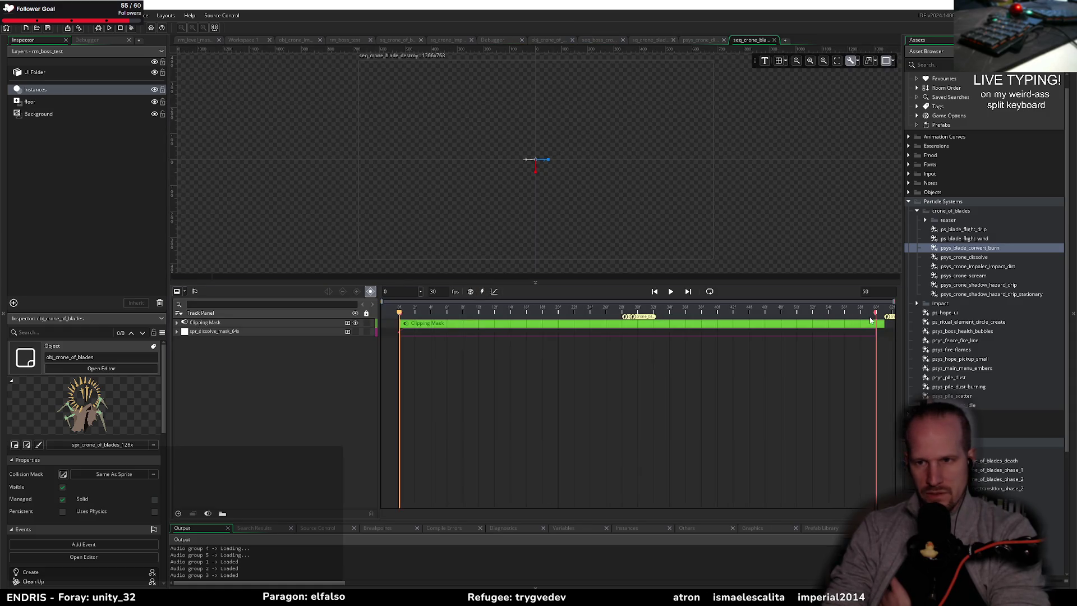
# - Fit the Clipping Mask clip's end to frame 60 and replay the blade-destroy dissolve
pyautogui.moveTo(889, 317)
pyautogui.mouseDown()
pyautogui.moveTo(852, 327)
pyautogui.moveTo(880, 325)
pyautogui.mouseUp()
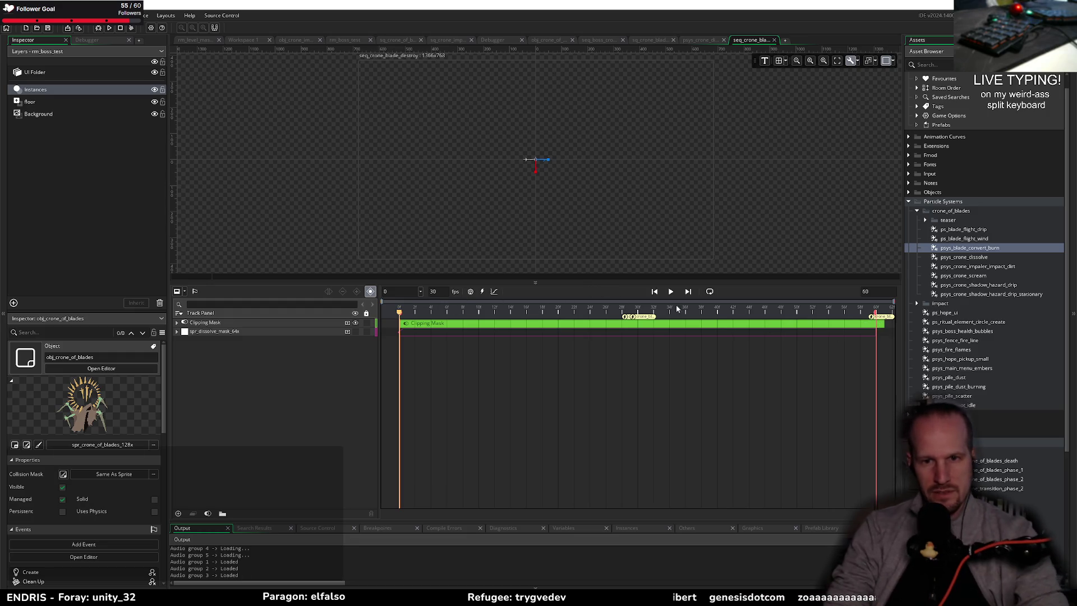
pyautogui.press('space')
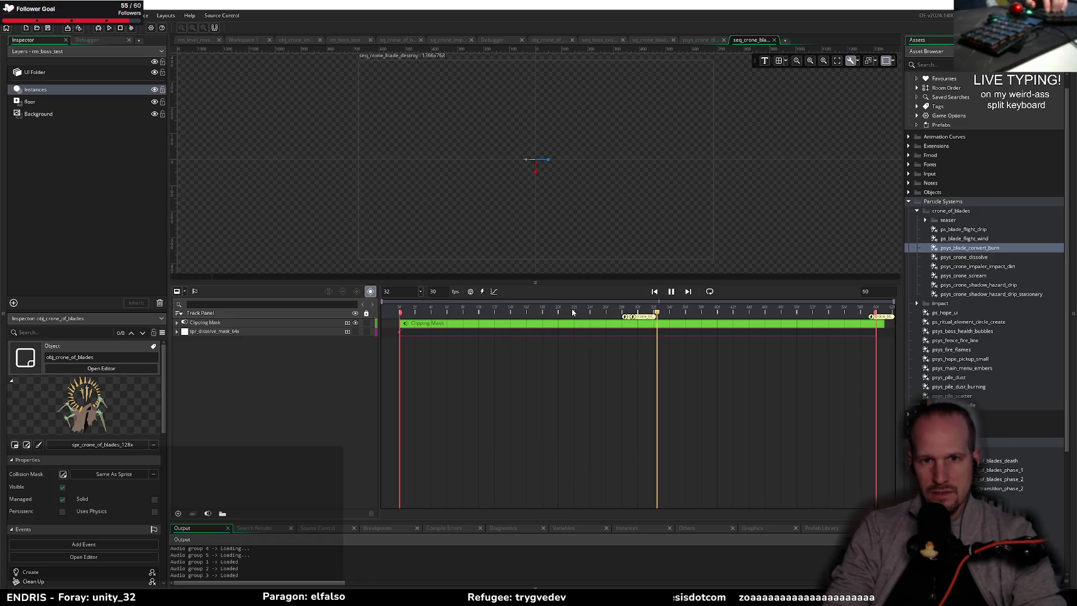
pyautogui.scroll(2, 533, 168)
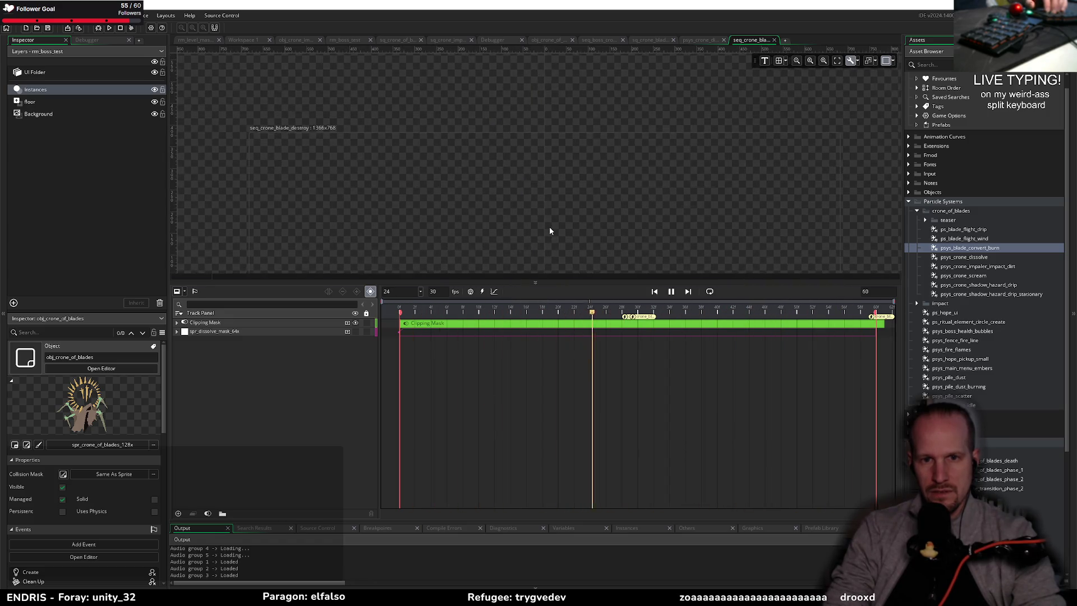
pyautogui.scroll(3, 550, 231)
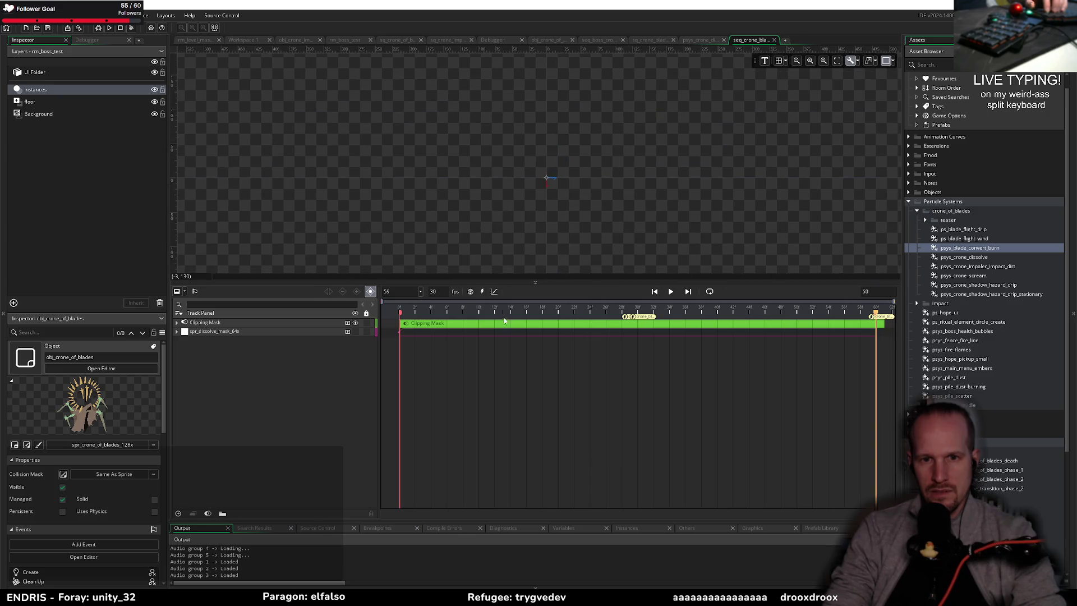
pyautogui.click(504, 320)
pyautogui.press('space')
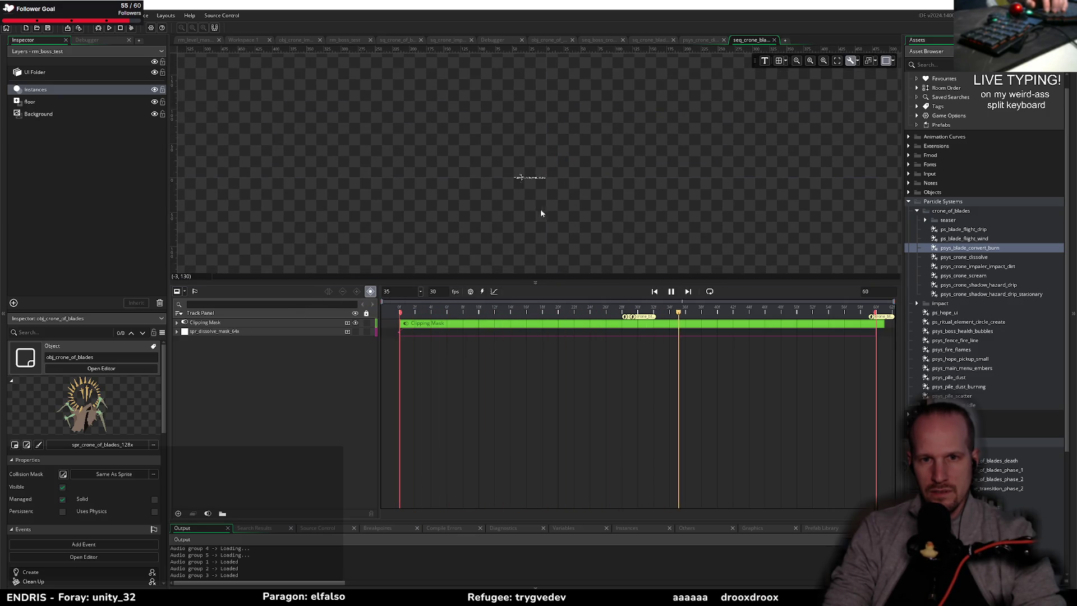
# - Expand the Clipping Mask's Mask and Subject tracks and delete the stray top-level spr_dissolve_mask_64x track
pyautogui.press('space')
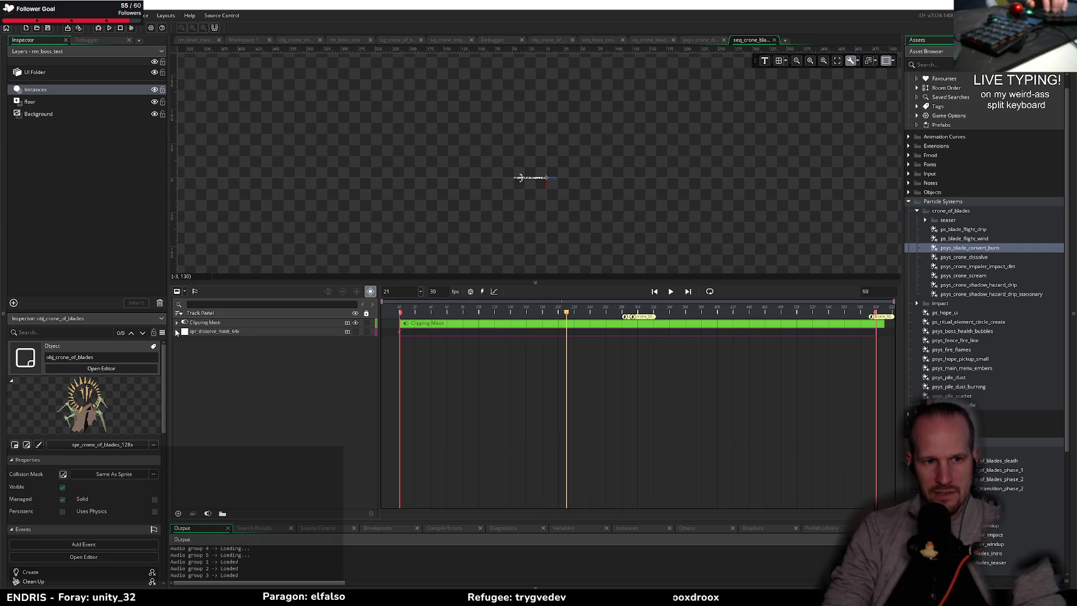
pyautogui.click(177, 332)
pyautogui.click(177, 332)
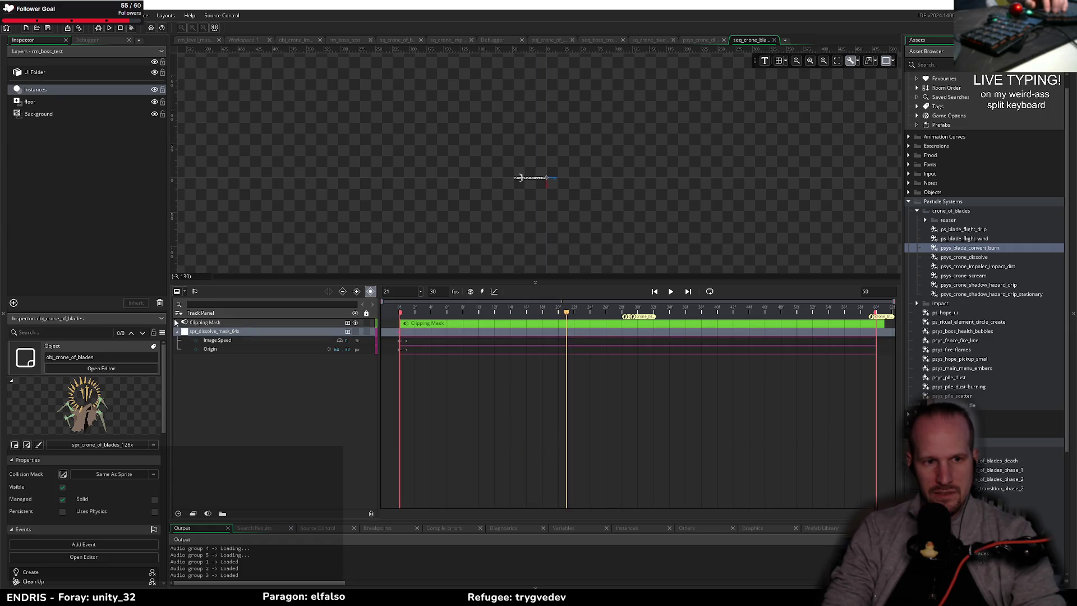
pyautogui.click(176, 323)
pyautogui.click(211, 350)
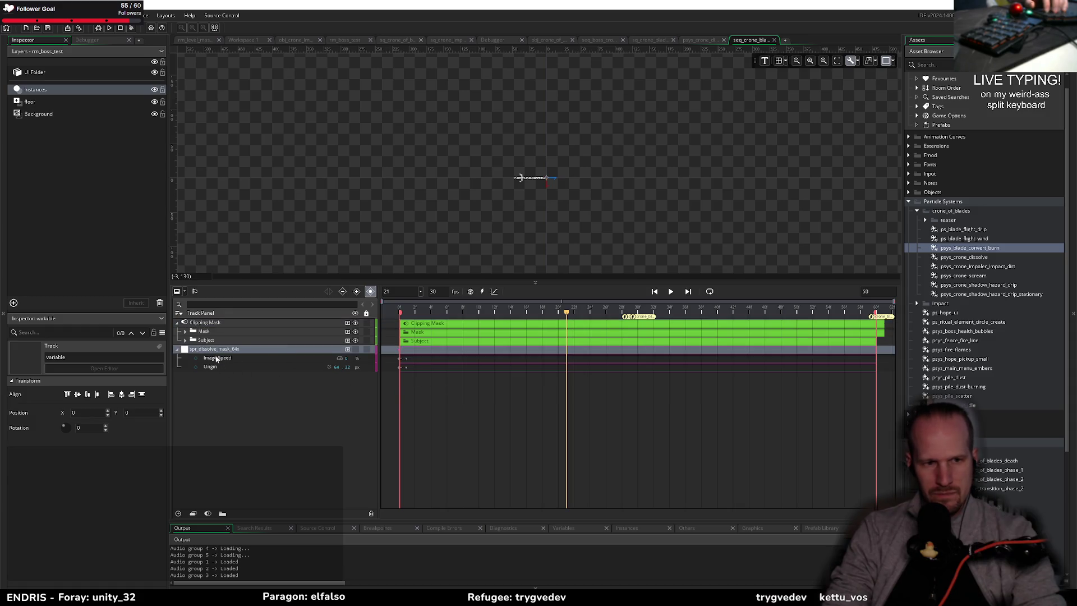
pyautogui.click(186, 340)
pyautogui.click(186, 331)
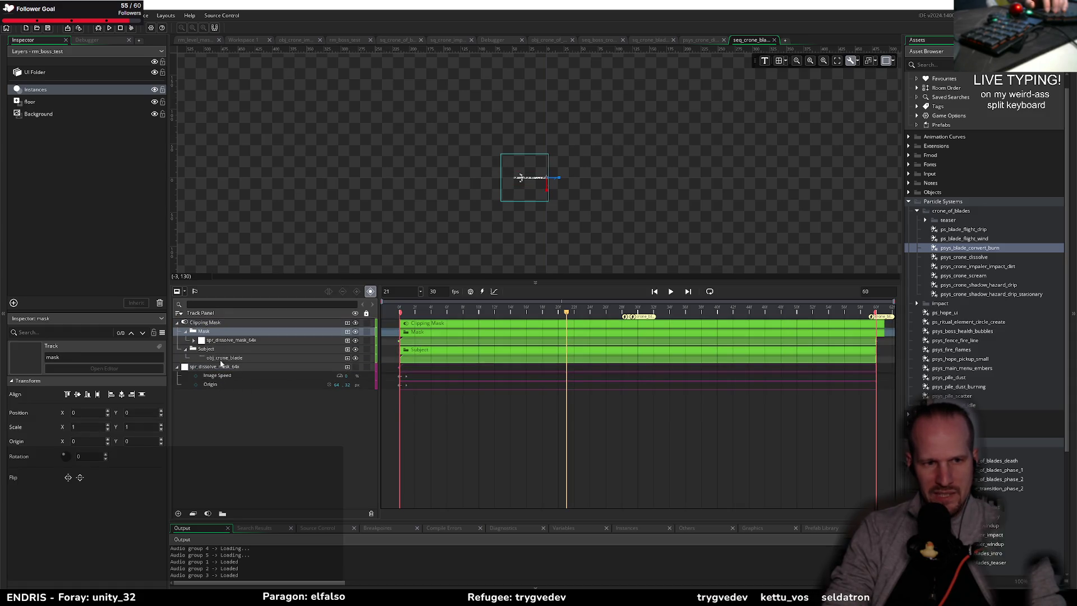
pyautogui.click(235, 366)
pyautogui.press('Delete')
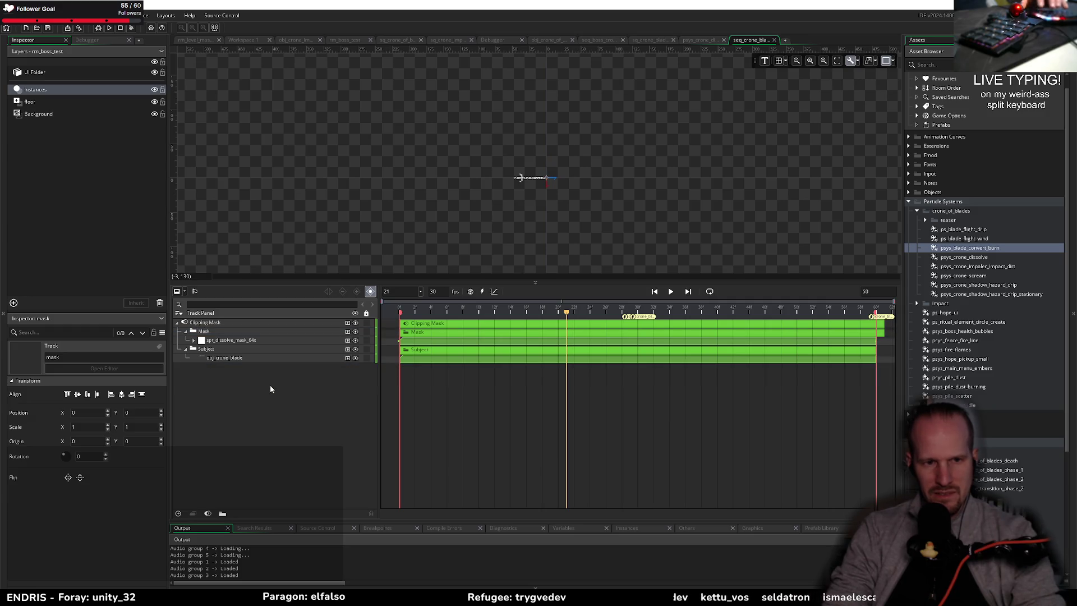
# - Replay the sequence from the first frame without the stray track, selecting the masked dissolve sprite
pyautogui.press('Home')
pyautogui.press('Return')
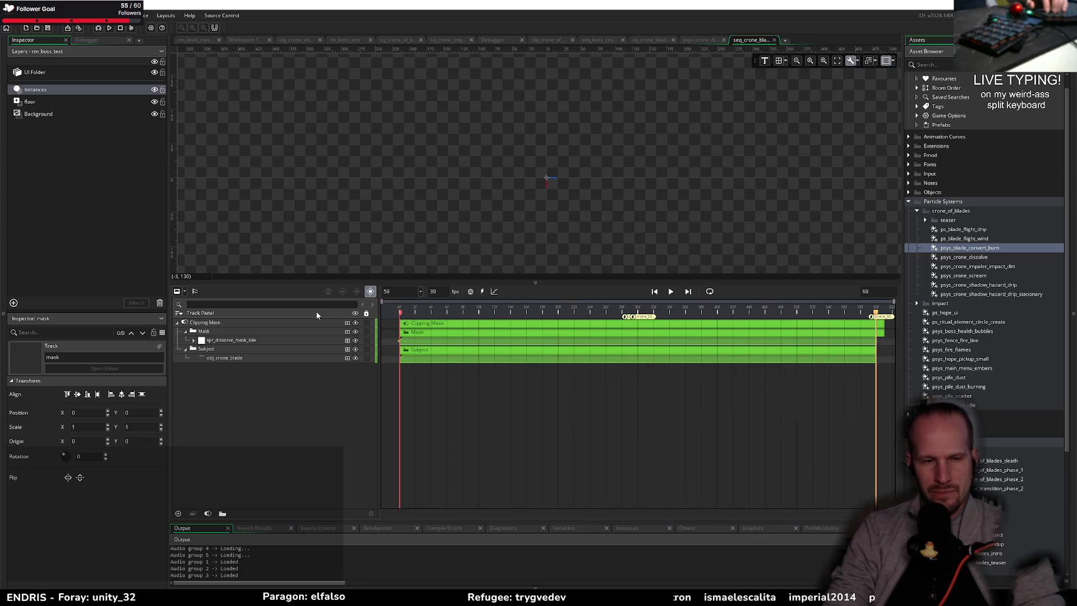
pyautogui.press('Return')
pyautogui.click(200, 343)
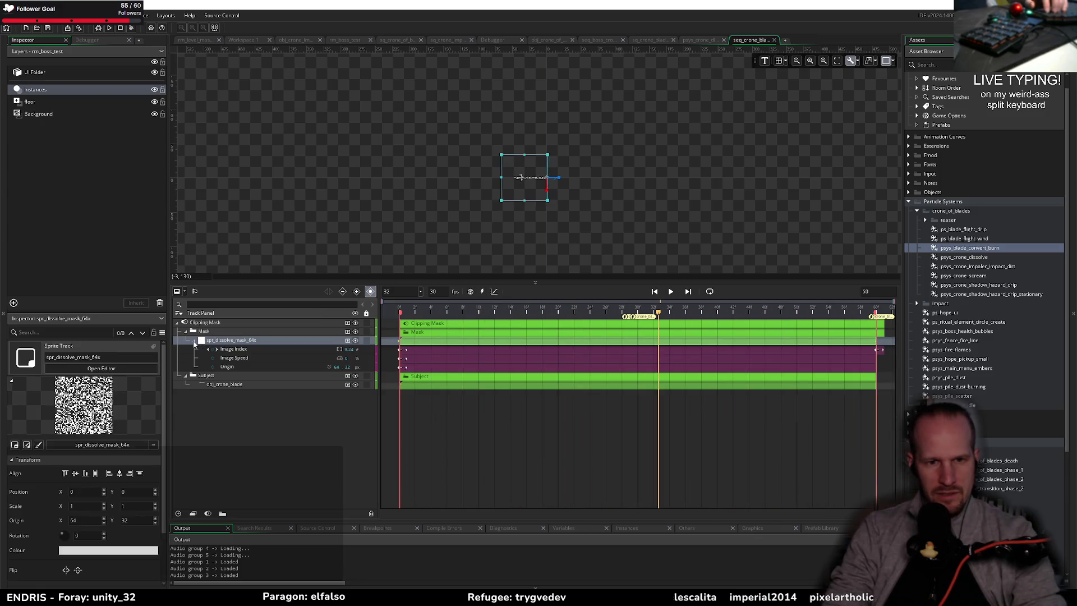
pyautogui.press('Return')
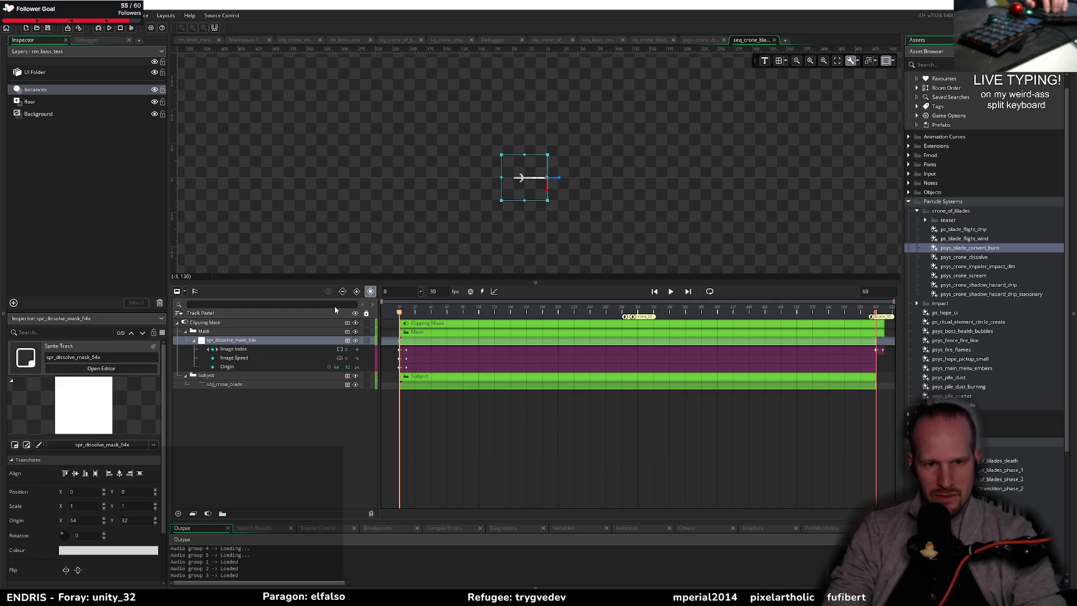
# - Toggle the masked sprite's Image Index between curve and keyframe views, then rewind
pyautogui.click(294, 349)
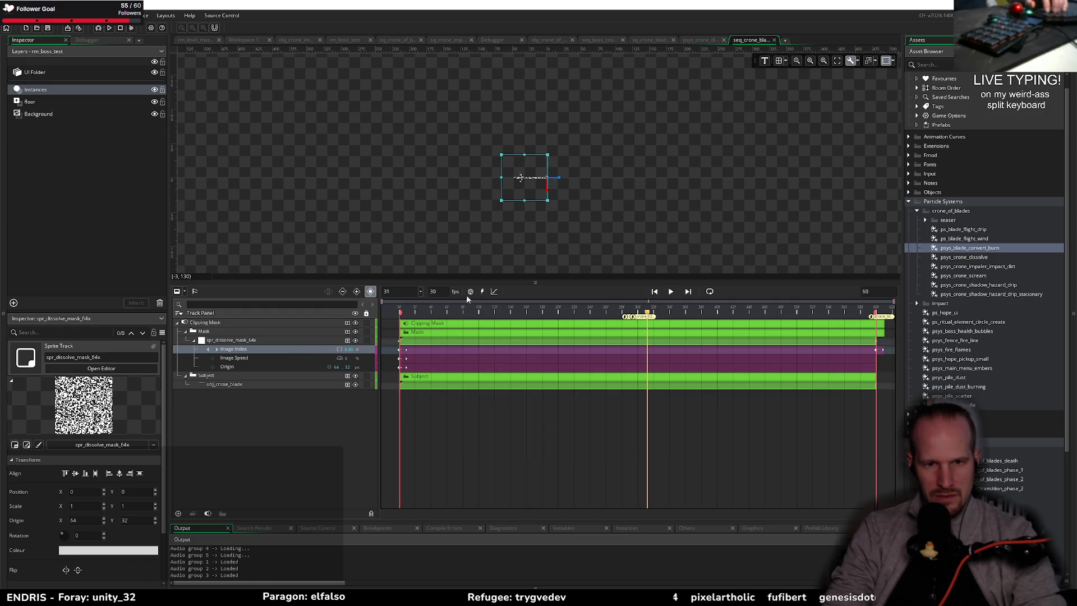
pyautogui.click(492, 292)
pyautogui.click(491, 291)
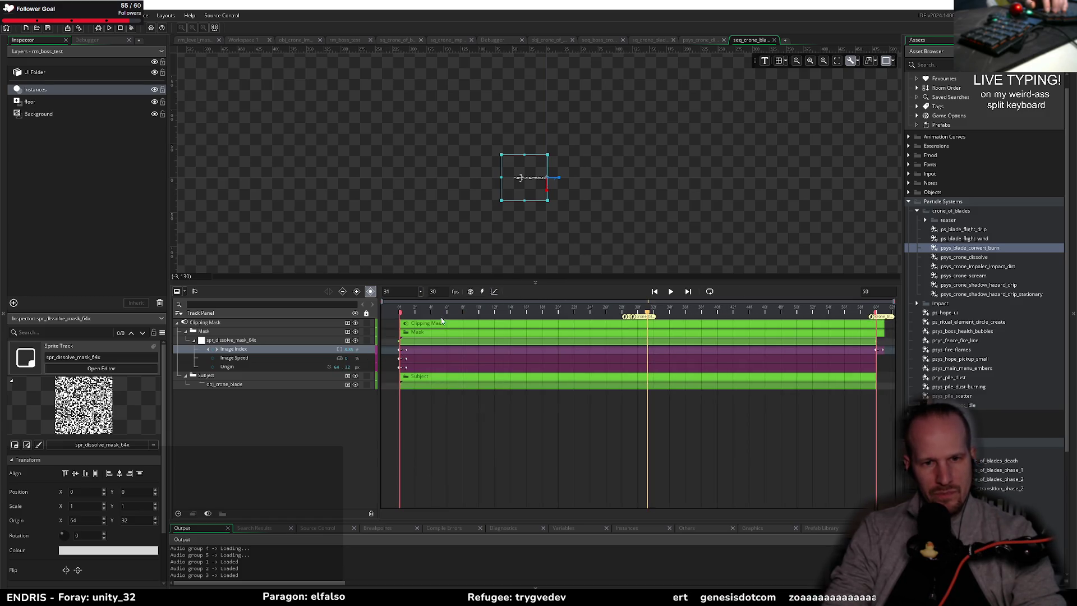
pyautogui.press('Home')
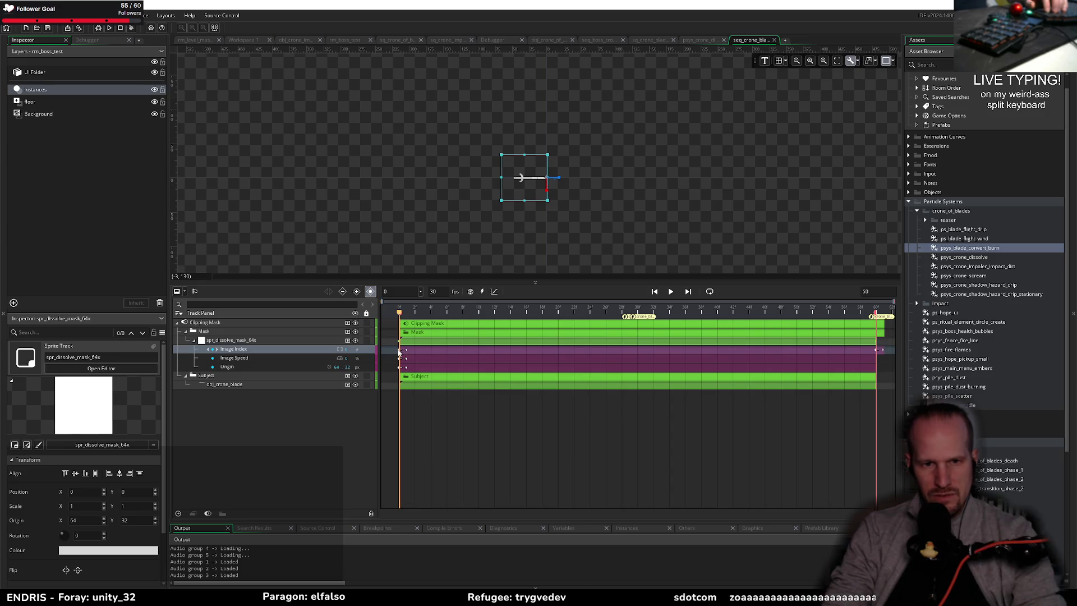
pyautogui.click(399, 352)
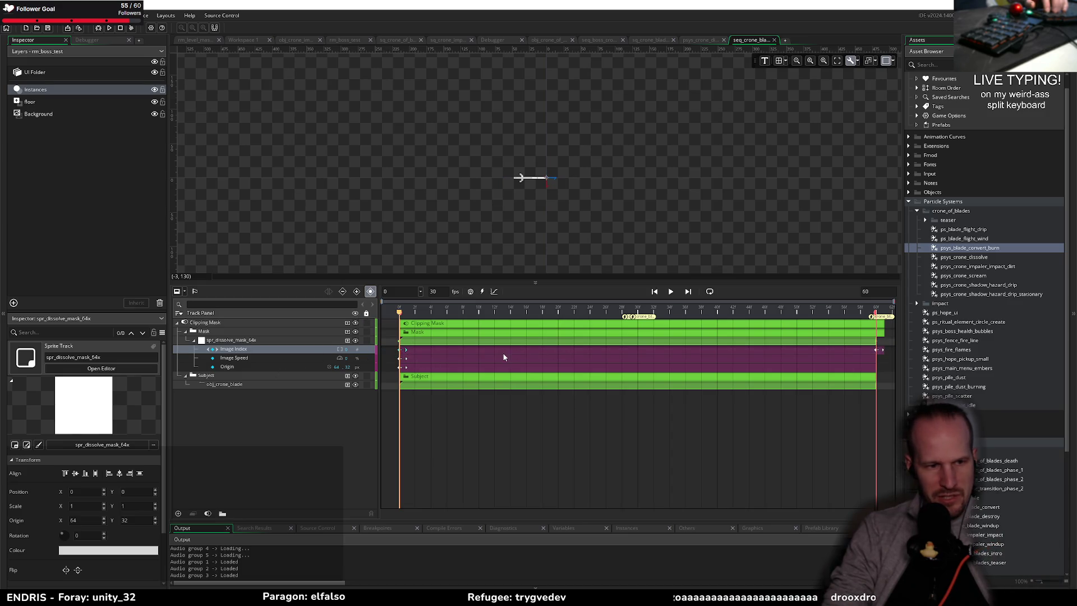
# - Replay the dissolve, then show the mask sprite's Image Index in the curve editor
pyautogui.press('space')
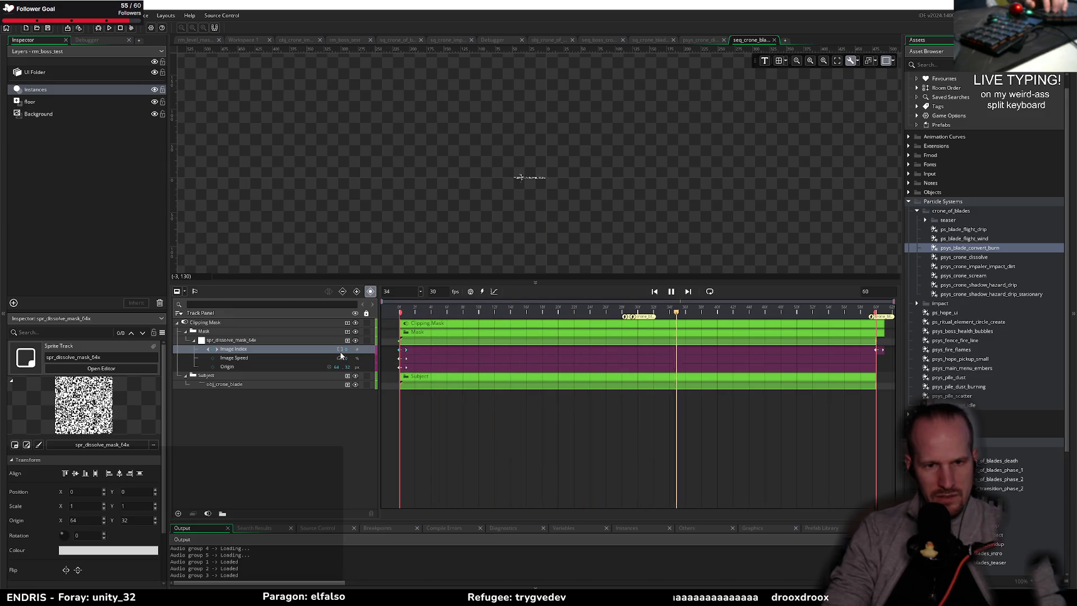
pyautogui.click(435, 316)
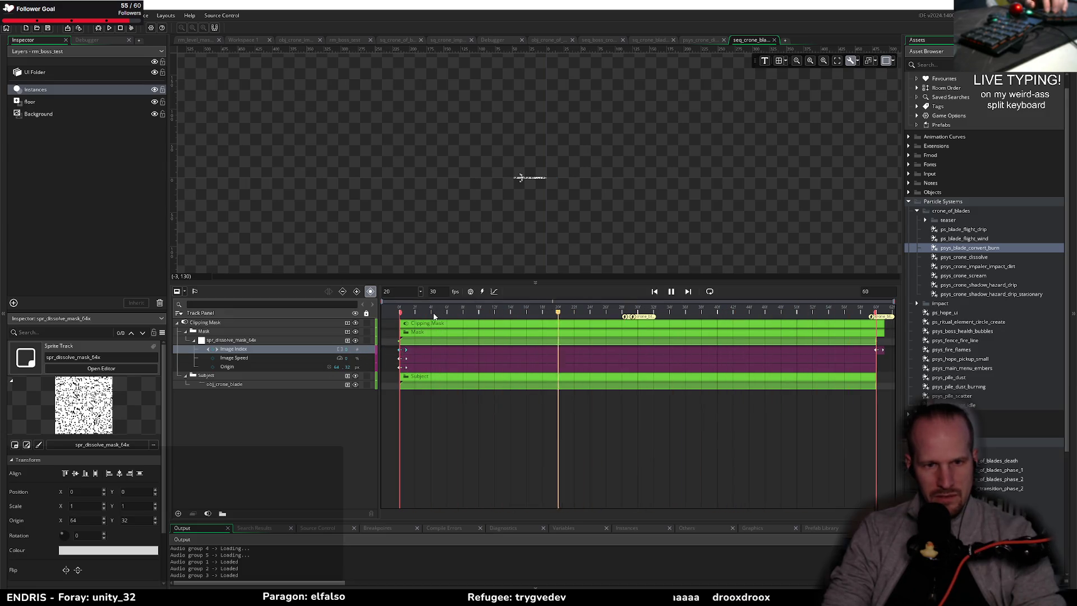
pyautogui.moveTo(443, 316)
pyautogui.mouseDown()
pyautogui.moveTo(453, 316)
pyautogui.moveTo(395, 316)
pyautogui.mouseUp()
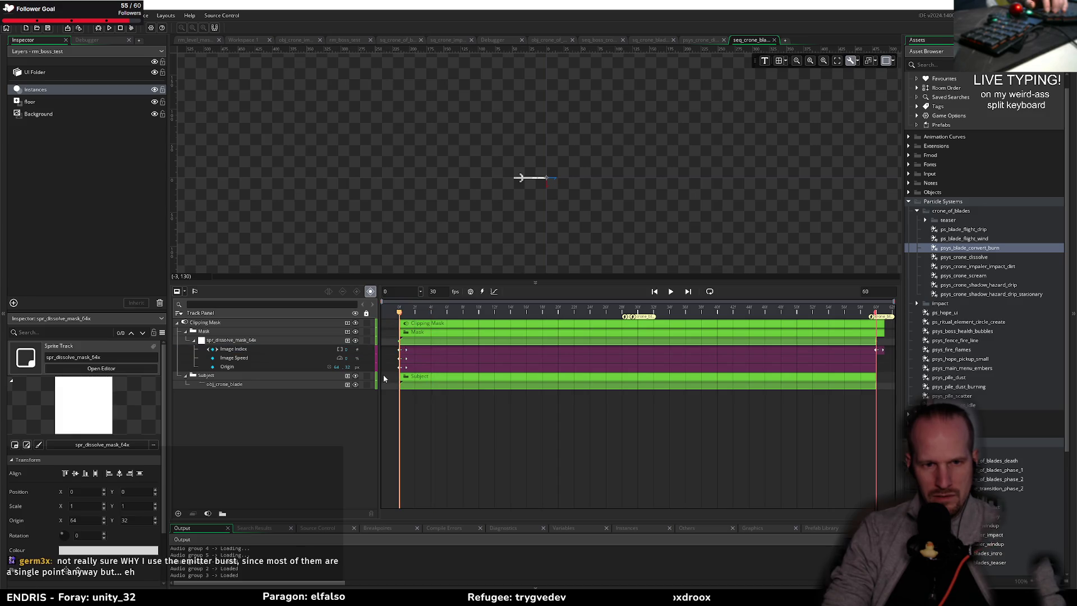
pyautogui.press('space')
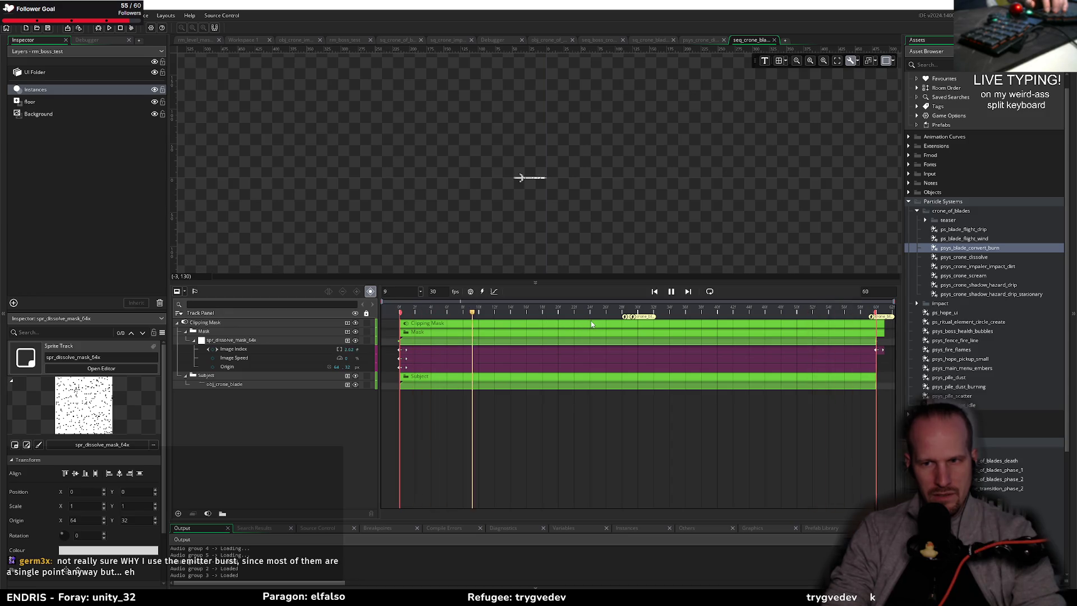
pyautogui.press('space')
pyautogui.click(314, 340)
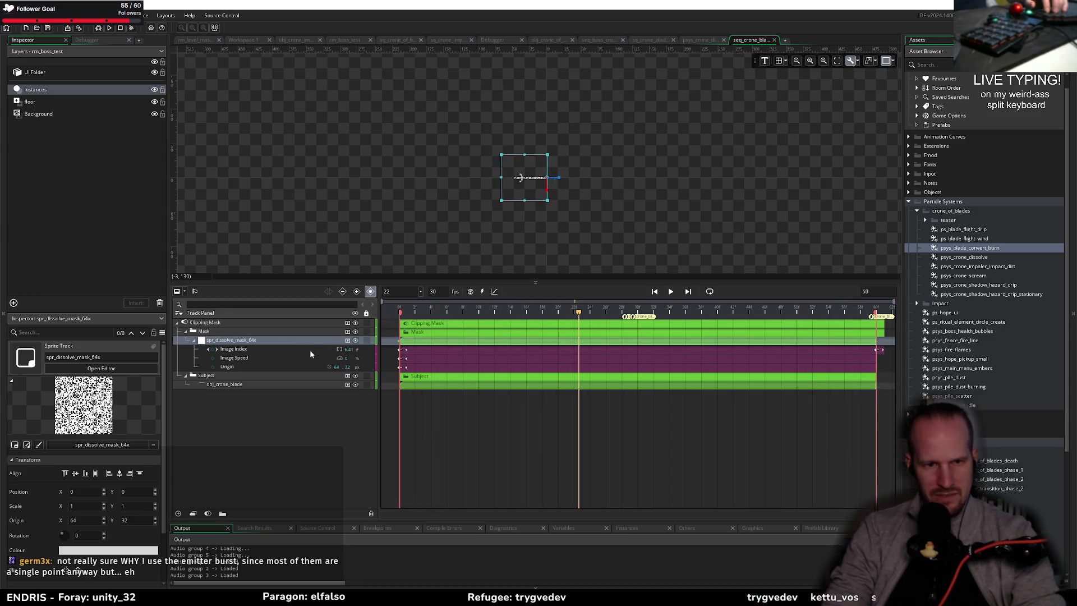
pyautogui.click(310, 349)
pyautogui.click(491, 291)
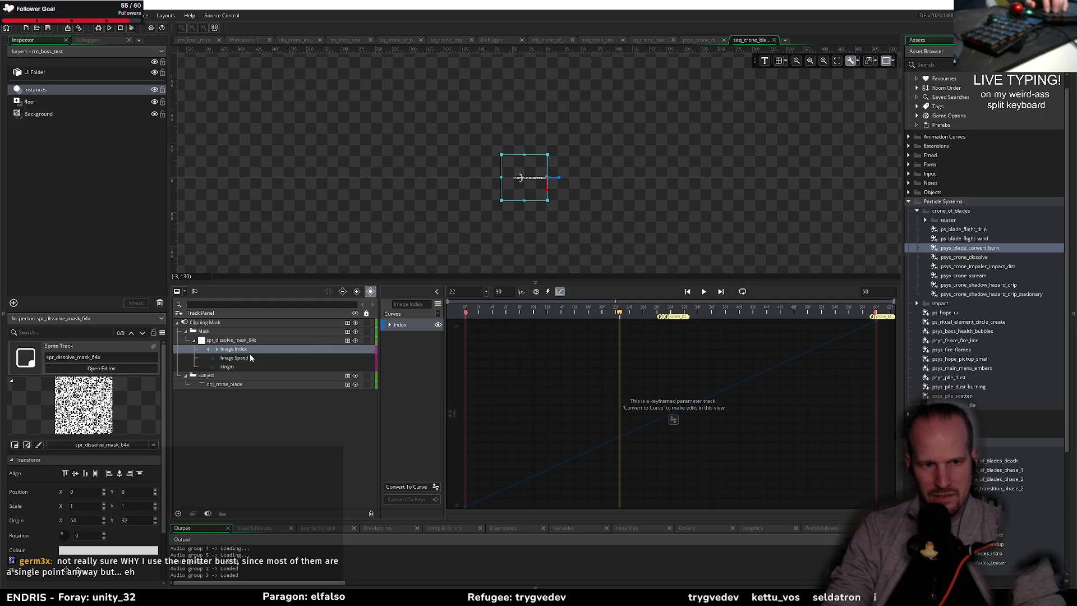
# - Replay the dissolve, check Image Index's interpolation options, shrink the timeline and close the sequence tab
pyautogui.click(497, 324)
pyautogui.press('space')
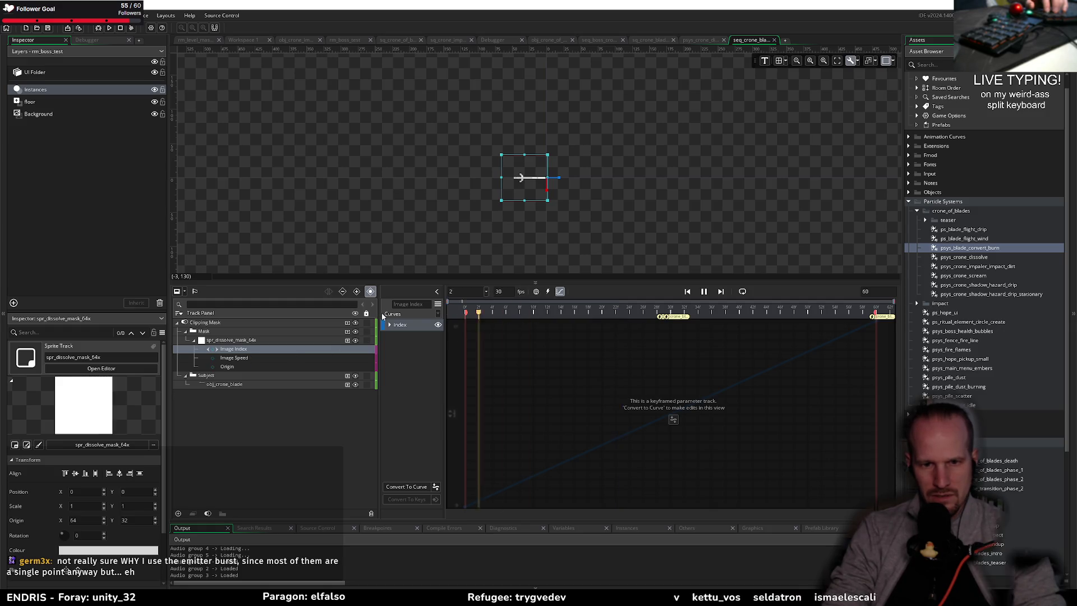
pyautogui.press('space')
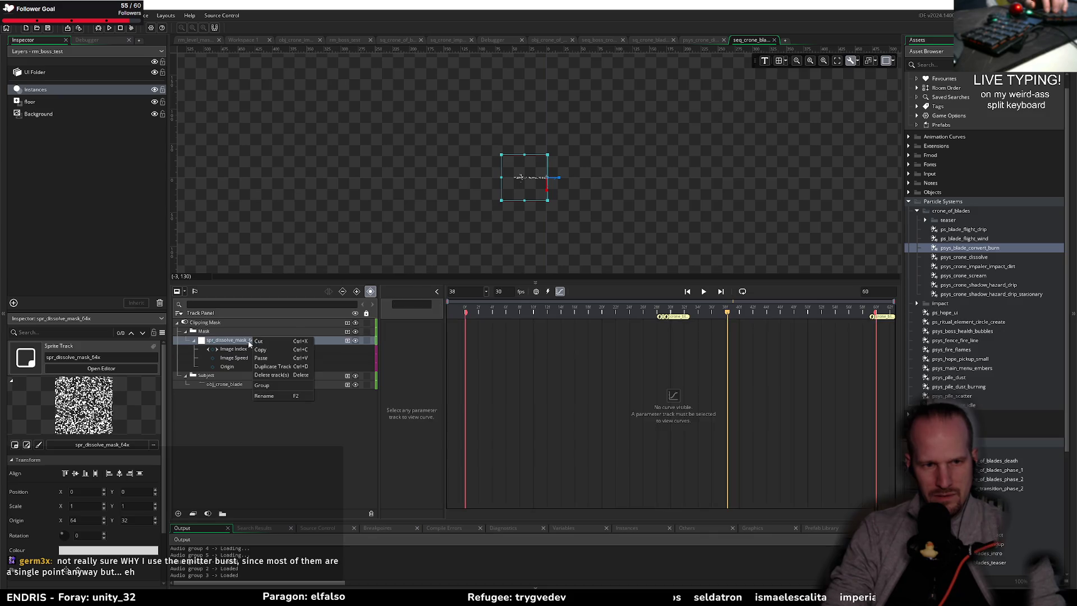
pyautogui.rightClick(233, 351)
pyautogui.moveTo(287, 416)
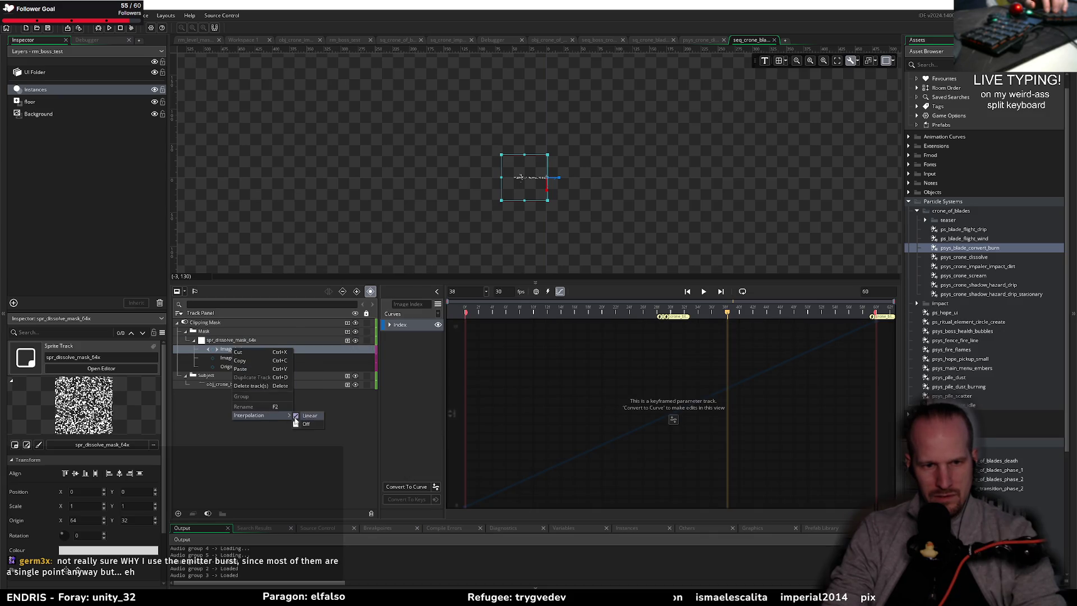
pyautogui.click(260, 451)
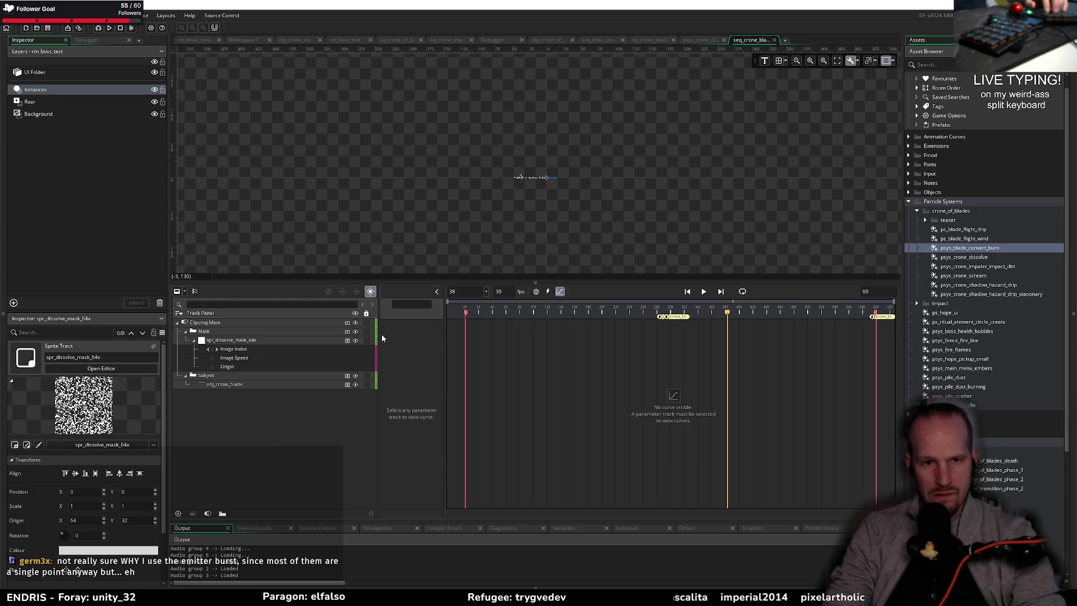
pyautogui.moveTo(407, 278)
pyautogui.mouseDown()
pyautogui.moveTo(392, 336)
pyautogui.moveTo(342, 357)
pyautogui.mouseUp()
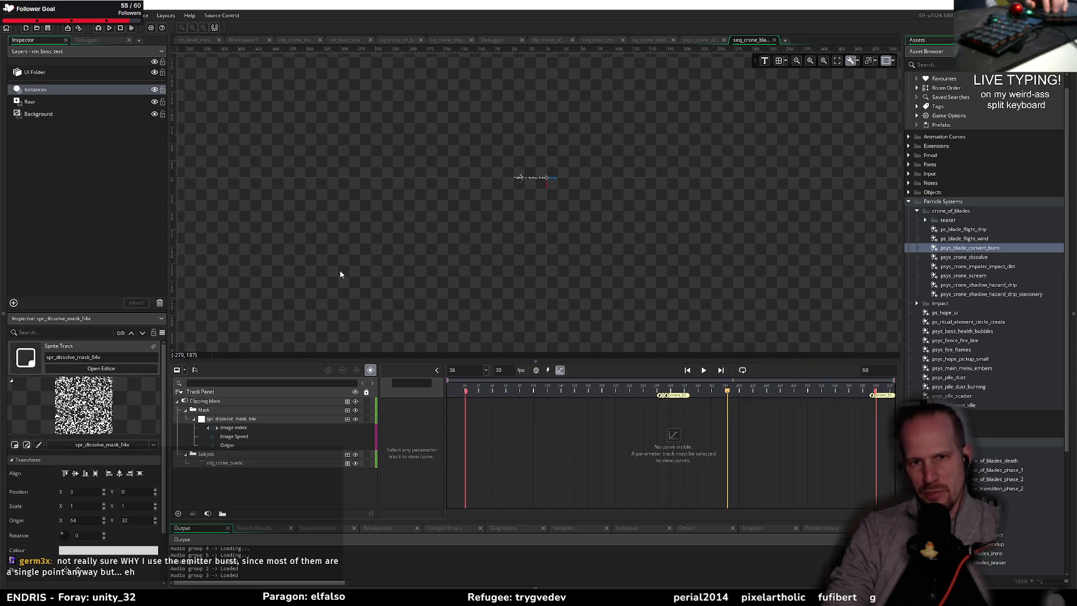
pyautogui.middleClick(745, 40)
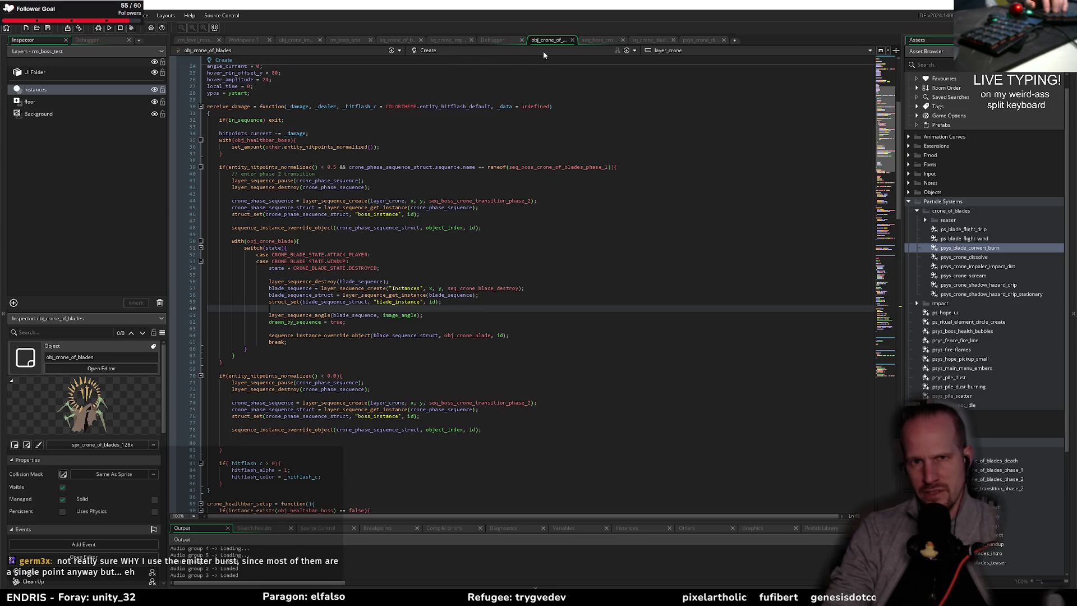
# - In seq_boss, convert the Mask sprite's Image Index curve to keyframes and start the preview
pyautogui.click(591, 40)
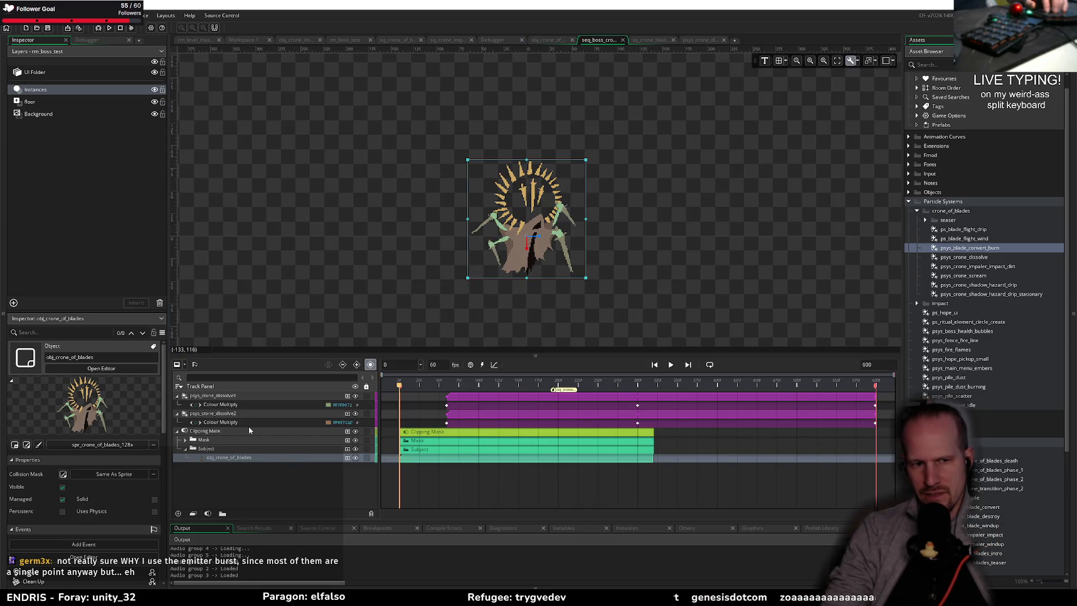
pyautogui.click(190, 440)
pyautogui.click(186, 441)
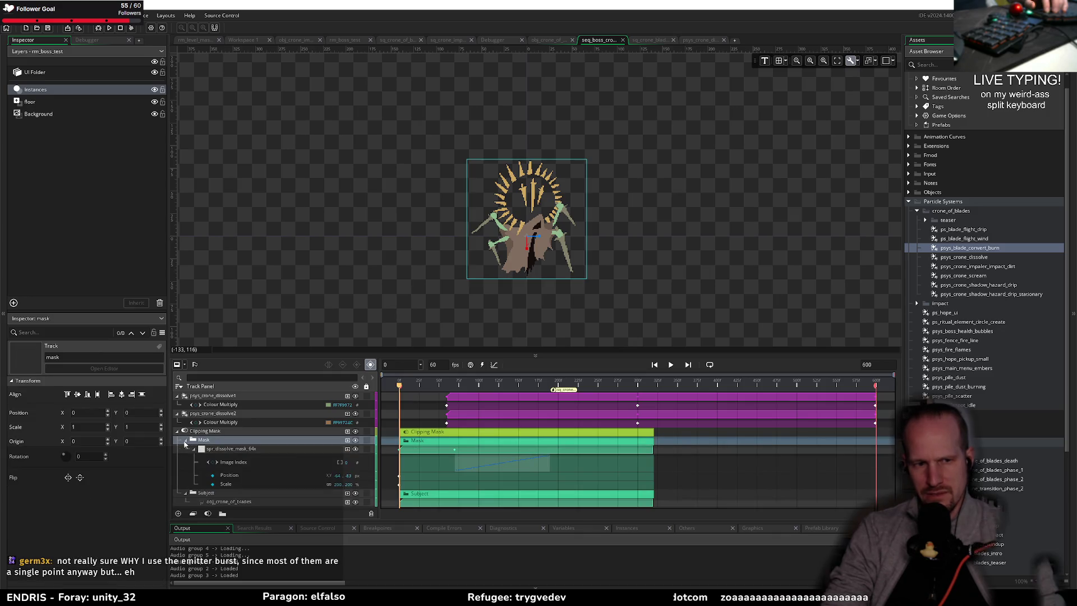
pyautogui.click(477, 463)
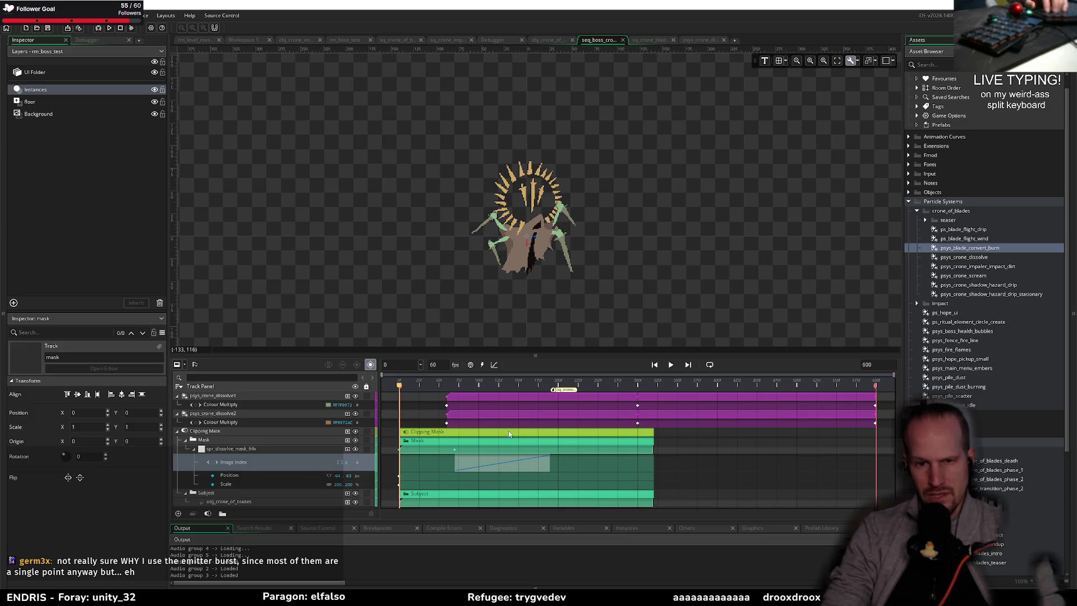
pyautogui.click(495, 365)
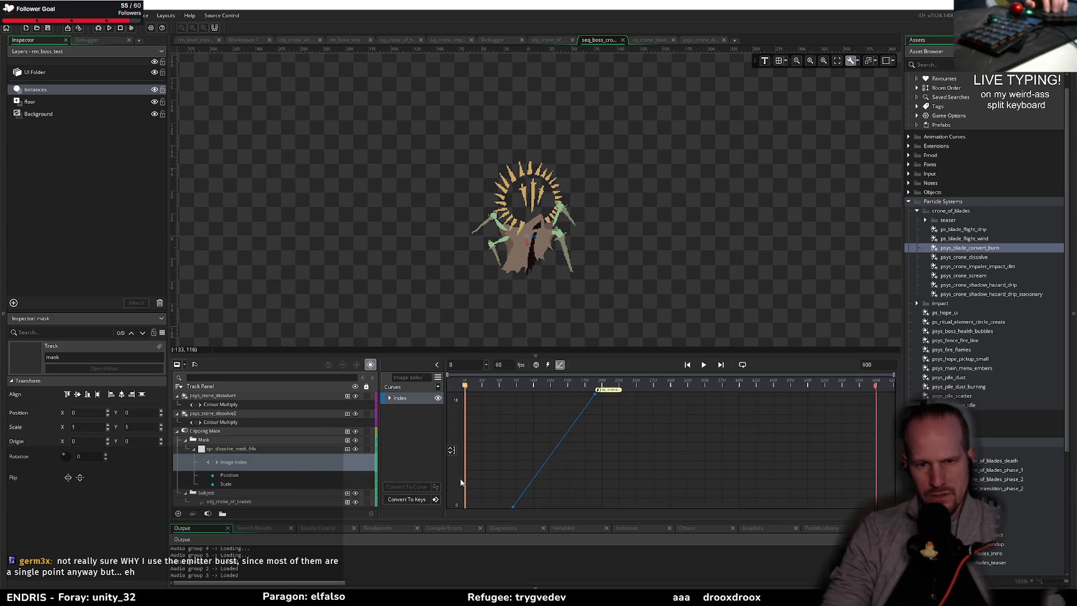
pyautogui.click(406, 499)
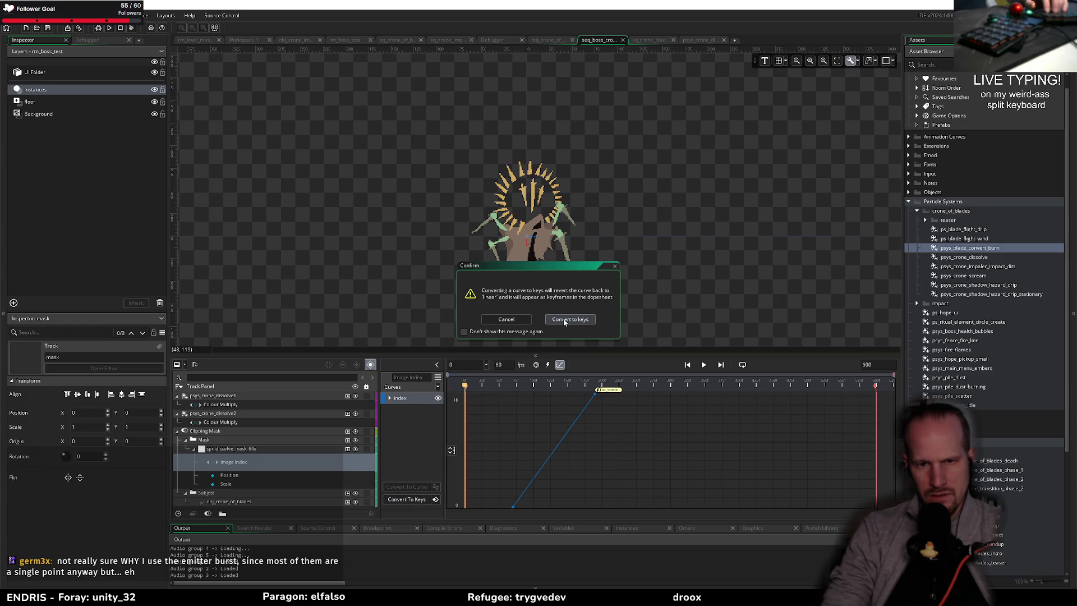
pyautogui.click(564, 319)
pyautogui.click(559, 364)
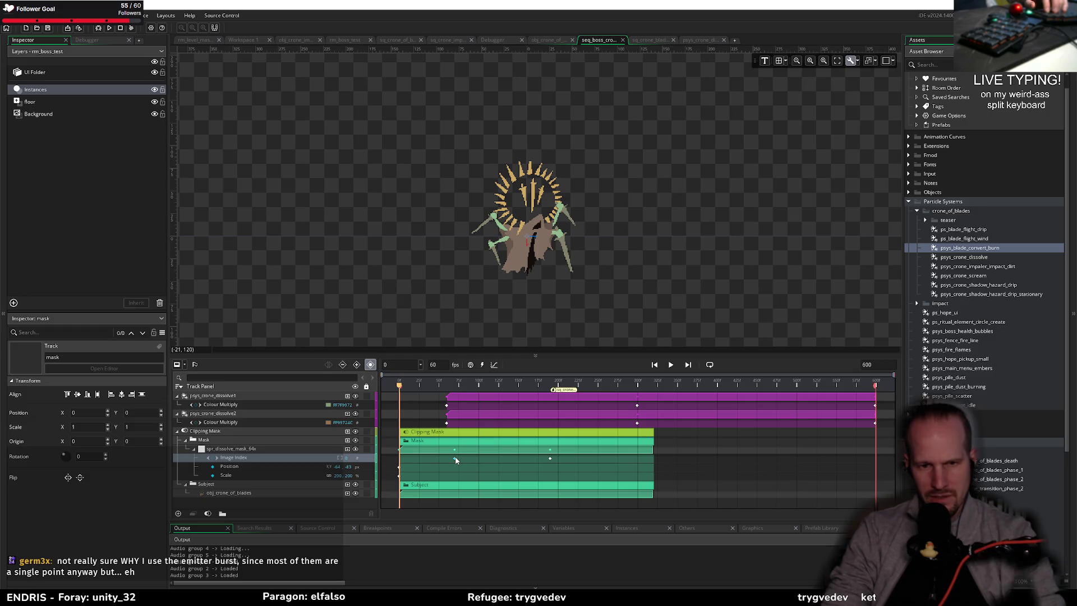
pyautogui.press('space')
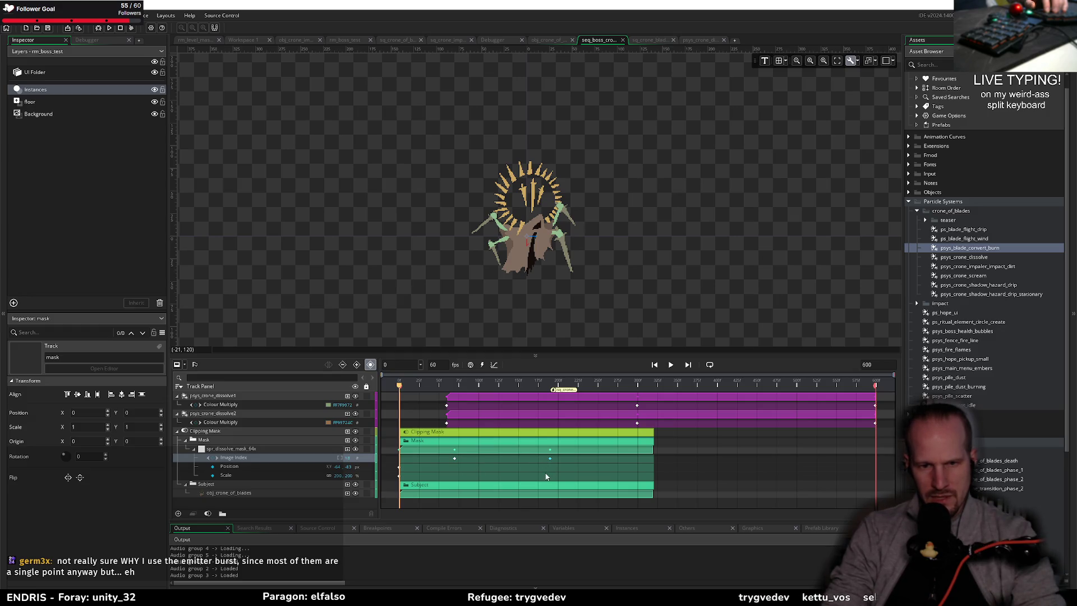
# - Play the dissolve preview from around frame 63 and stop it at frame 212
pyautogui.click(449, 385)
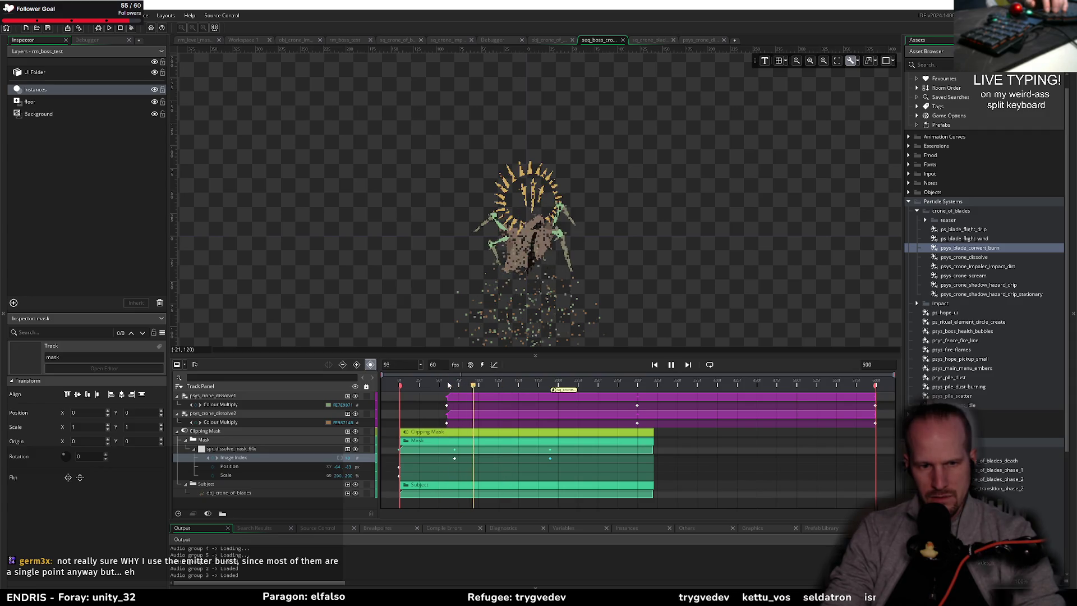
pyautogui.press('space')
pyautogui.click(445, 386)
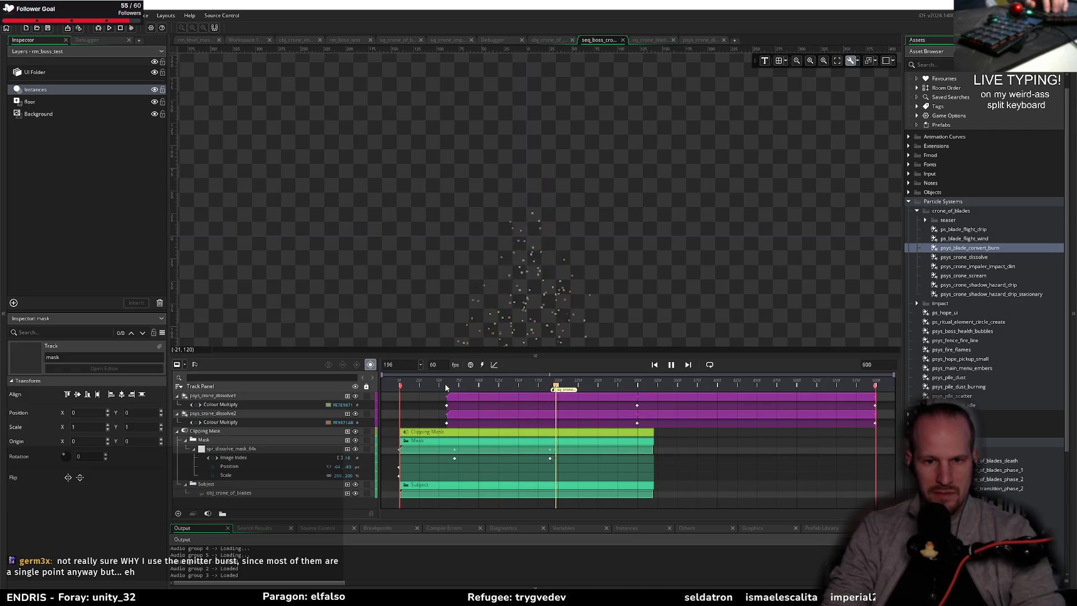
pyautogui.press('space')
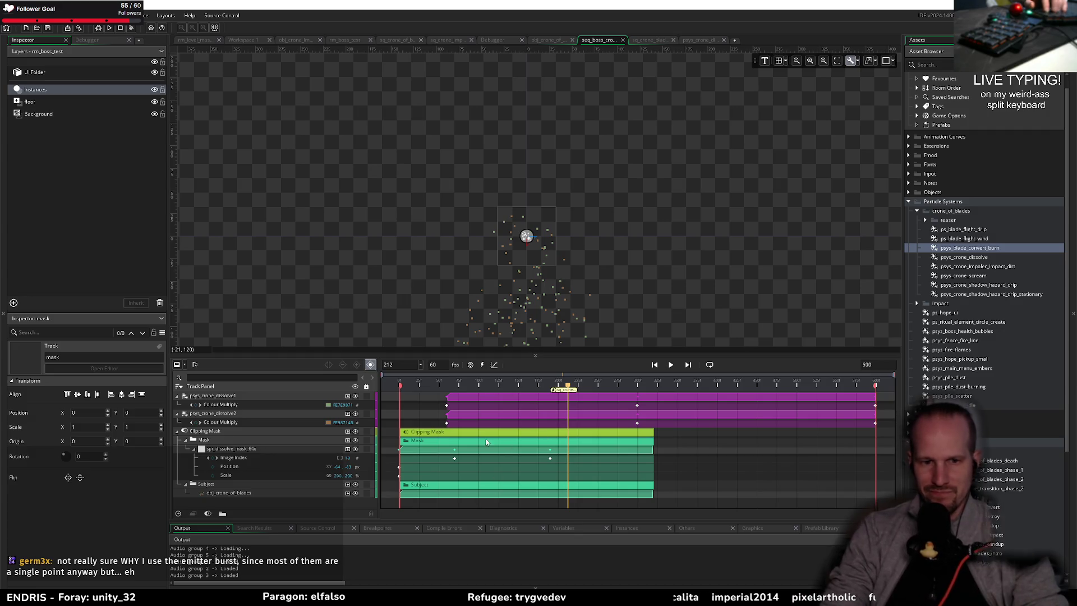
# - Select the dissolve mask sprite, shift the canvas view, and return to the obj_crone_of_blades code
pyautogui.click(194, 449)
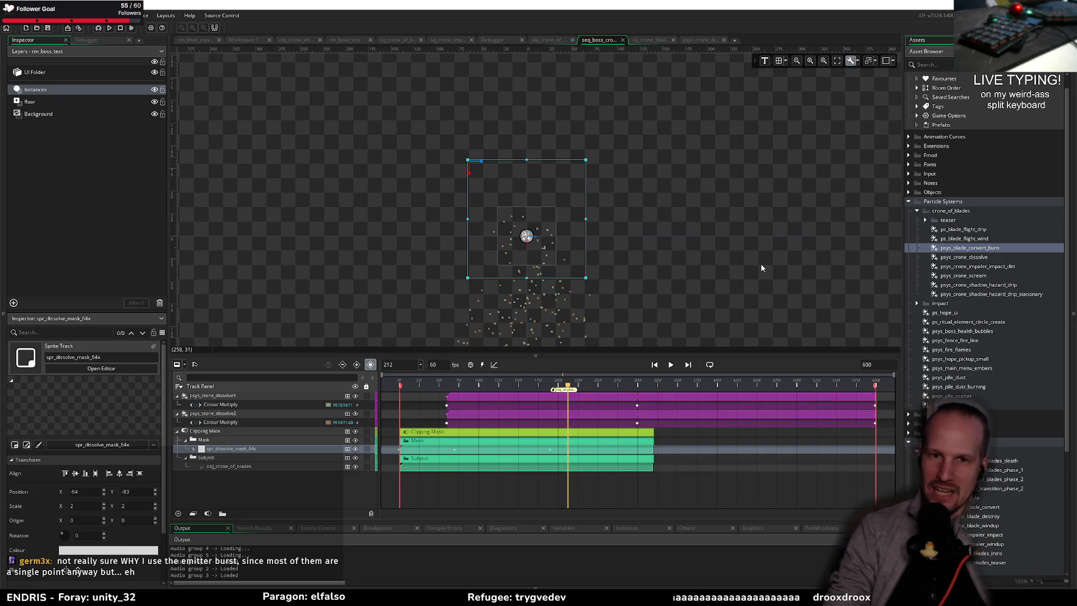
pyautogui.moveTo(601, 274); pyautogui.dragTo(616, 220)
pyautogui.click(616, 221)
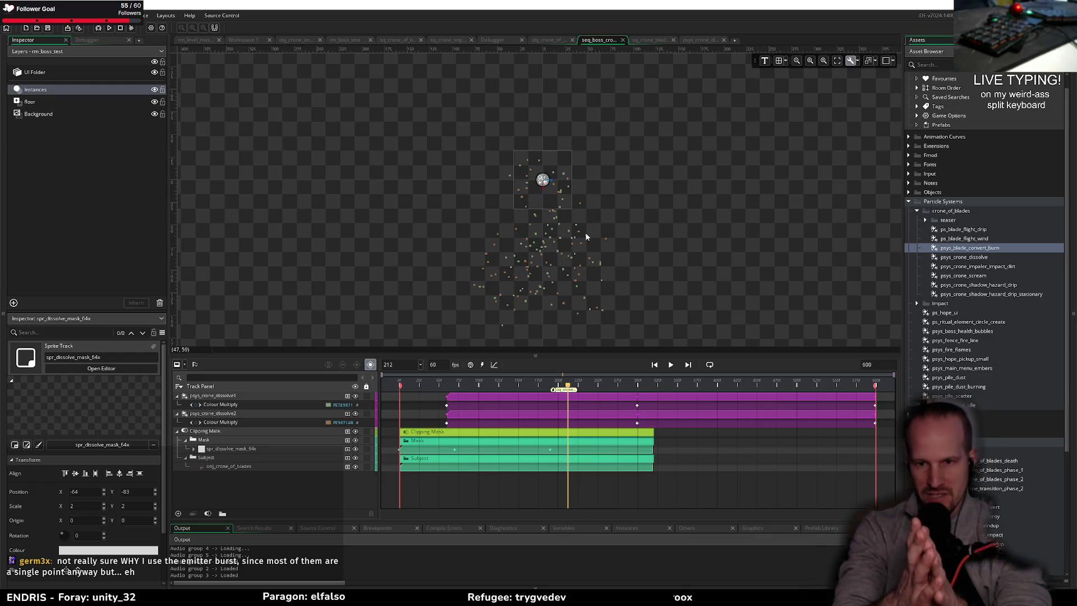
pyautogui.click(549, 40)
pyautogui.click(338, 245)
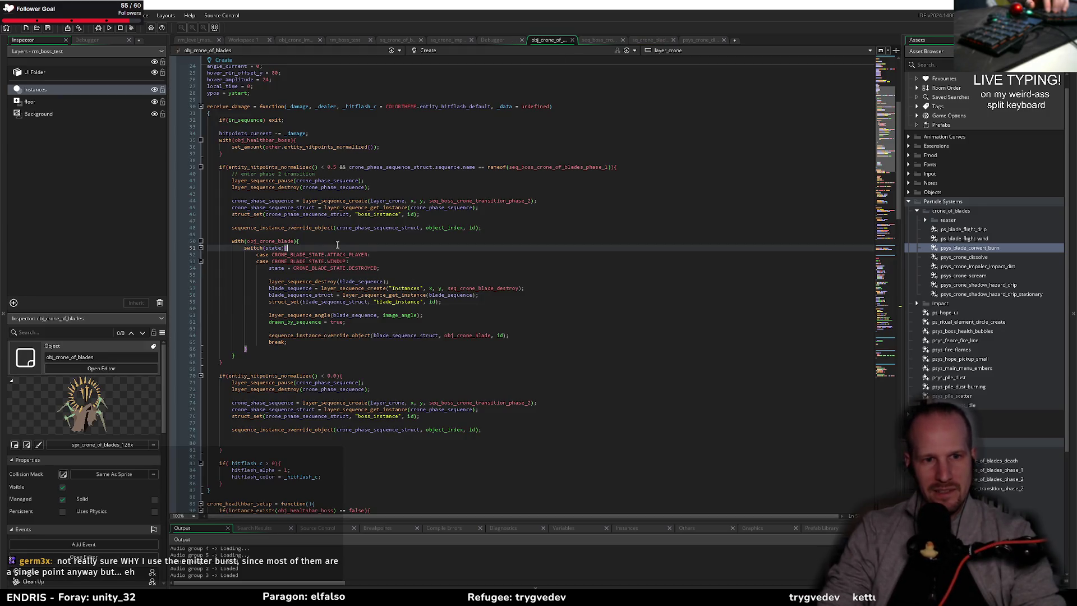
# - Open the obj_crone_blade code through the asset search for 'obj_crone'
pyautogui.click(295, 40)
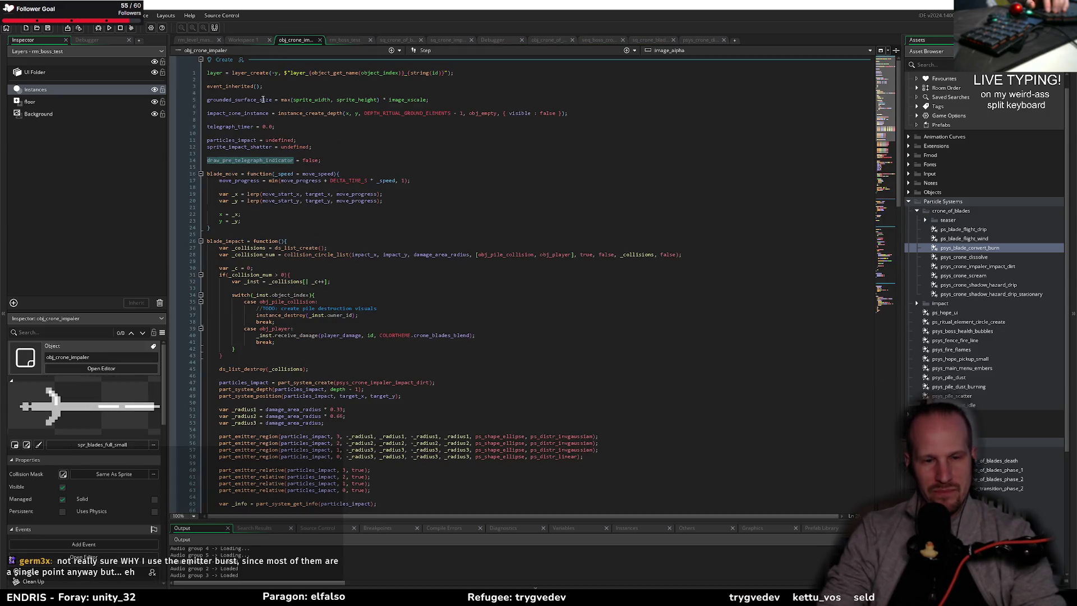
pyautogui.click(318, 226)
pyautogui.click(282, 235)
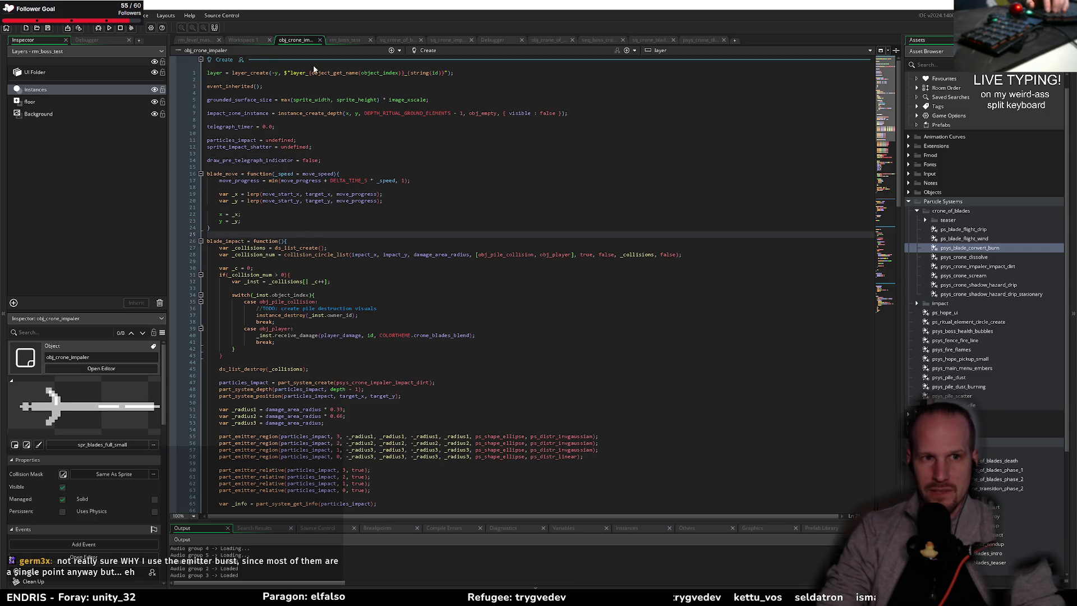
pyautogui.hotkey('ctrl', 't')
pyautogui.write('obj')
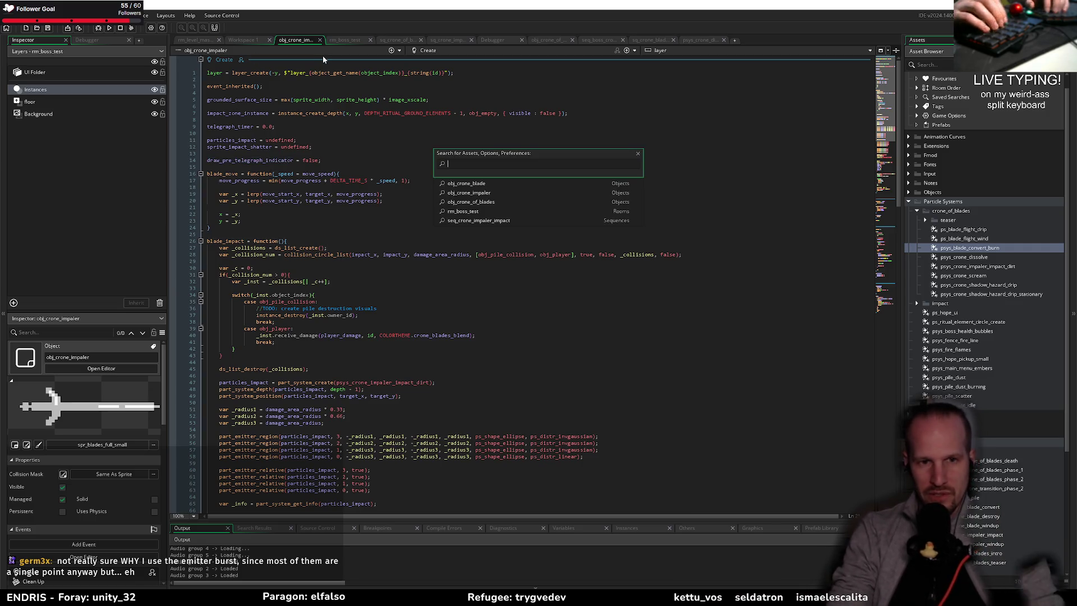
pyautogui.write('_crone')
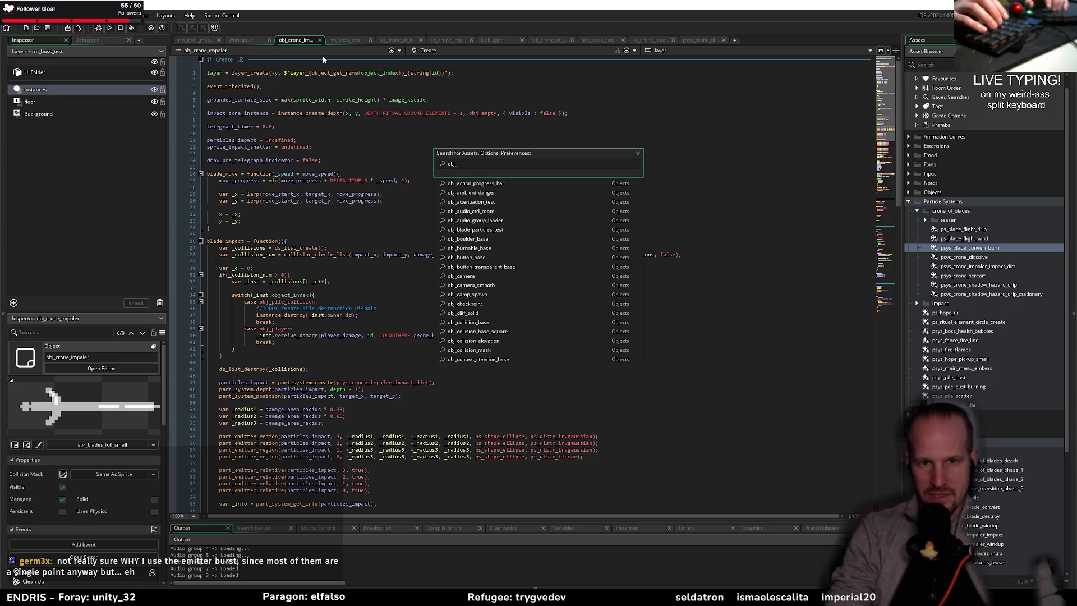
pyautogui.press('Down')
pyautogui.press('Return')
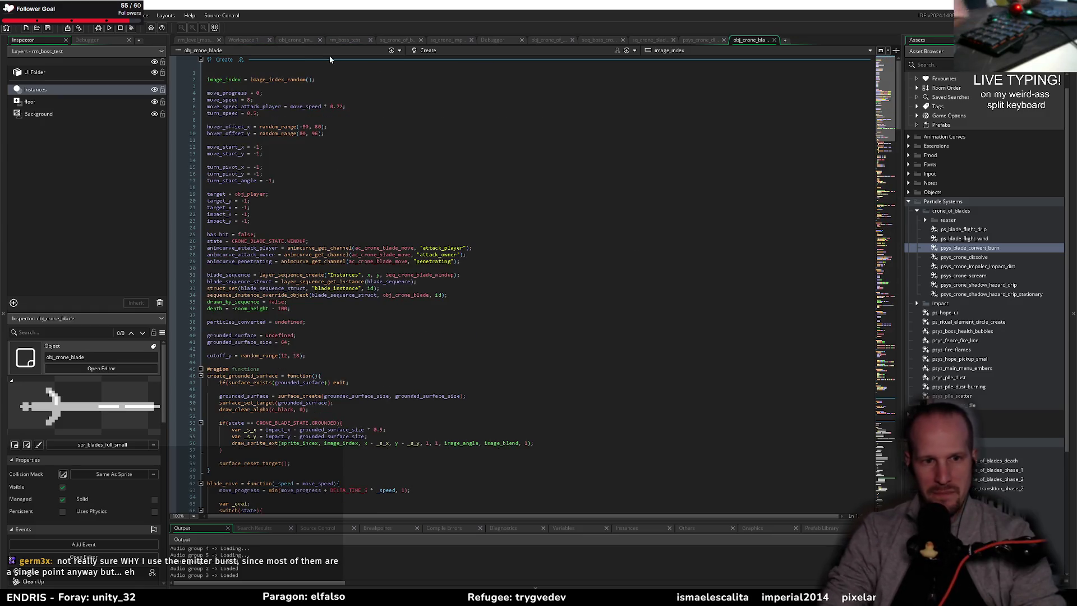
# - Search all uses of particles_converted and jump to the one on line 255
pyautogui.scroll(-10, 410, 294)
pyautogui.scroll(10, 410, 295)
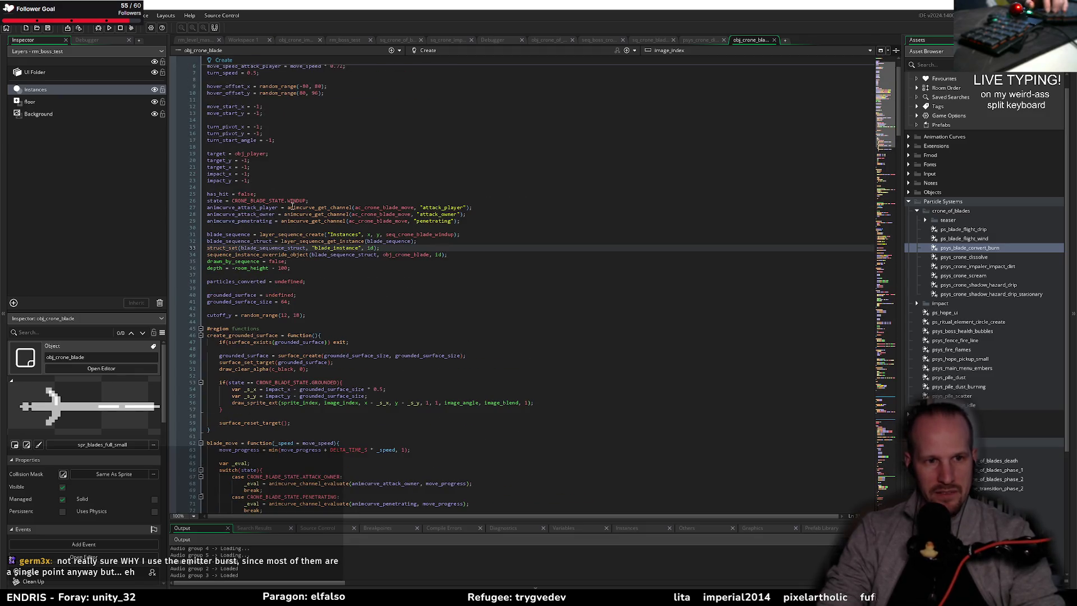
pyautogui.doubleClick(236, 281)
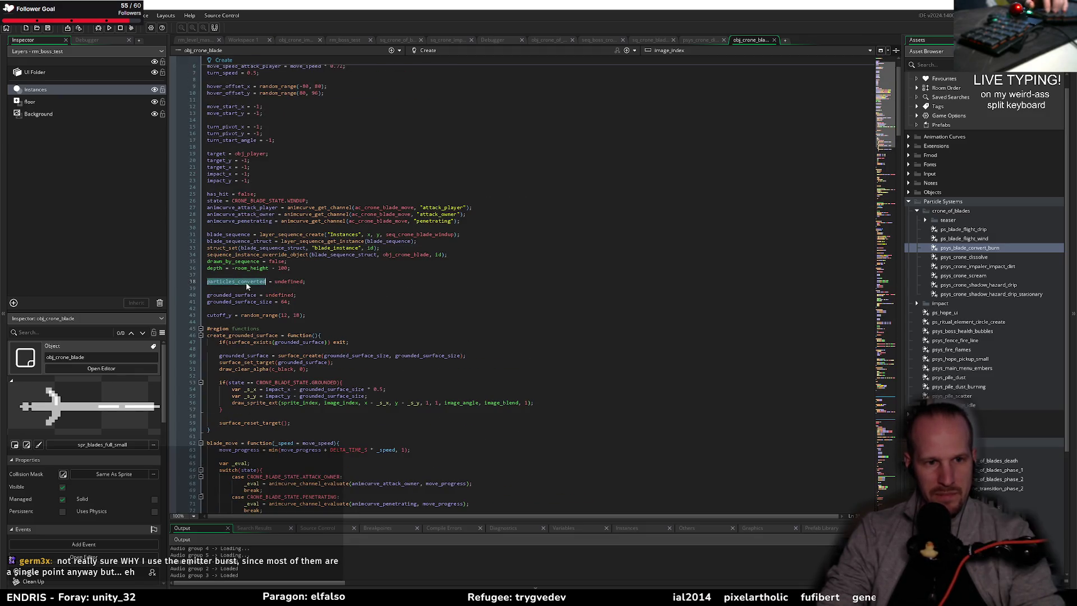
pyautogui.hotkey('ctrl', 'shift', 'f')
pyautogui.press('Return')
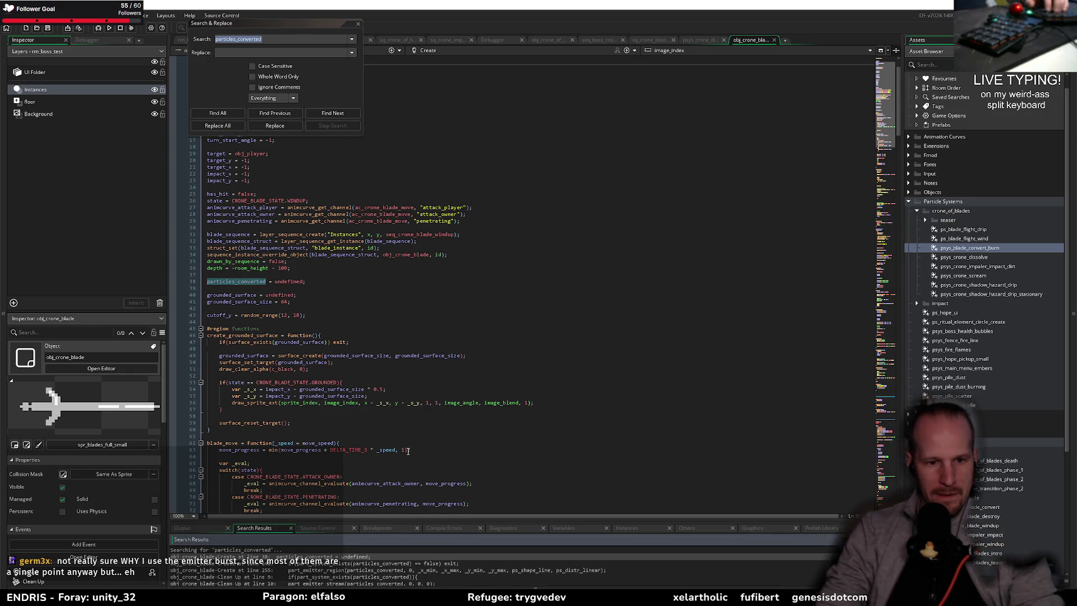
pyautogui.scroll(-14, 409, 449)
pyautogui.moveTo(414, 516); pyautogui.dragTo(415, 413)
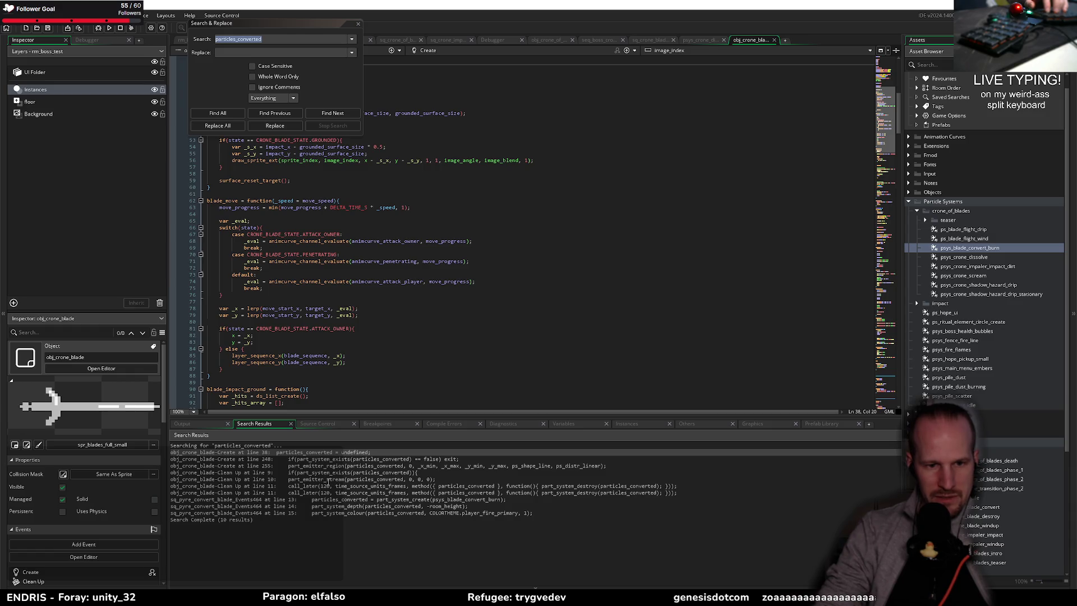
pyautogui.doubleClick(351, 466)
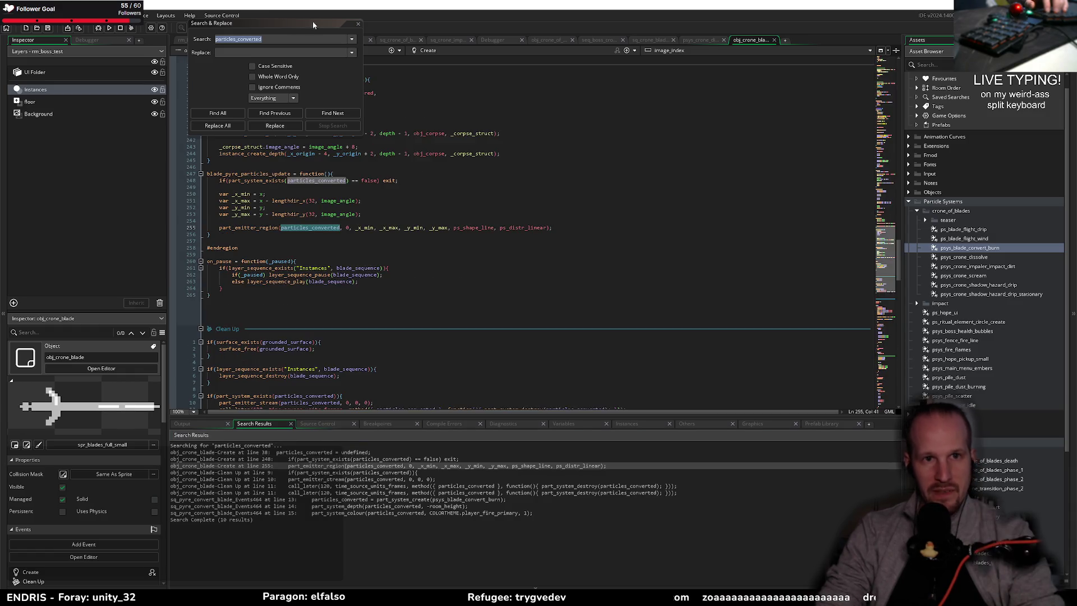
pyautogui.click(358, 25)
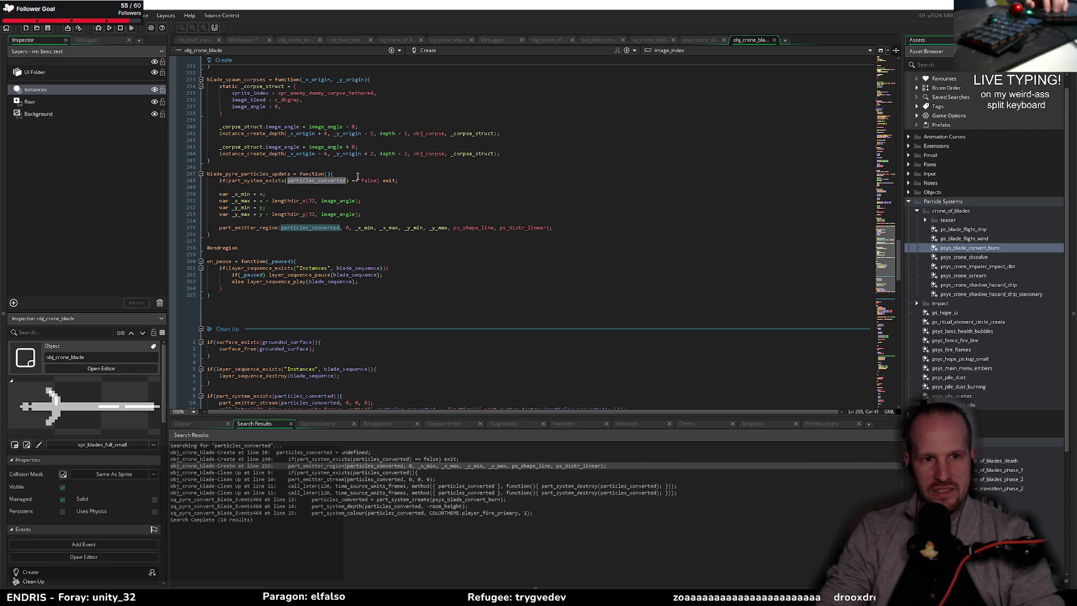
# - Review blade_pyre_particles_update's lengthdir emitter bounds on lines 250–255
pyautogui.doubleClick(242, 174)
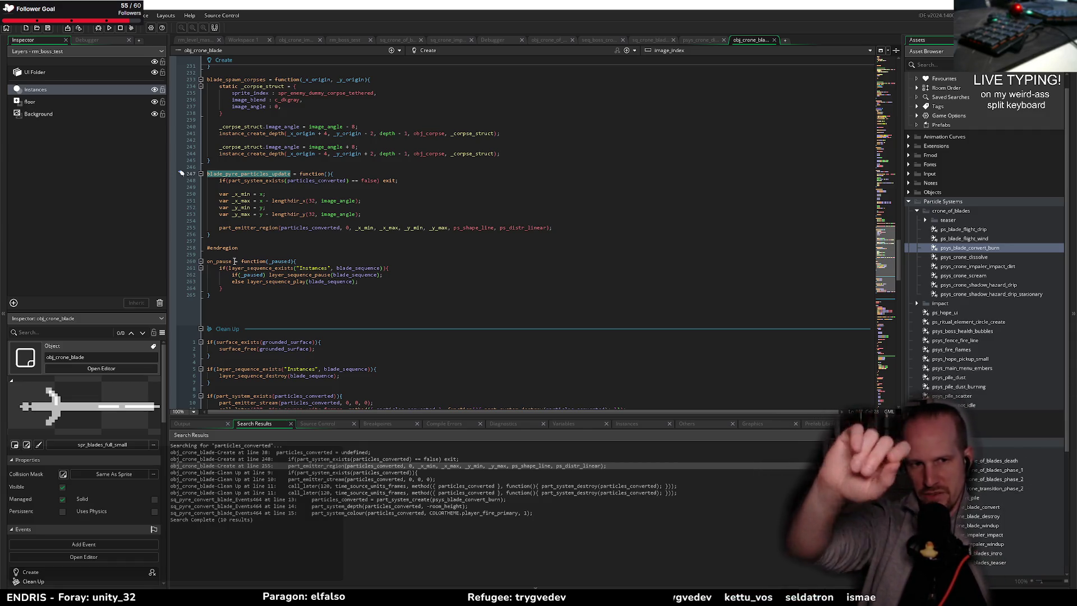
pyautogui.click(429, 227)
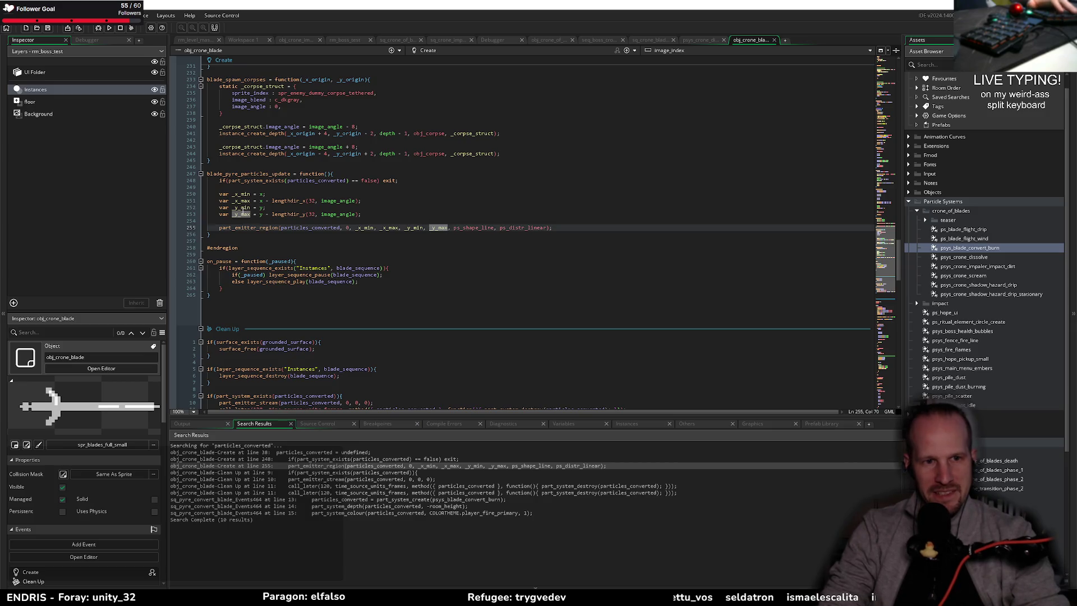
pyautogui.moveTo(381, 215); pyautogui.dragTo(232, 194)
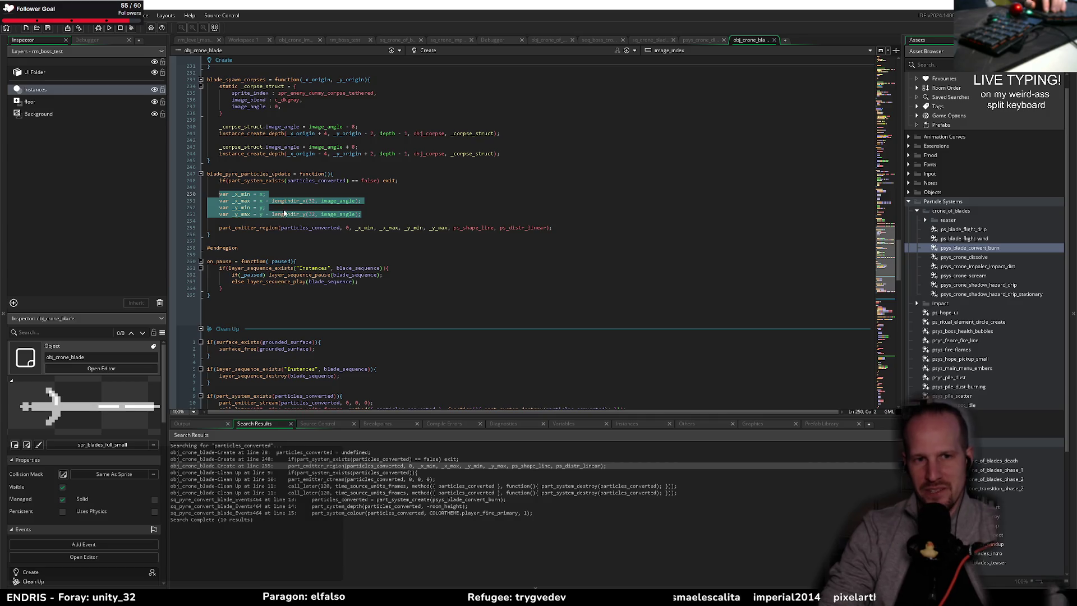
pyautogui.click(290, 201)
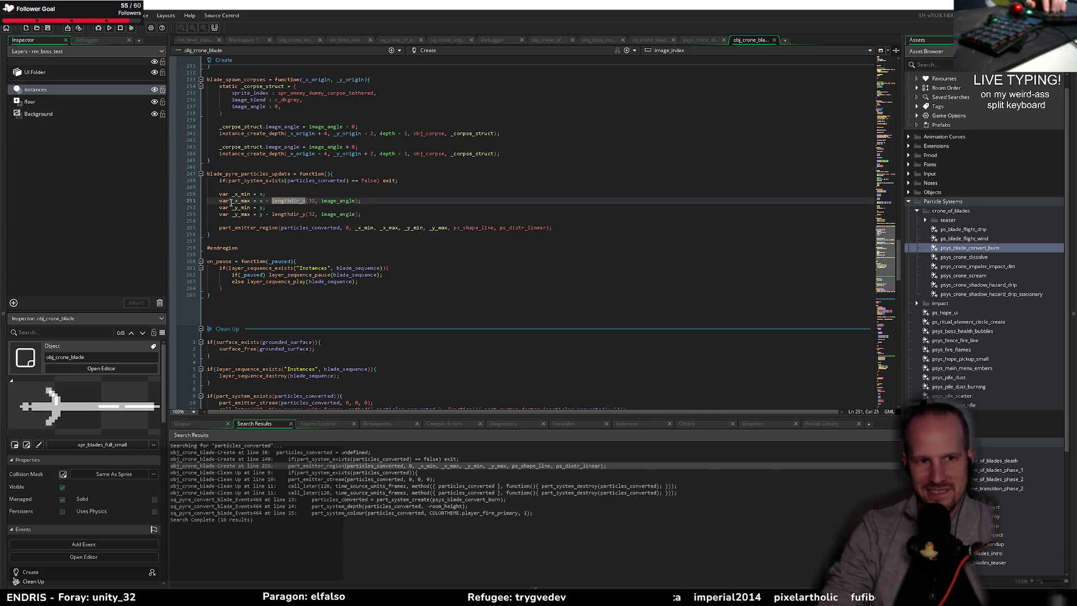
pyautogui.click(405, 208)
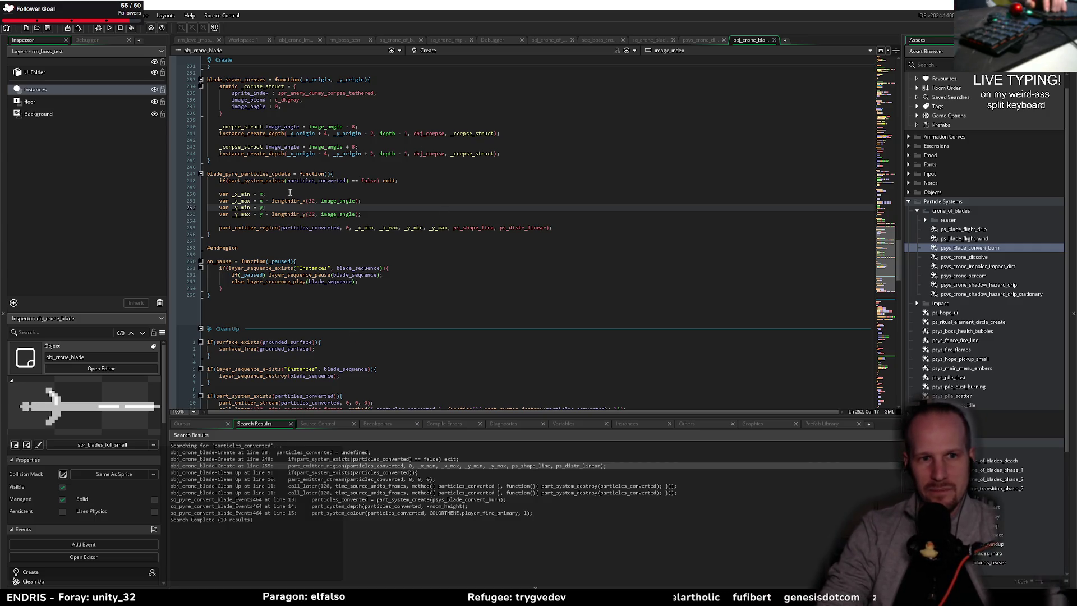
pyautogui.click(290, 193)
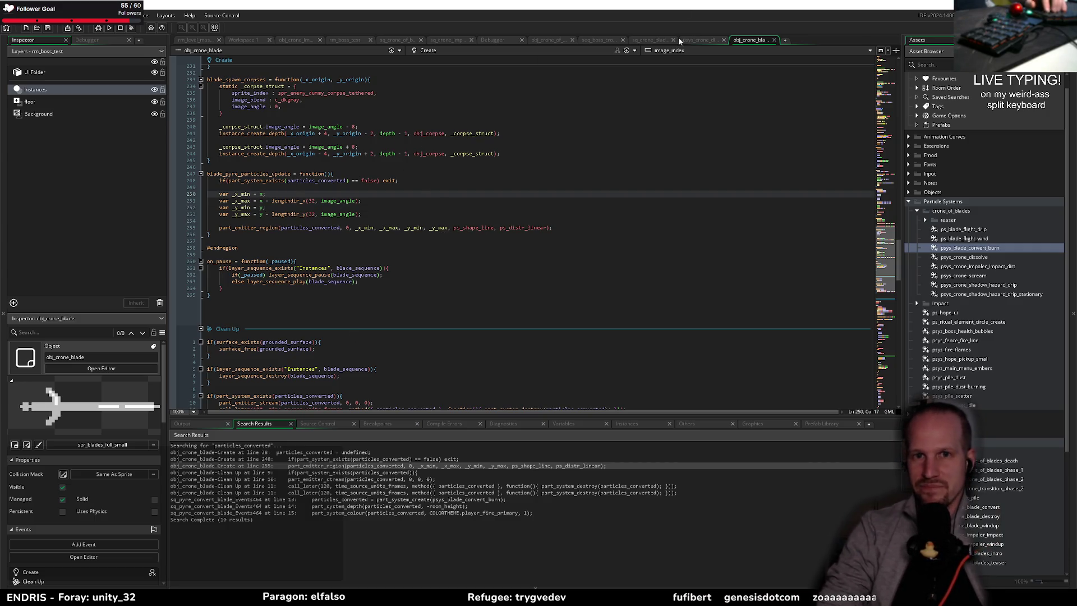
# - Cut the with(obj_crone_blade) blade-destroy block out of receive_damage in obj_crone_of_blades Create
pyautogui.click(611, 40)
pyautogui.click(549, 40)
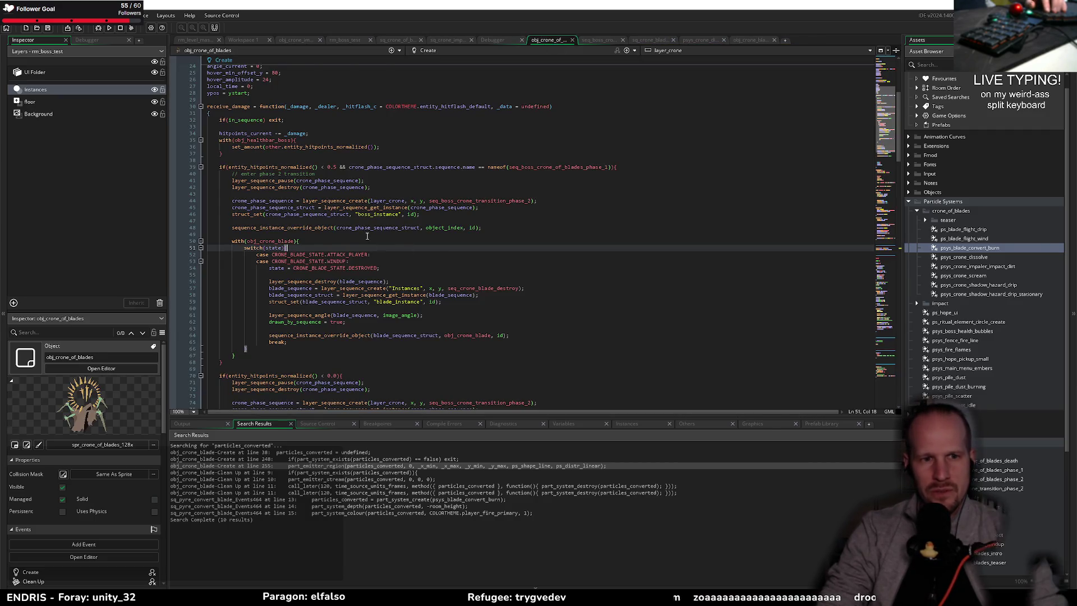
pyautogui.click(227, 328)
pyautogui.scroll(-10, 227, 253)
pyautogui.scroll(8, 227, 224)
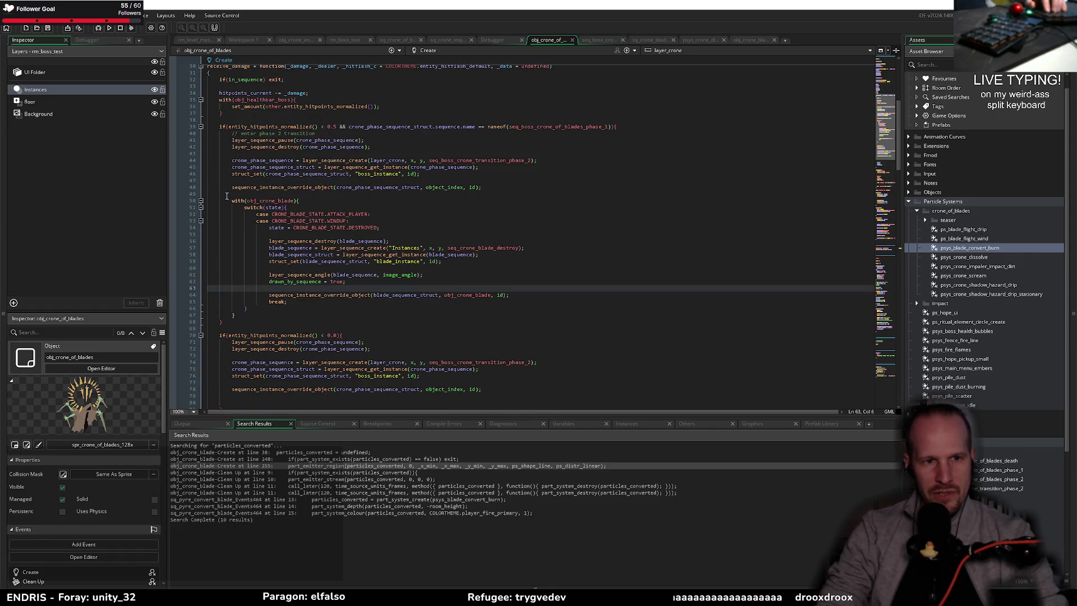
pyautogui.moveTo(227, 197); pyautogui.dragTo(264, 301)
pyautogui.hotkey('ctrl', 'c')
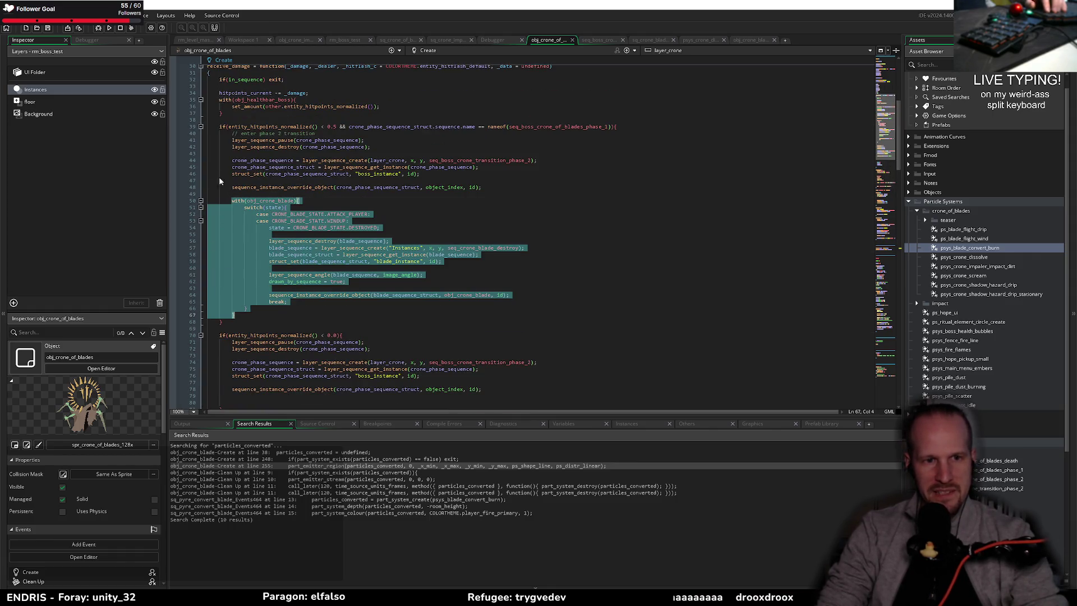
pyautogui.scroll(5, 337, 224)
pyautogui.scroll(-11, 280, 253)
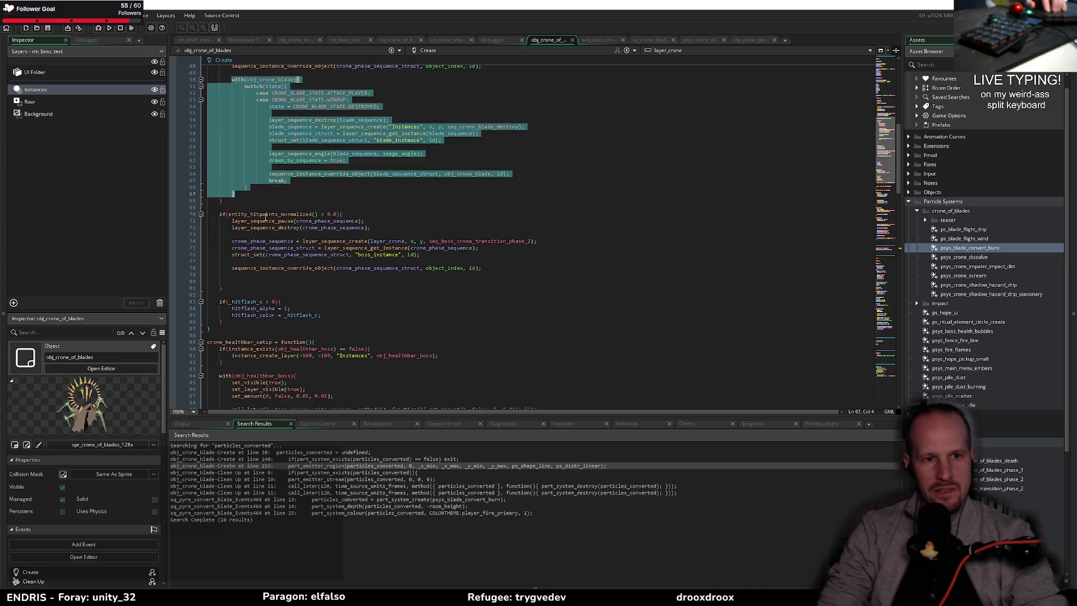
pyautogui.press('Delete')
# - Declare crone_destroy_active_blades = function(){} and paste the block inside, outdented one level
pyautogui.click(224, 214)
pyautogui.press('Return')
pyautogui.press('Return')
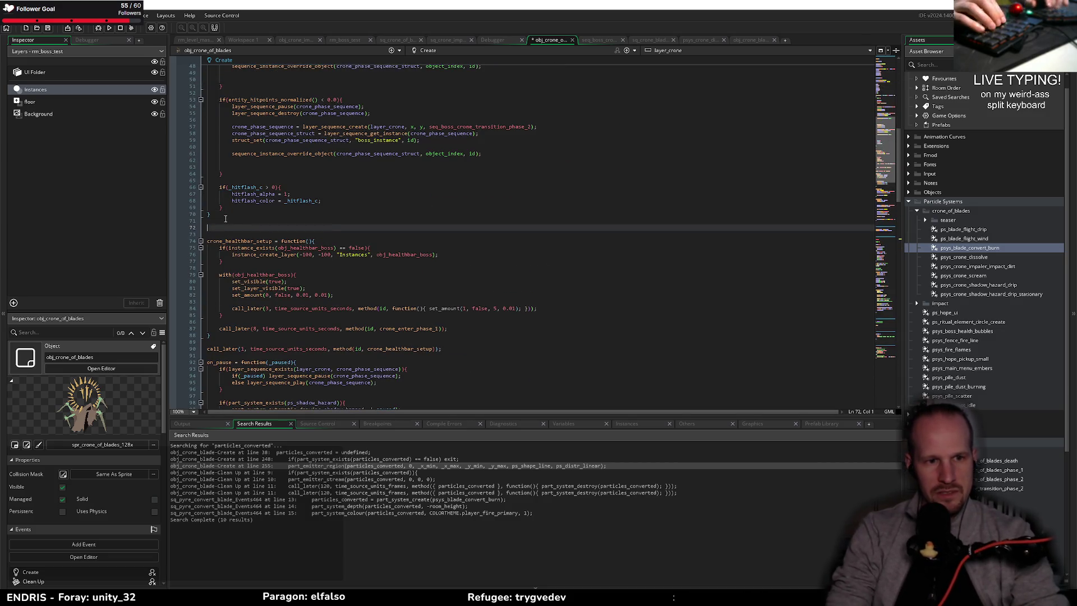
pyautogui.write('crone_destroy_')
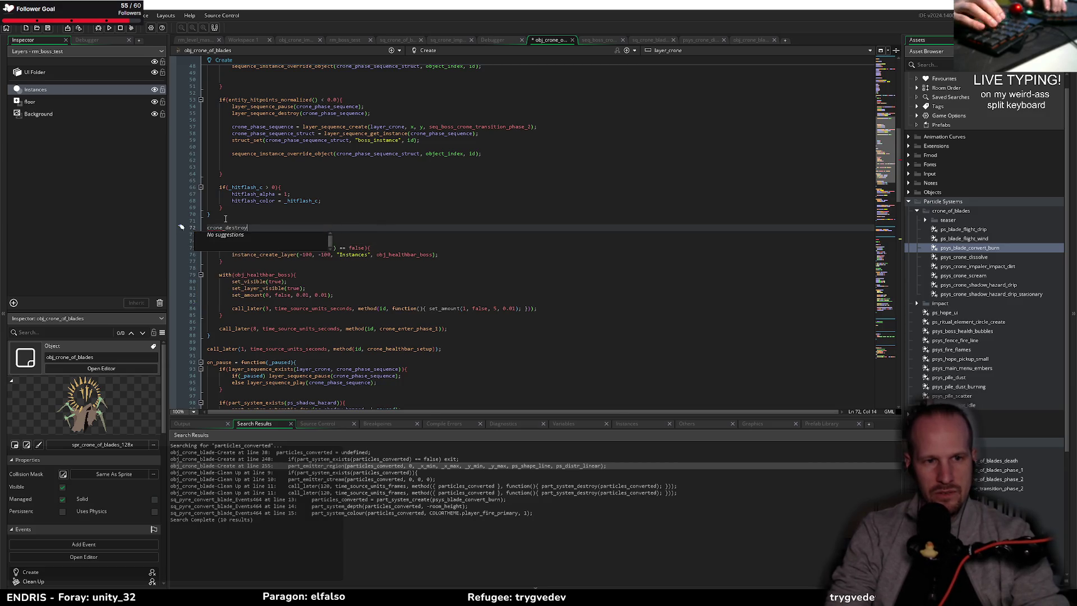
pyautogui.write('active_')
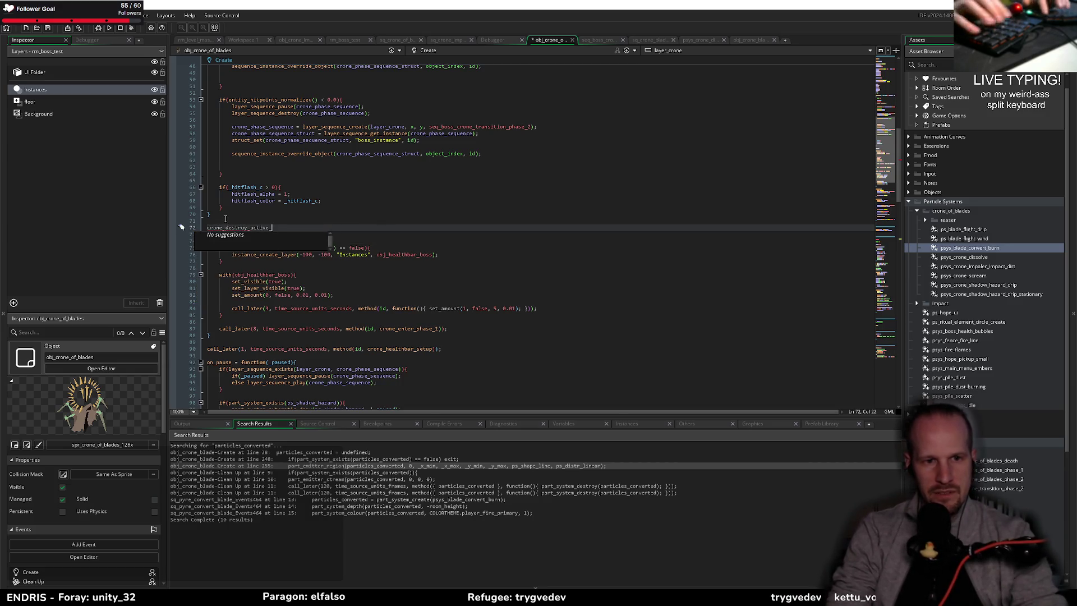
pyautogui.write('blades = function(){}')
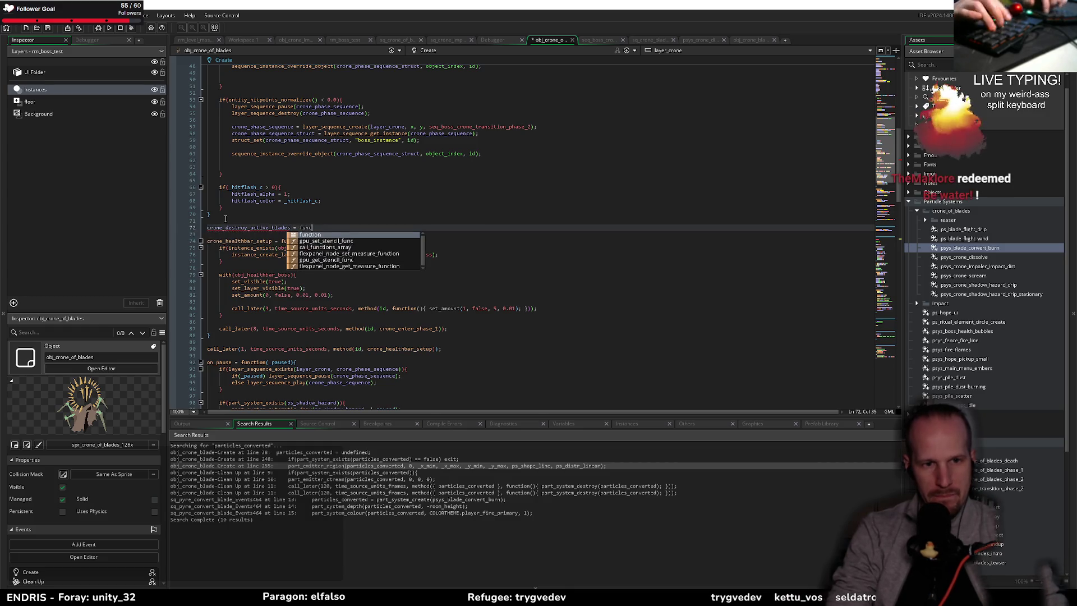
pyautogui.press('Return')
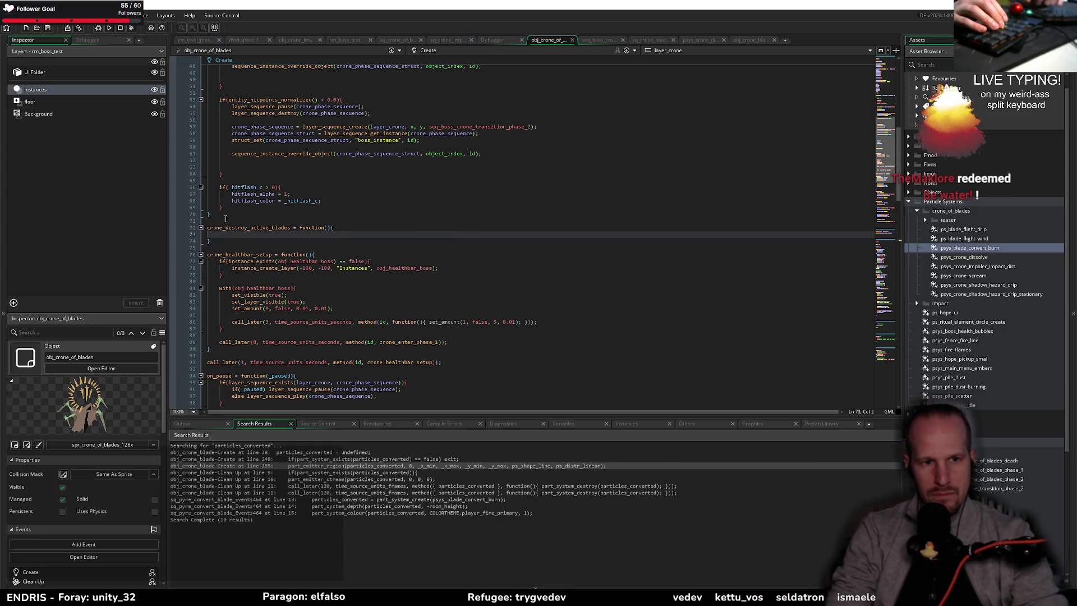
pyautogui.hotkey('ctrl', 'v')
pyautogui.hotkey('shift', 'Up')
pyautogui.hotkey('shift', 'Up')
pyautogui.hotkey('shift', 'Up')
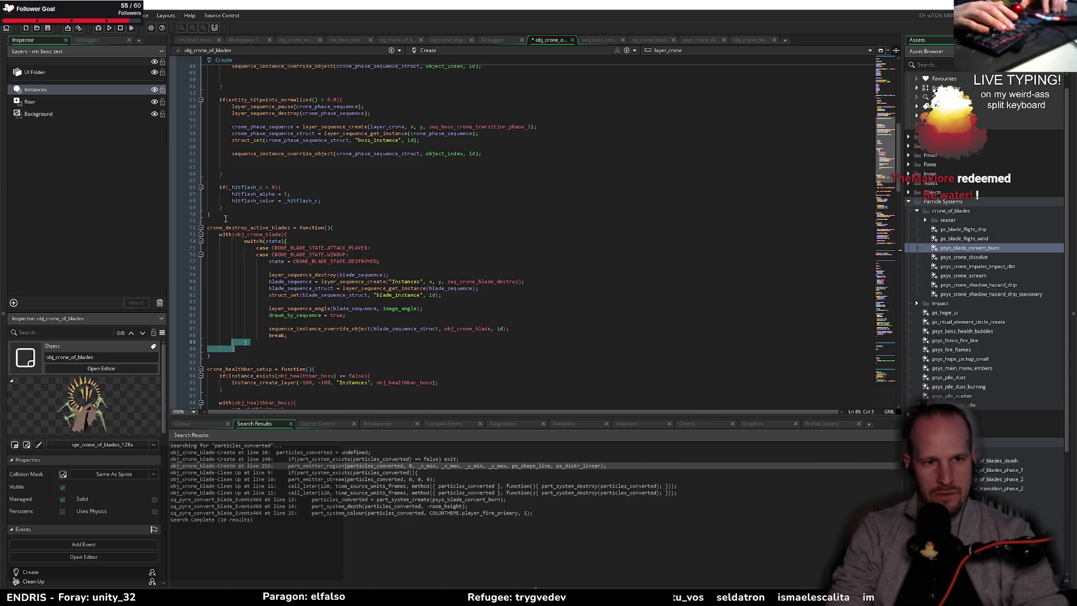
pyautogui.hotkey('shift', 'Tab')
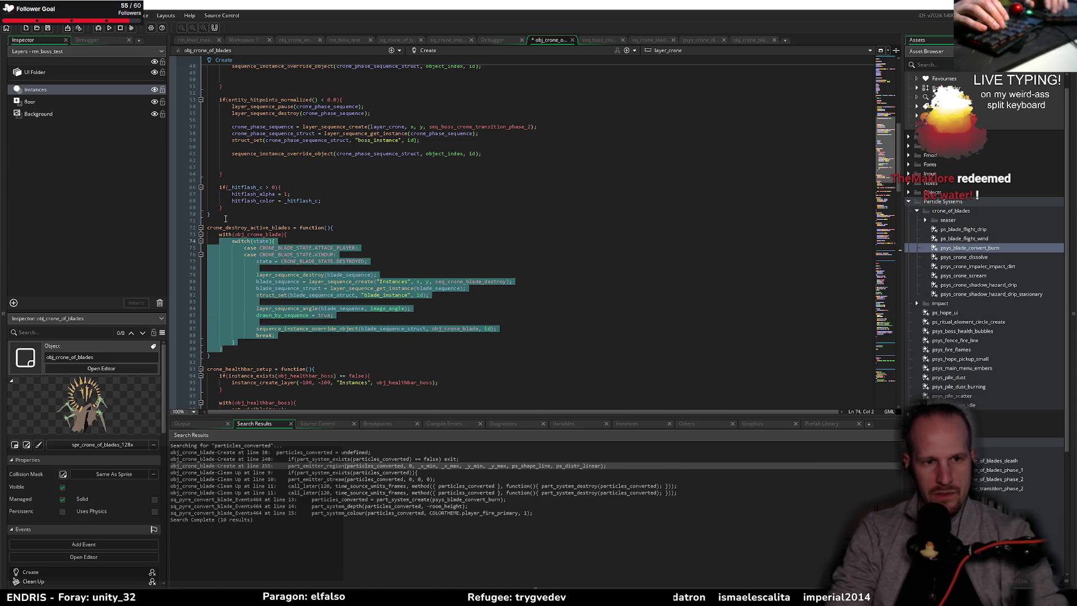
pyautogui.click(368, 322)
pyautogui.doubleClick(282, 226)
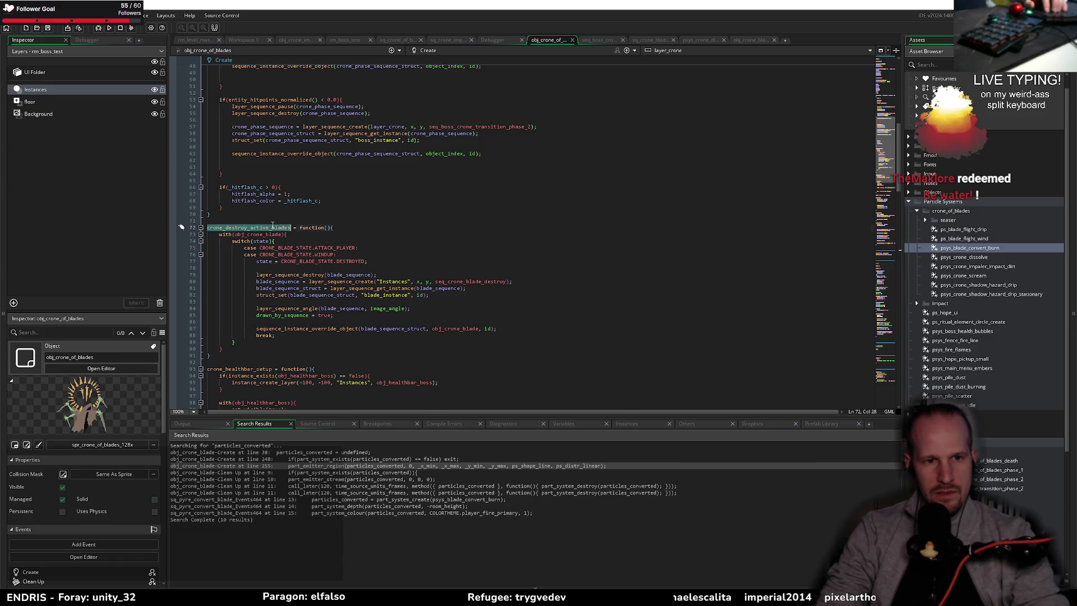
pyautogui.scroll(10, 263, 241)
pyautogui.click(261, 280)
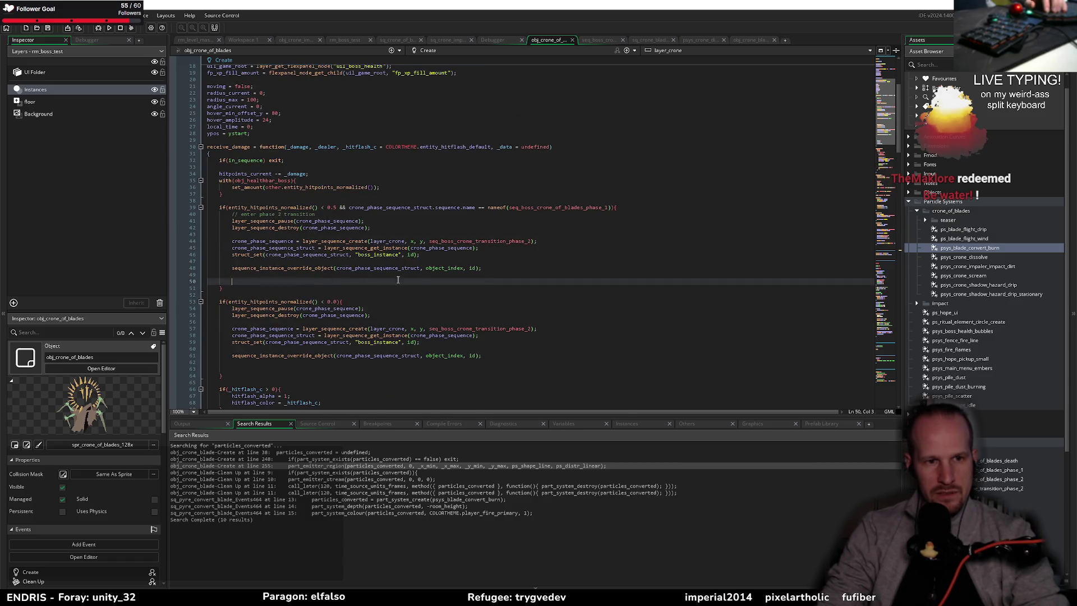
# - Insert crone_destroy_active_blades(); into both the half-health and zero-health branches
pyautogui.write('crone_destroy_active_blades();')
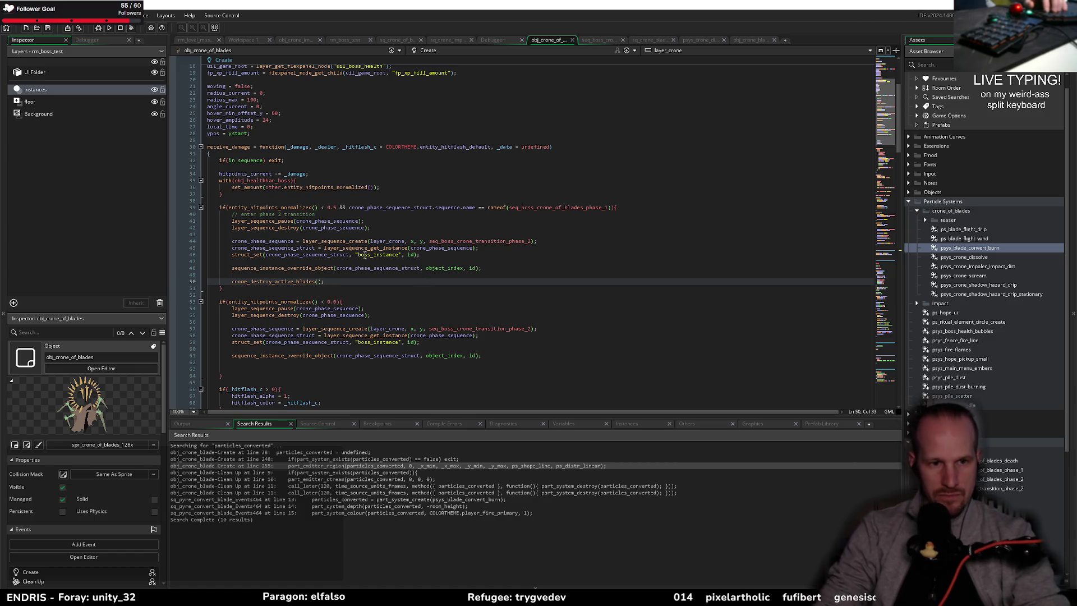
pyautogui.scroll(-6, 410, 264)
pyautogui.click(394, 248)
pyautogui.write('crone_destroy_active_blades();')
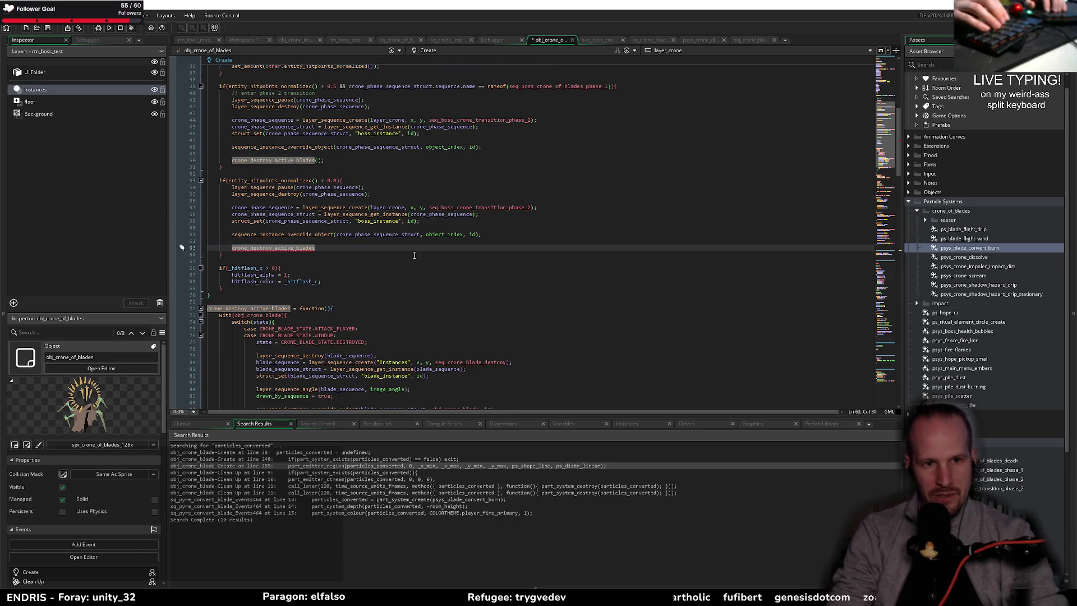
pyautogui.scroll(2, 391, 247)
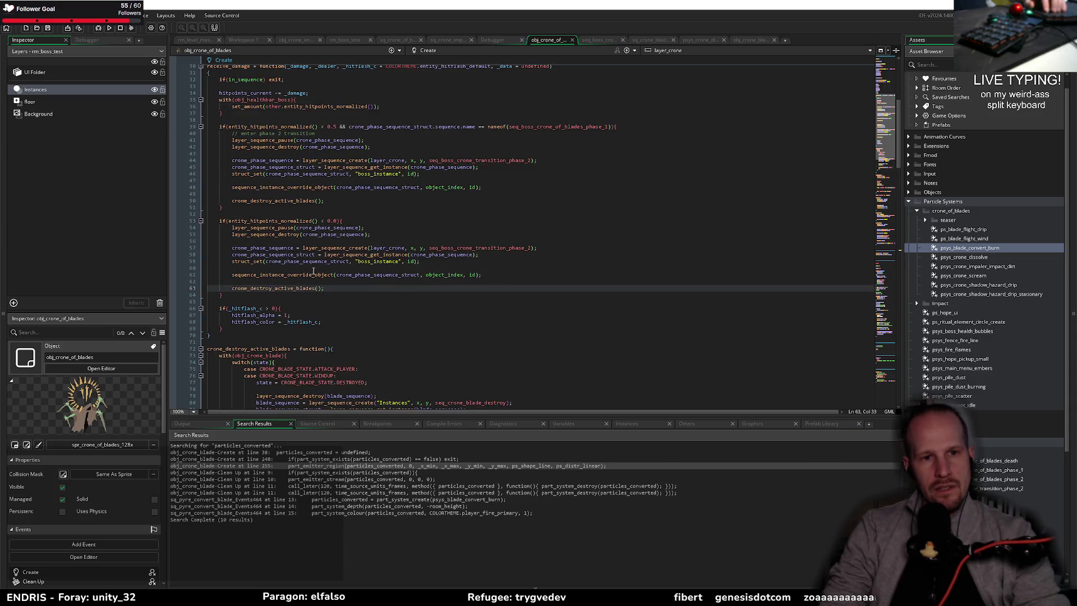
pyautogui.click(314, 272)
pyautogui.click(496, 277)
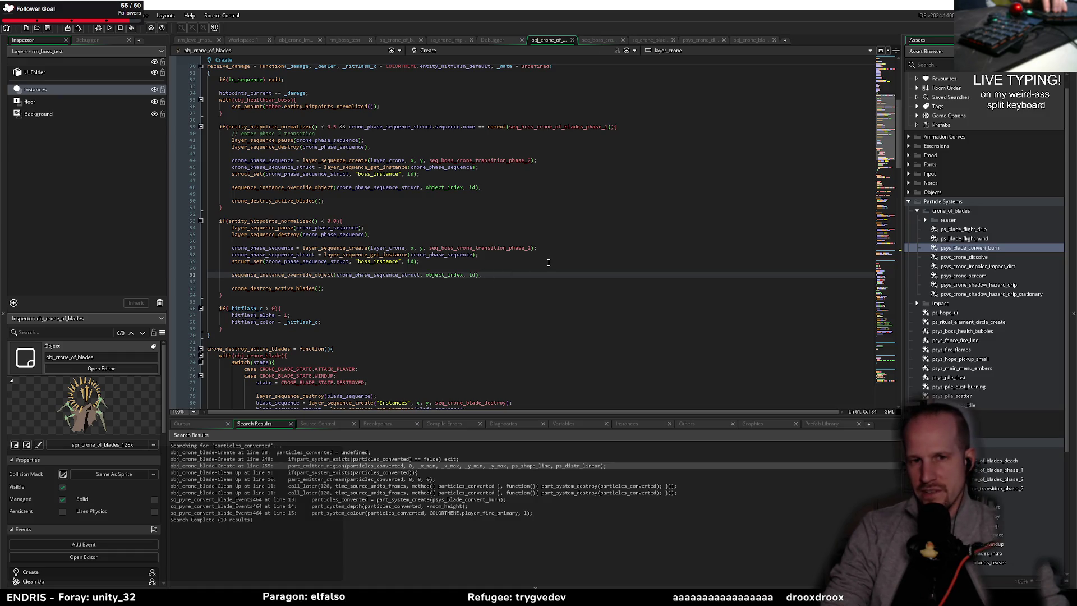
pyautogui.click(591, 41)
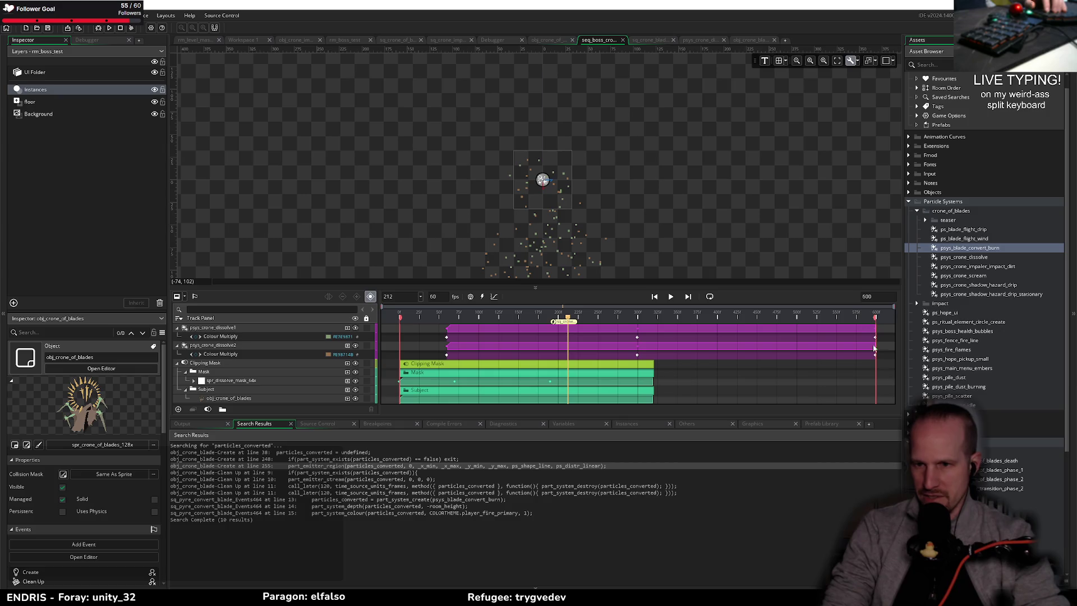
# - Switch through the editor tabs to the sq_crone_of_blades_Events463 script
pyautogui.click(457, 40)
pyautogui.click(397, 40)
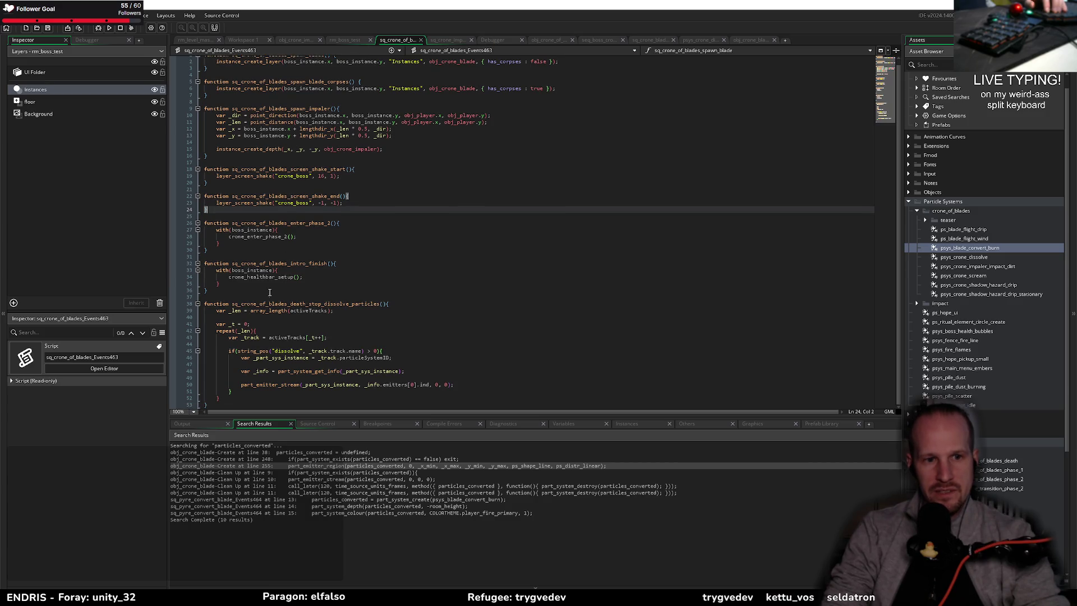
# - Add an empty sq_crone_of_blades_death_finalize function at the end of the events script
pyautogui.click(233, 408)
pyautogui.write('fu')
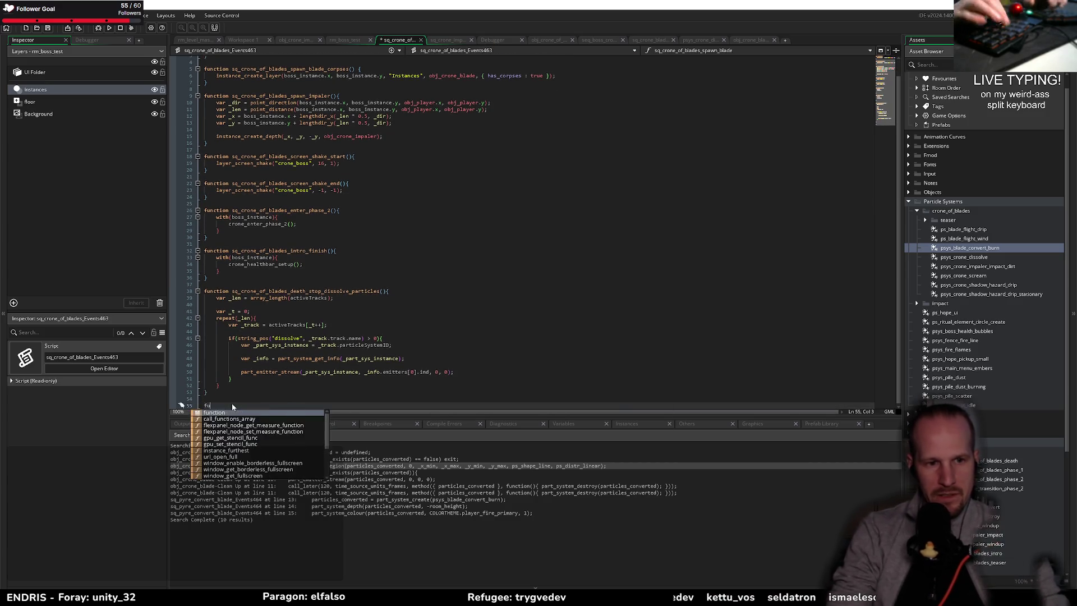
pyautogui.write('nction sq_crone_of_blades_death_finalize')
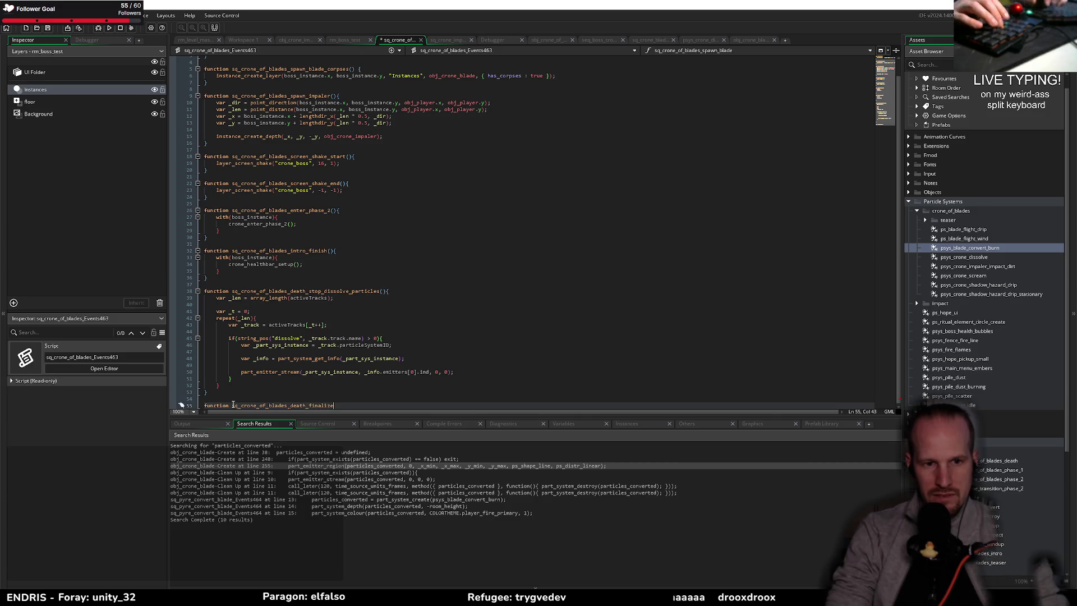
pyautogui.press('BackSpace')
pyautogui.press('BackSpace')
pyautogui.press('BackSpace')
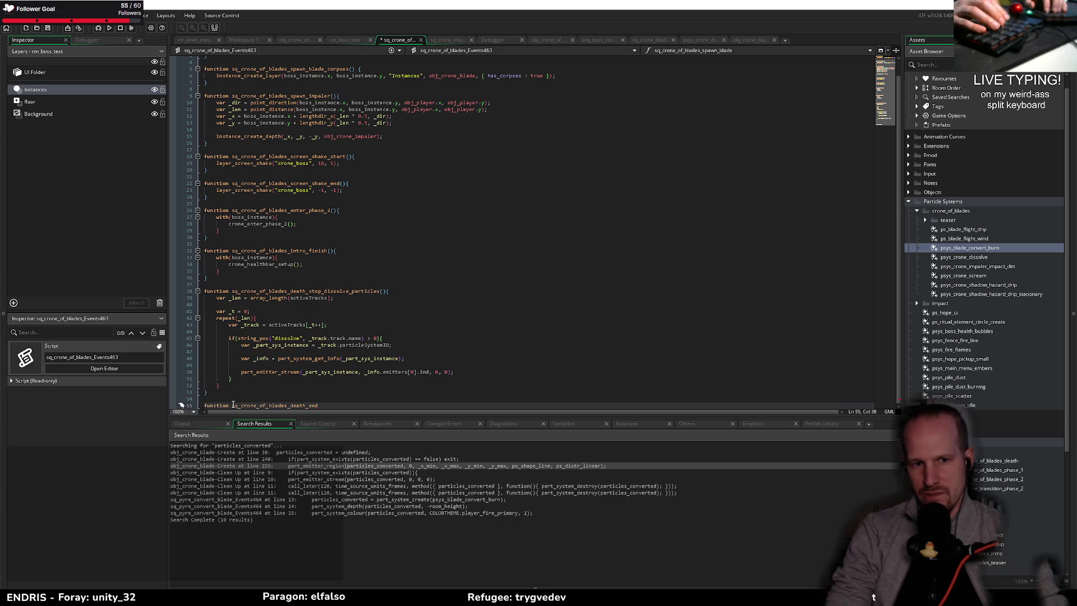
pyautogui.write('finalize(){')
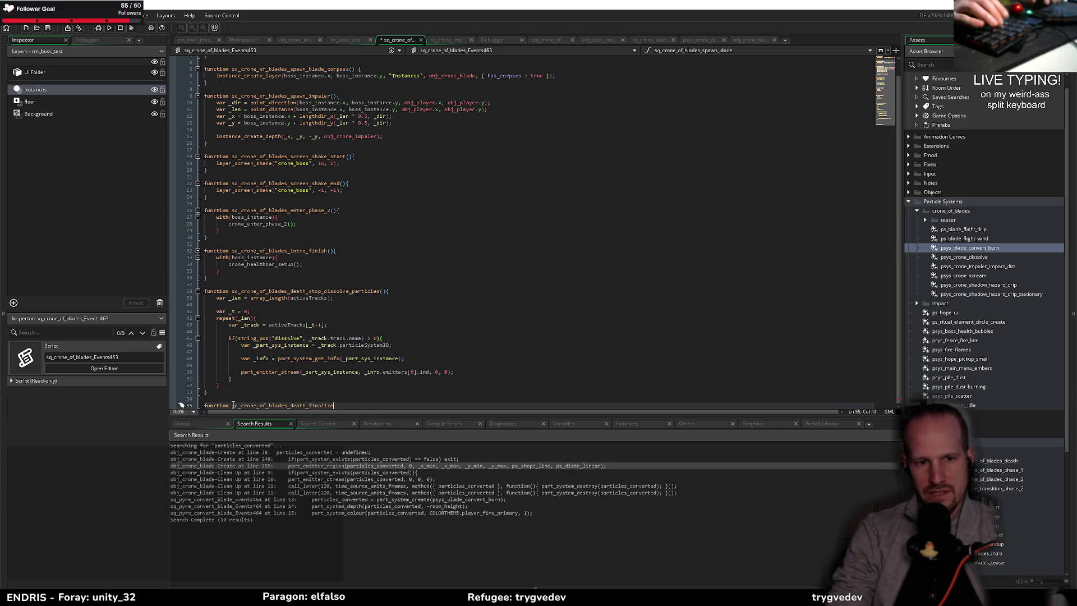
pyautogui.press('Return')
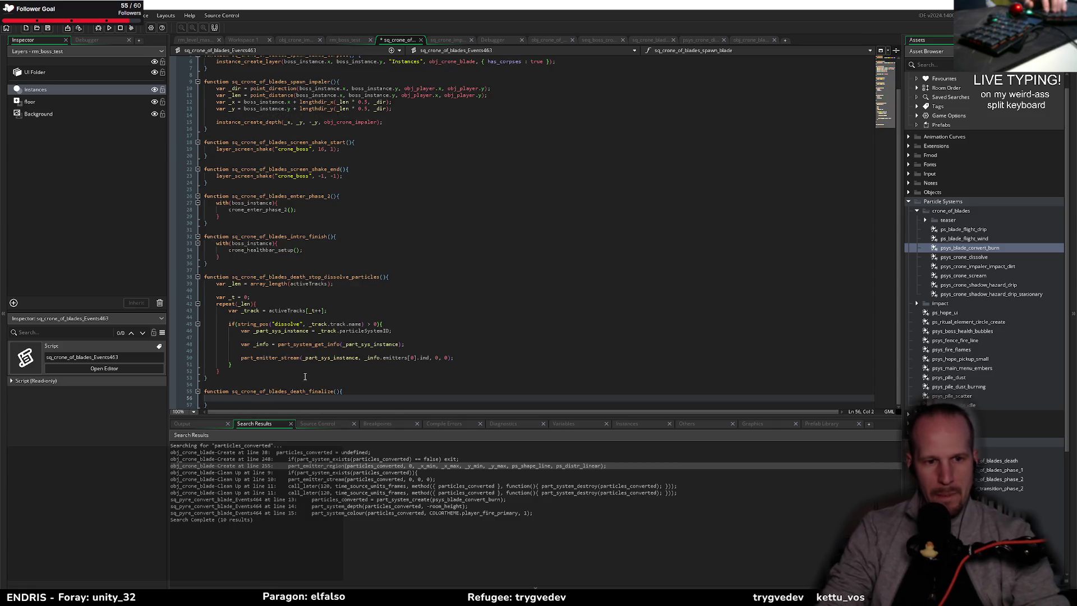
pyautogui.press('Up')
pyautogui.press('Up')
pyautogui.press('Up')
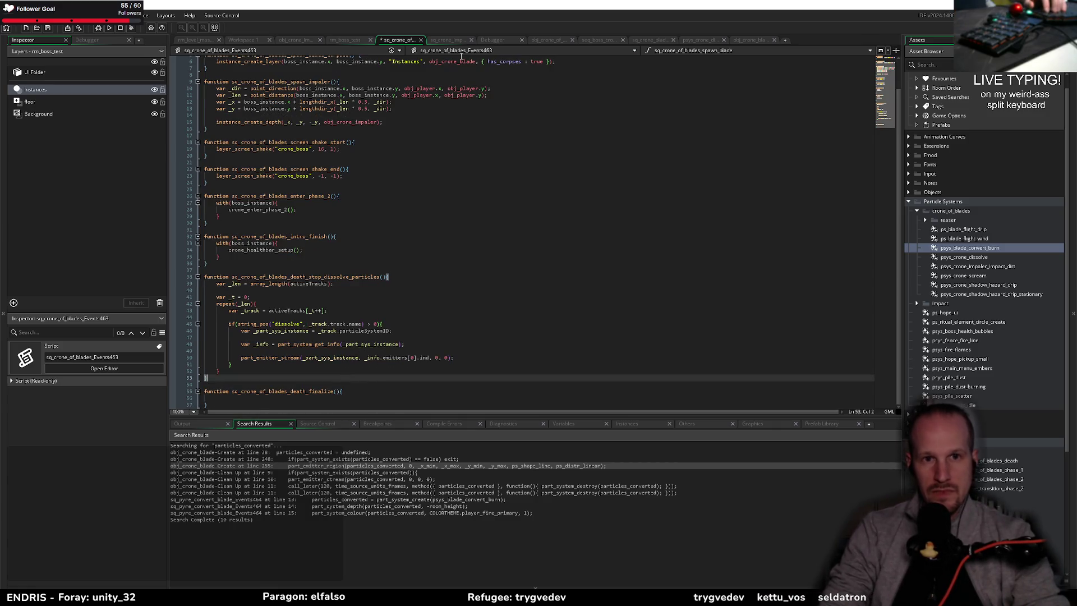
# - Add a frame-351 moment to the boss death sequence calling the finalize function
pyautogui.click(599, 39)
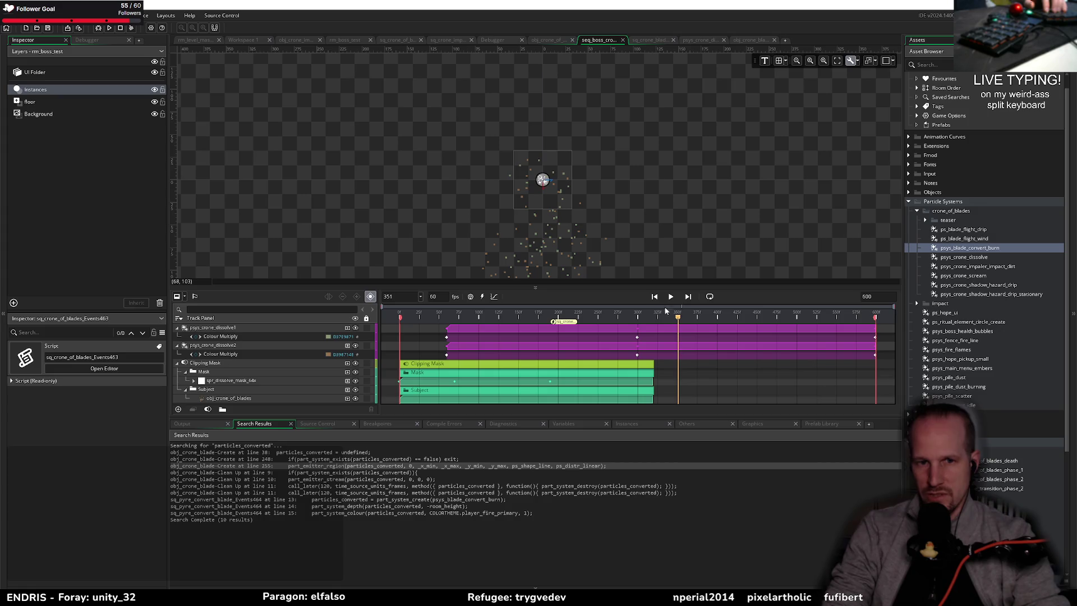
pyautogui.click(679, 321)
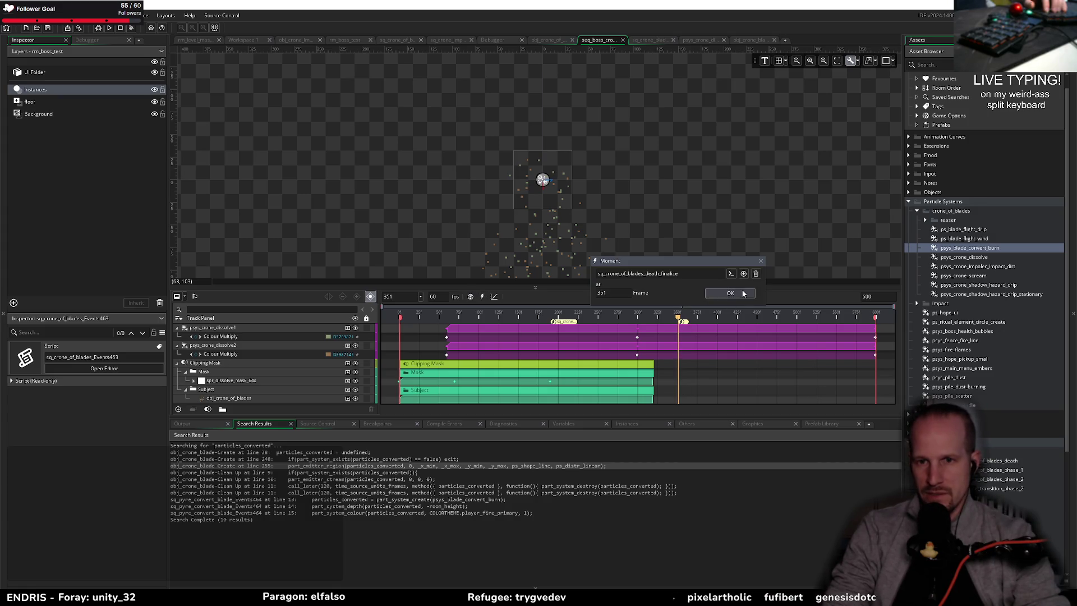
pyautogui.click(715, 295)
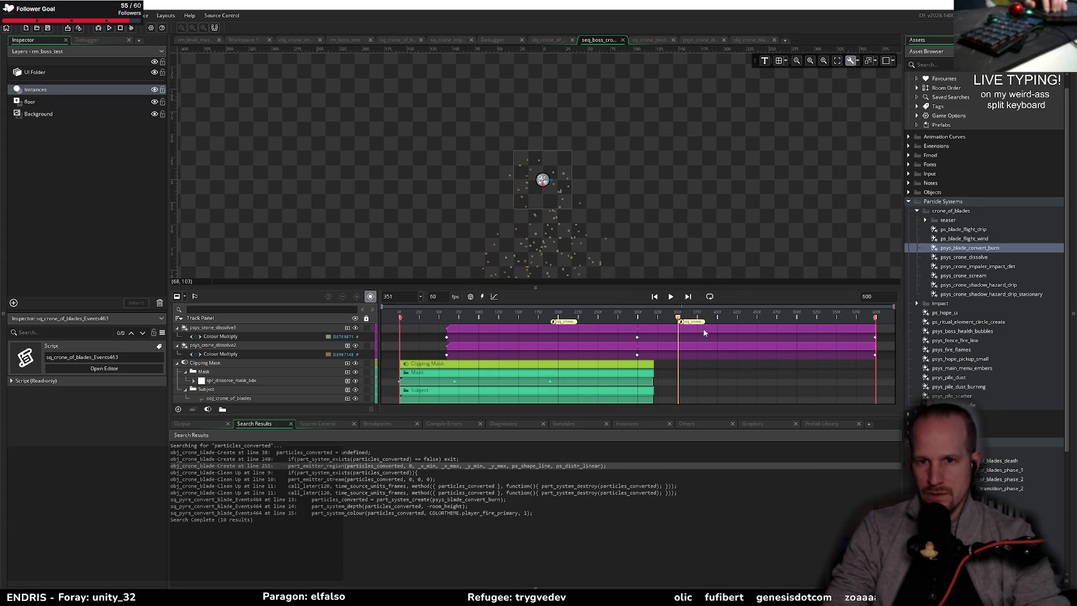
pyautogui.click(743, 39)
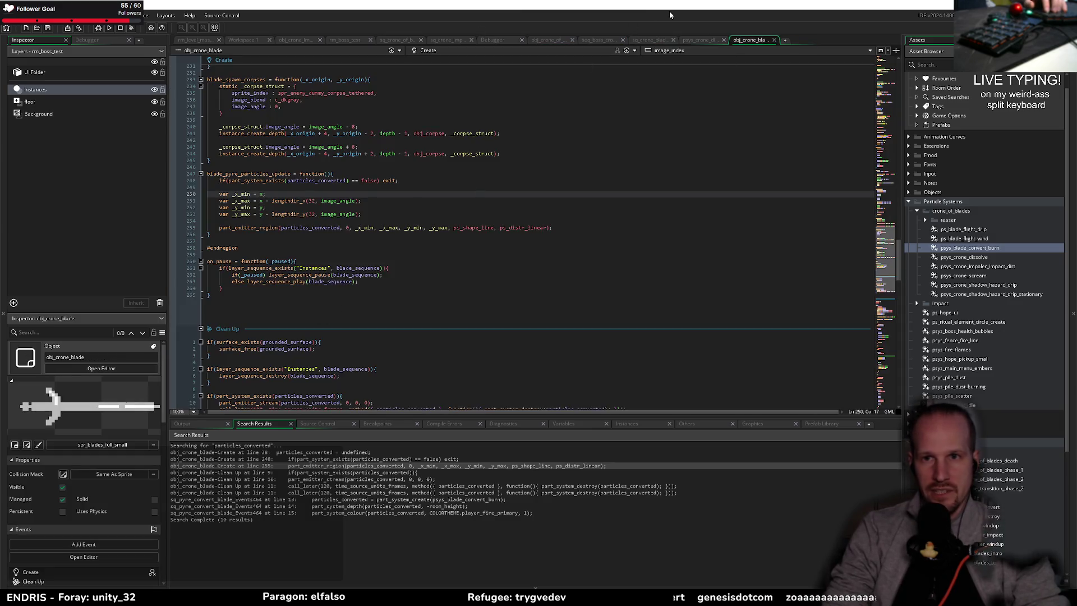
# - Return to sq_crone_of_blades_Events463 and place the caret inside the empty death_finalize function
pyautogui.click(398, 40)
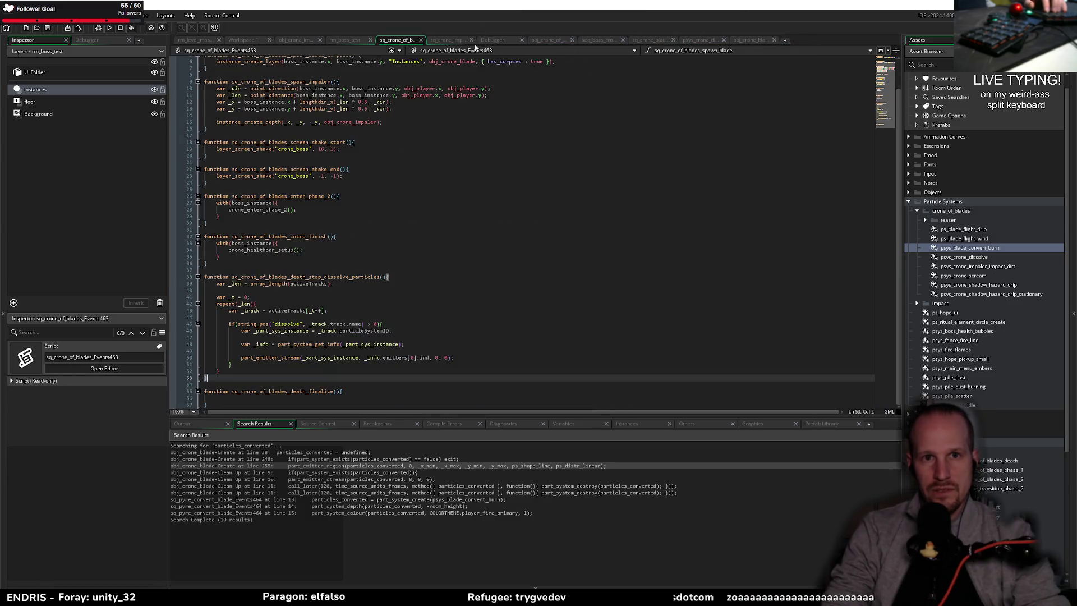
pyautogui.click(448, 39)
pyautogui.click(749, 40)
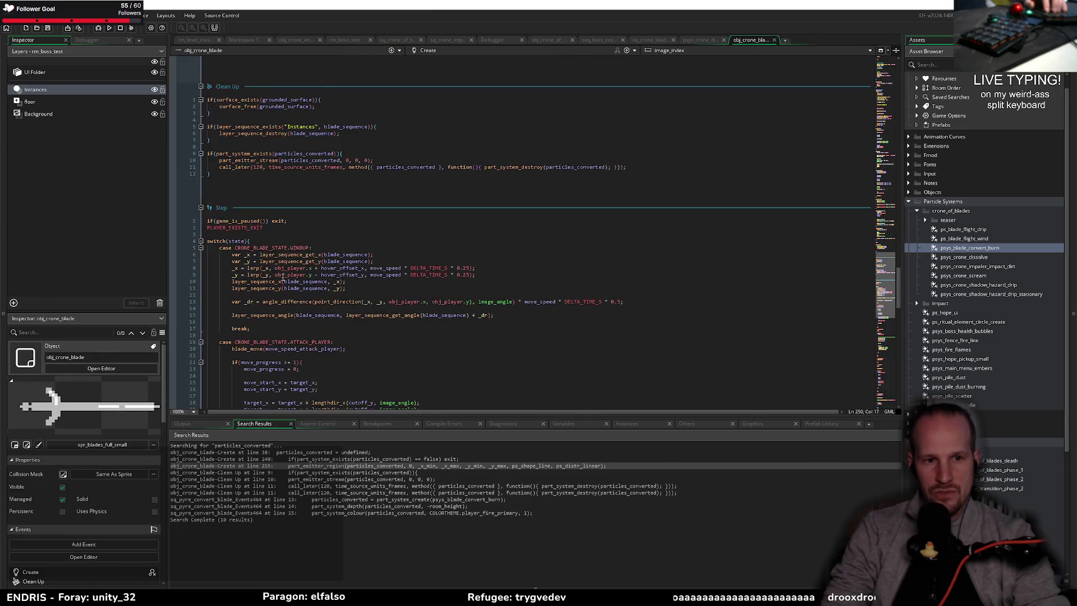
pyautogui.click(398, 40)
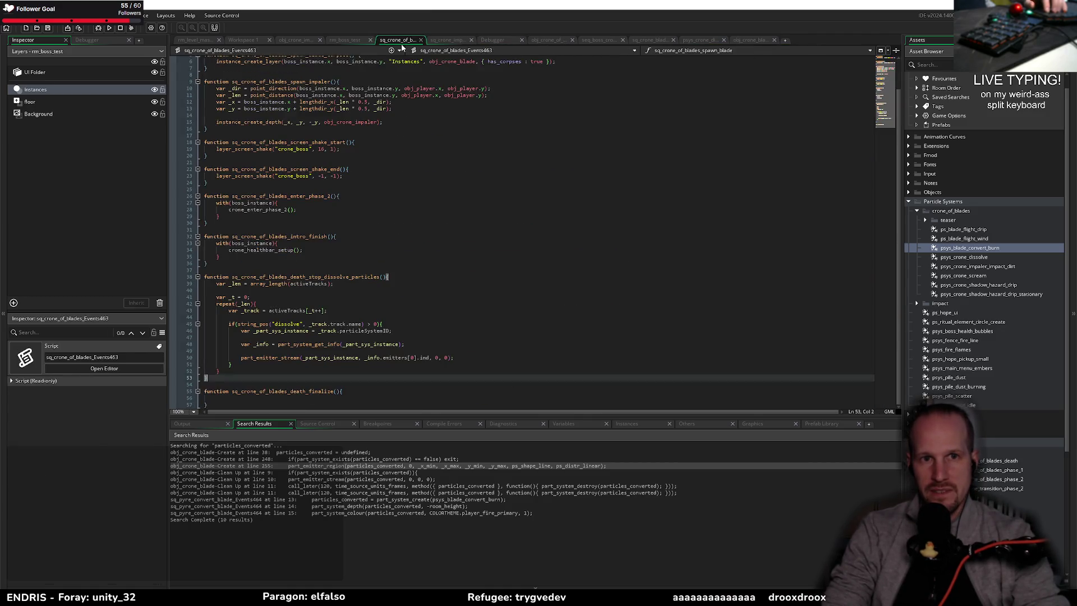
pyautogui.click(261, 400)
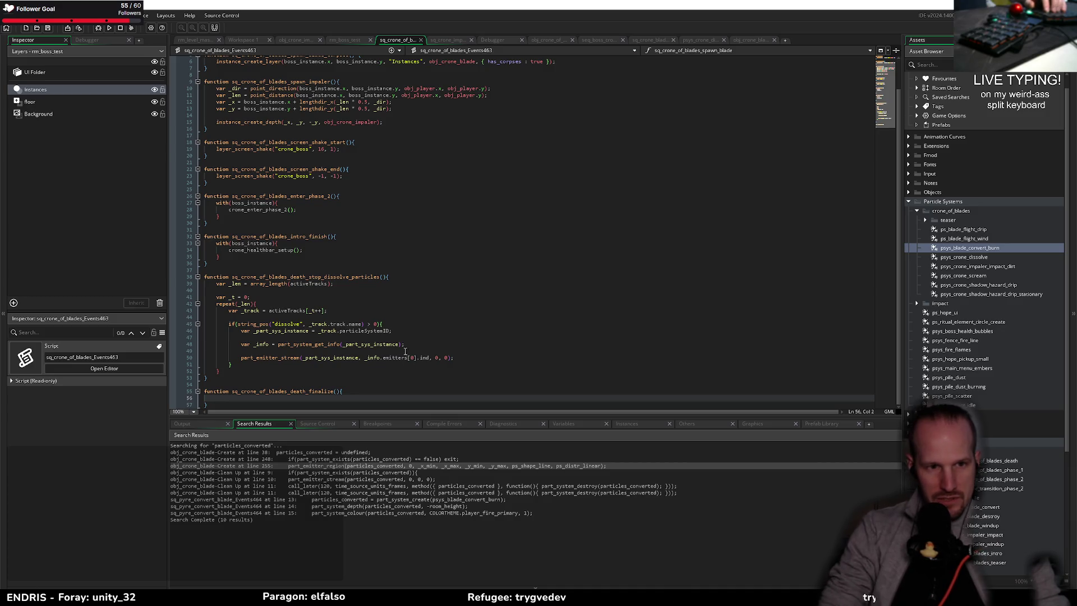
# - Fill the death-finalize function with with(boss_instance){ instance_destroy(id); } and save
pyautogui.doubleClick(245, 243)
pyautogui.click(254, 397)
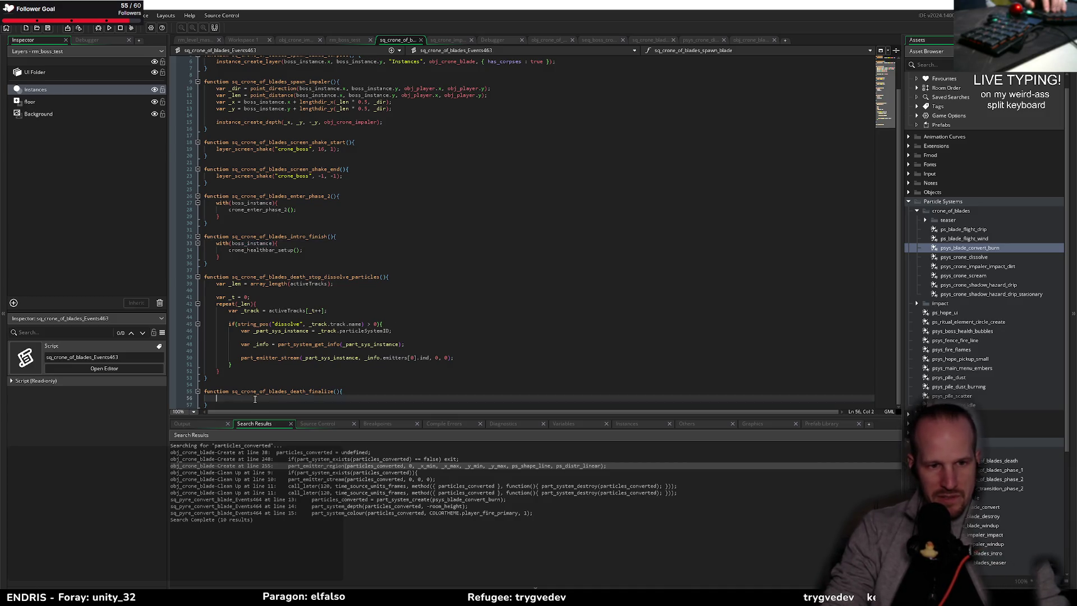
pyautogui.write('with(boss_instance')
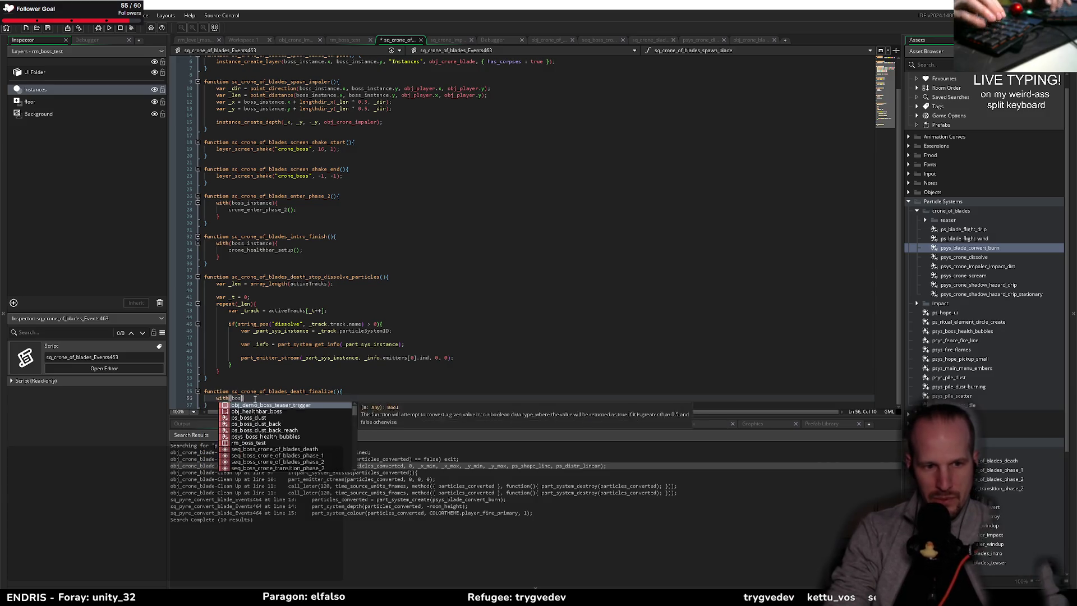
pyautogui.write('){')
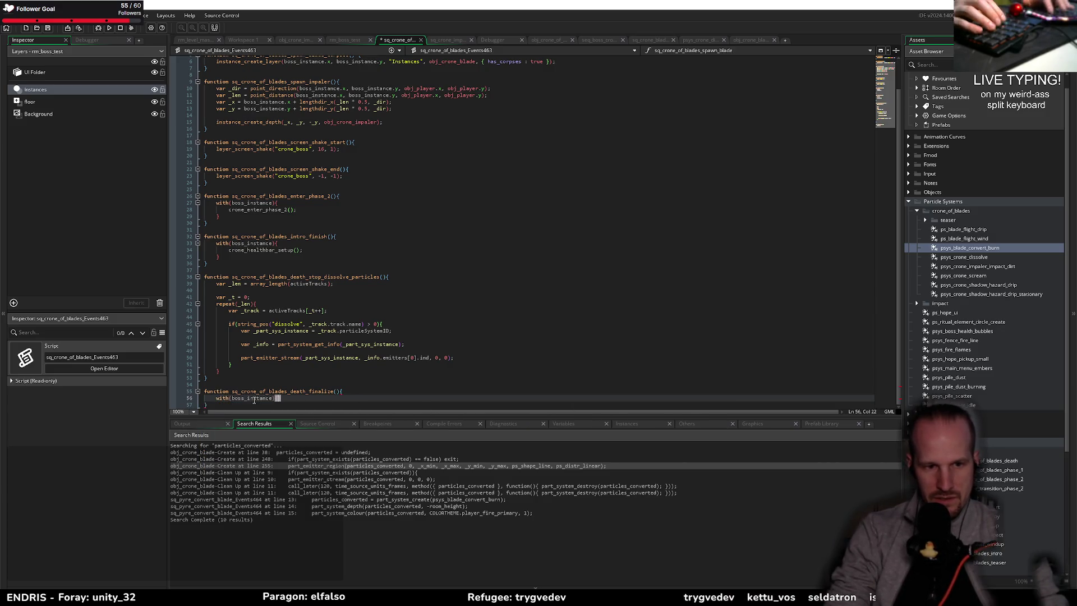
pyautogui.press('Return')
pyautogui.write('in')
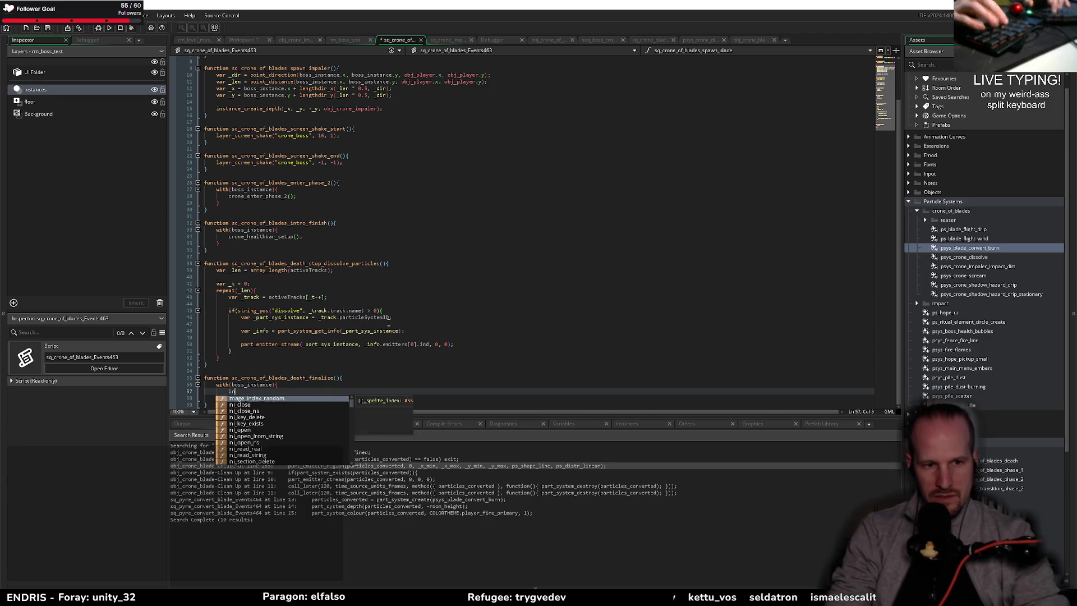
pyautogui.write('stance_des')
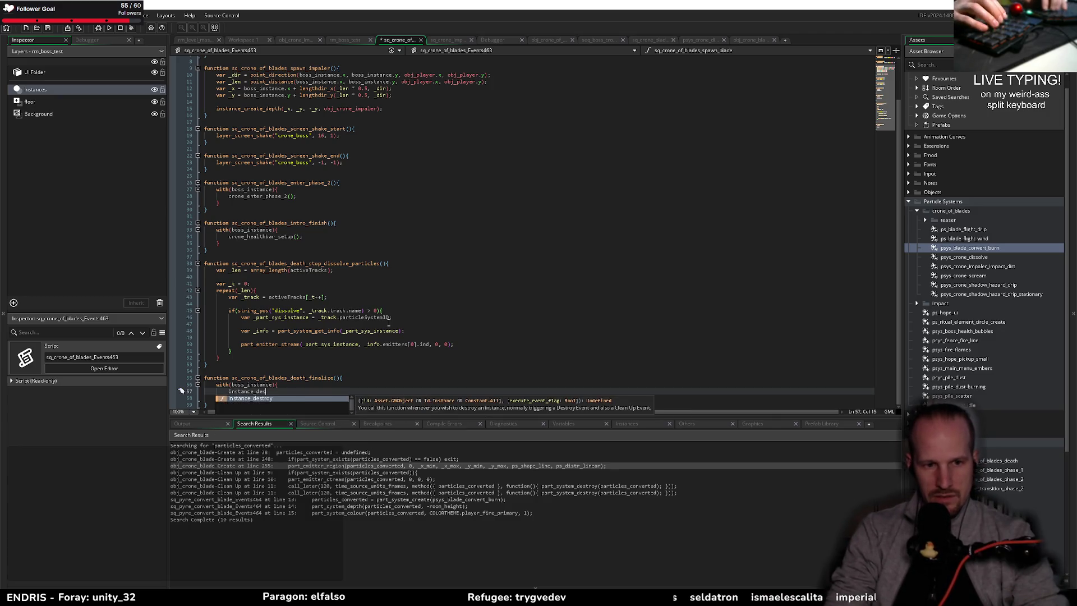
pyautogui.write('troy(id);')
pyautogui.hotkey('ctrl', 's')
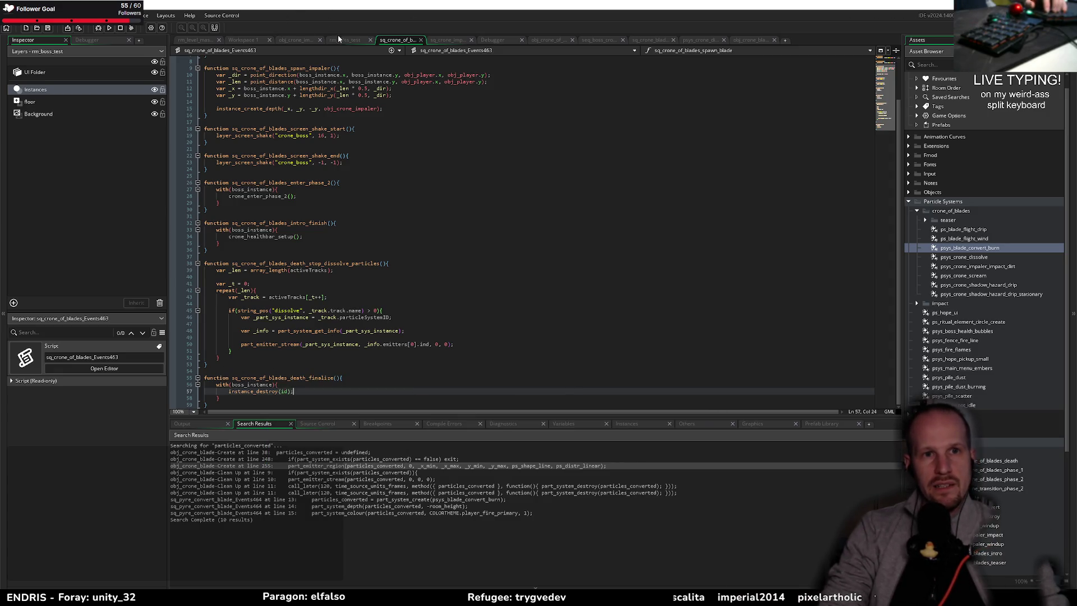
# - Return to the obj_crone_of_blades code and close the unused Debugger editor
pyautogui.click(296, 41)
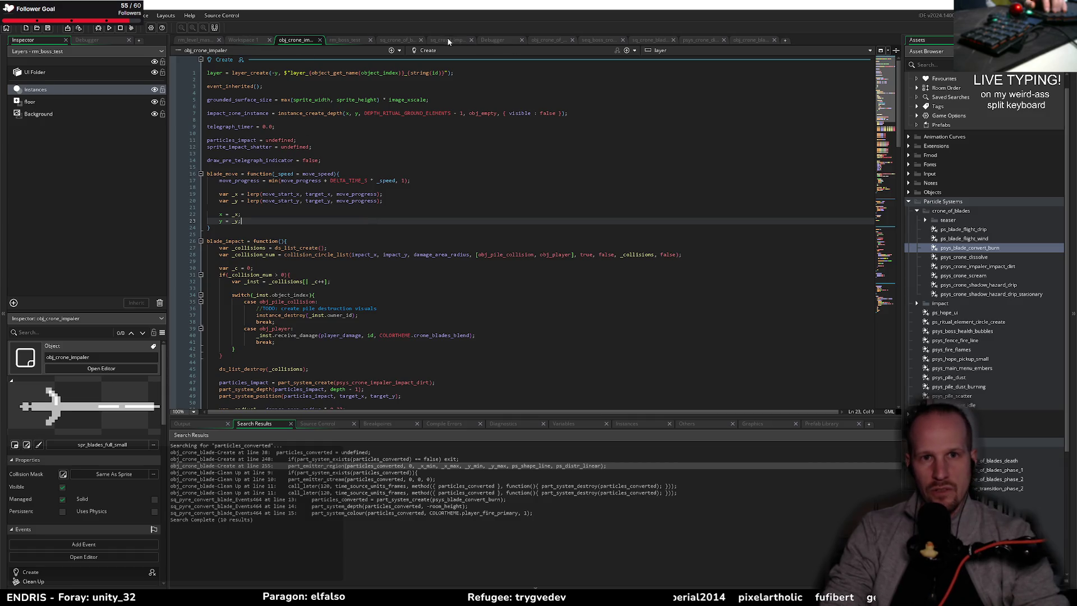
pyautogui.click(414, 41)
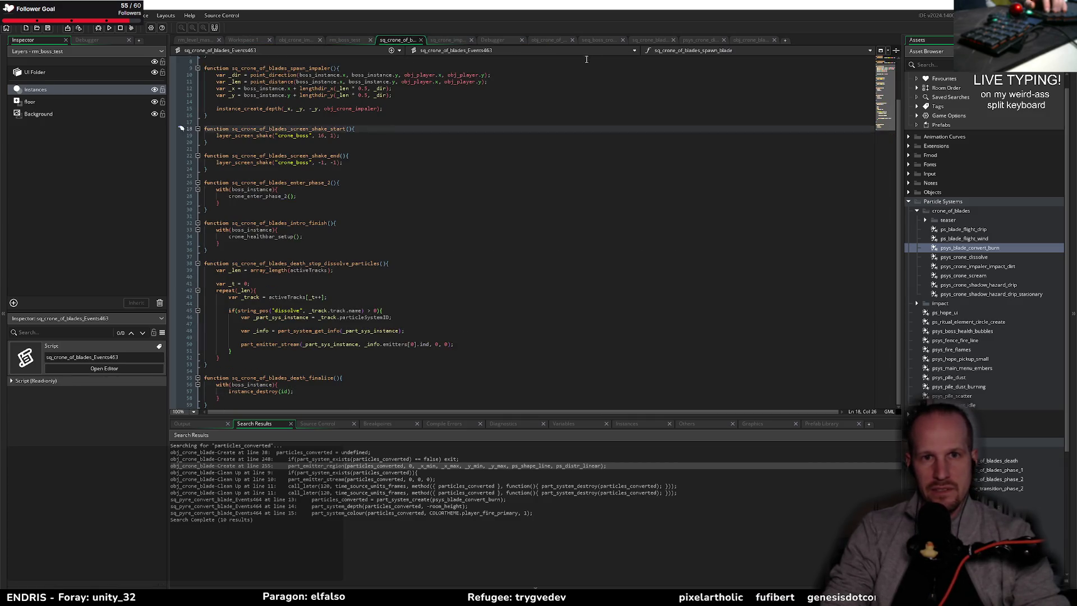
pyautogui.click(628, 52)
pyautogui.click(464, 106)
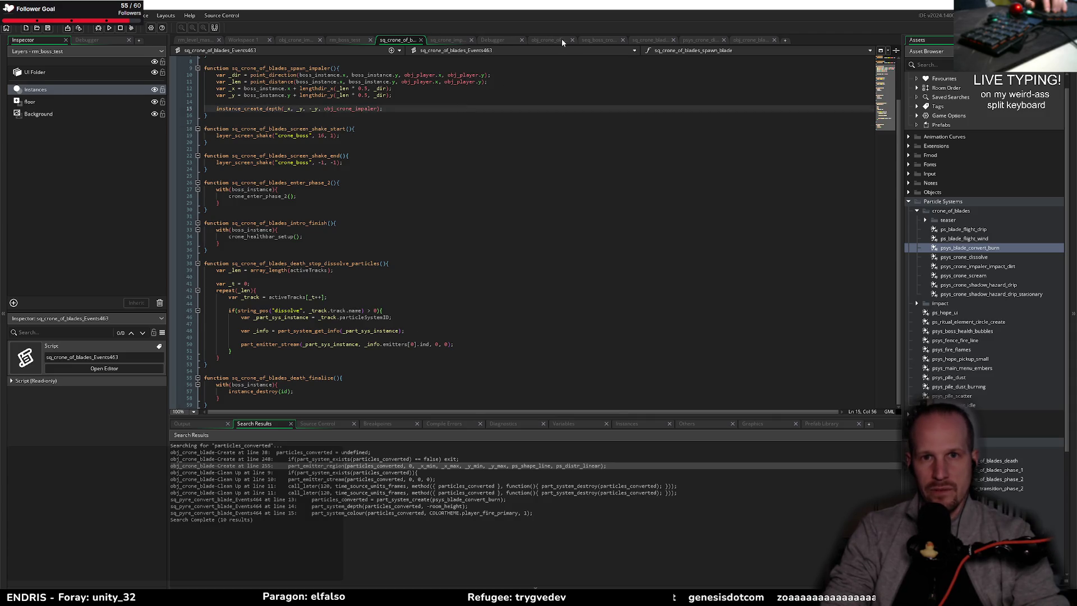
pyautogui.click(562, 43)
pyautogui.middleClick(493, 37)
pyautogui.click(627, 51)
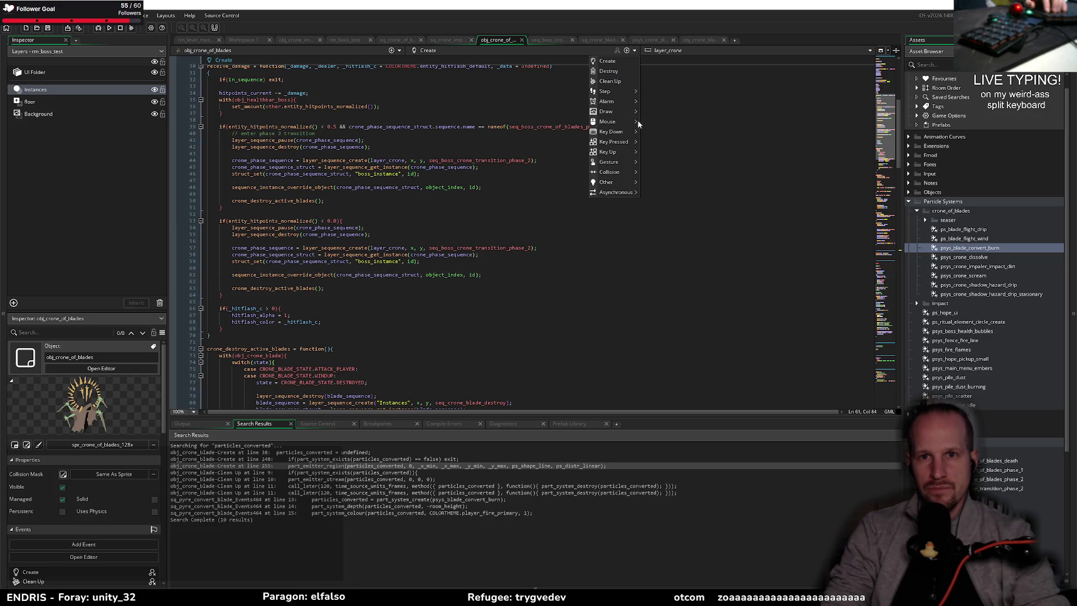
# - In the Clean Up event, add an if(layer_sequence_exists(layer_crone, crone_phase_sequence)) check
pyautogui.click(482, 50)
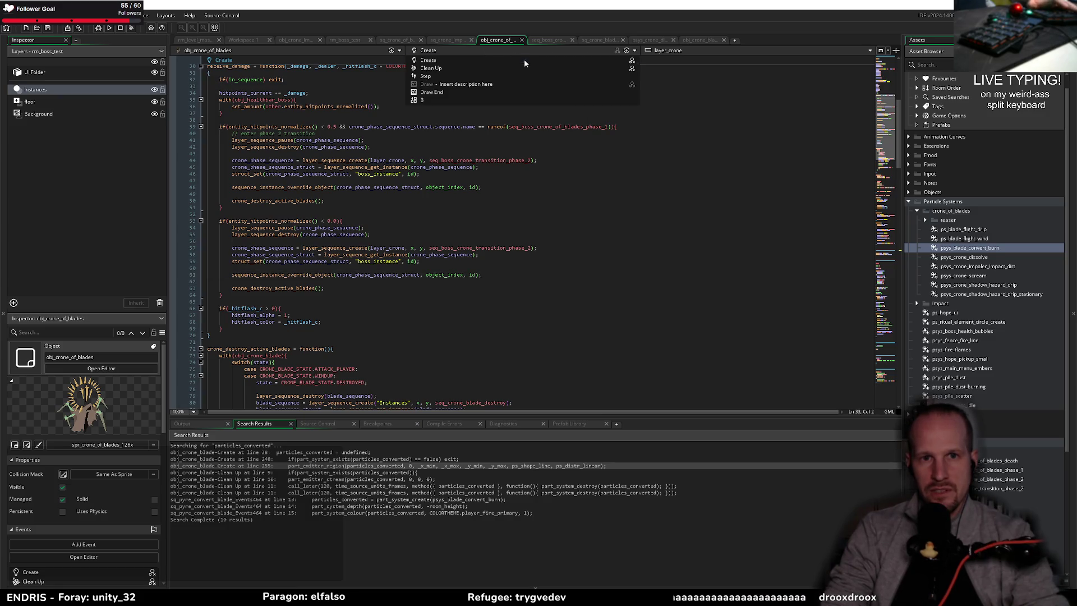
pyautogui.click(450, 68)
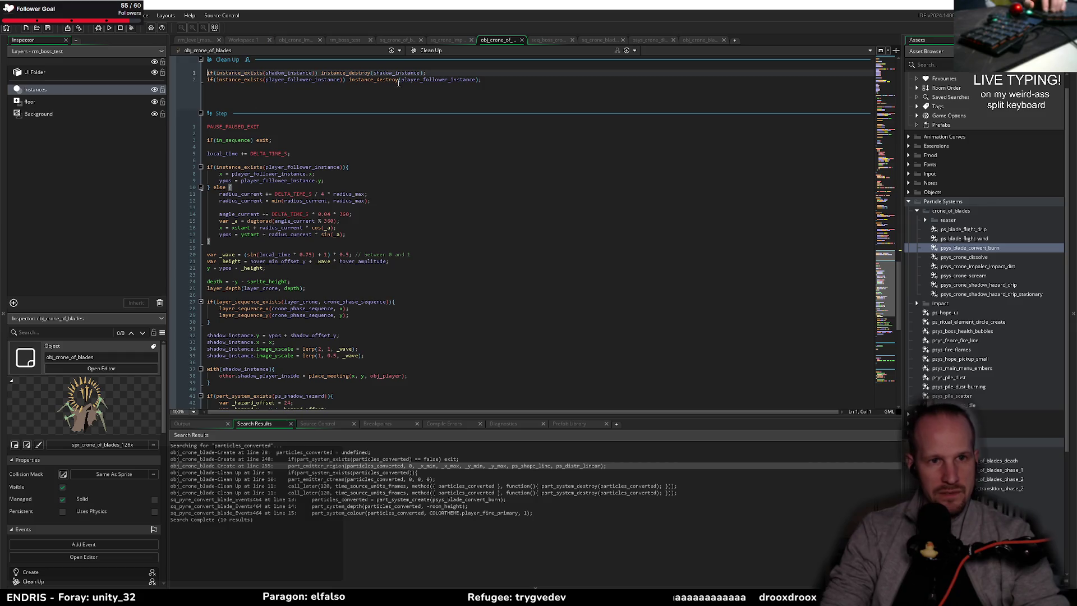
pyautogui.click(511, 80)
pyautogui.press('Return')
pyautogui.press('Return')
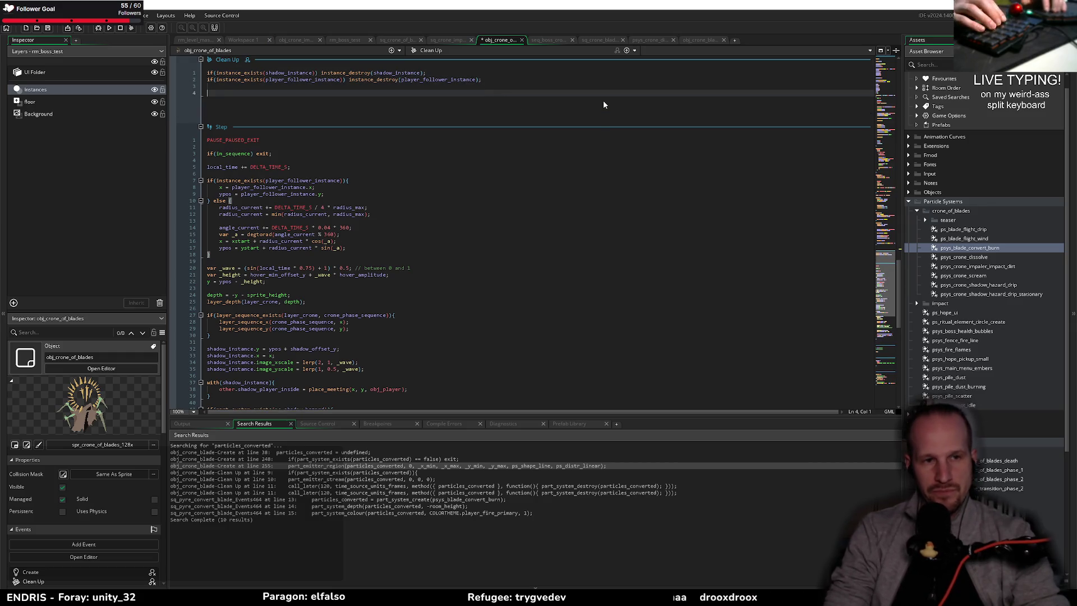
pyautogui.write('if(sequenc')
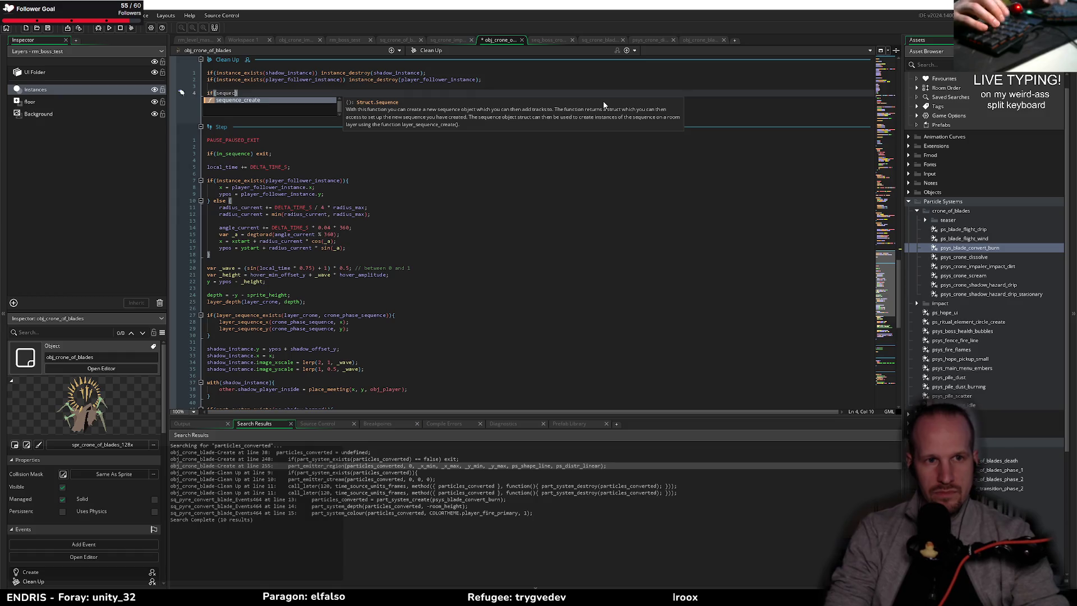
pyautogui.write('layer_sequenc')
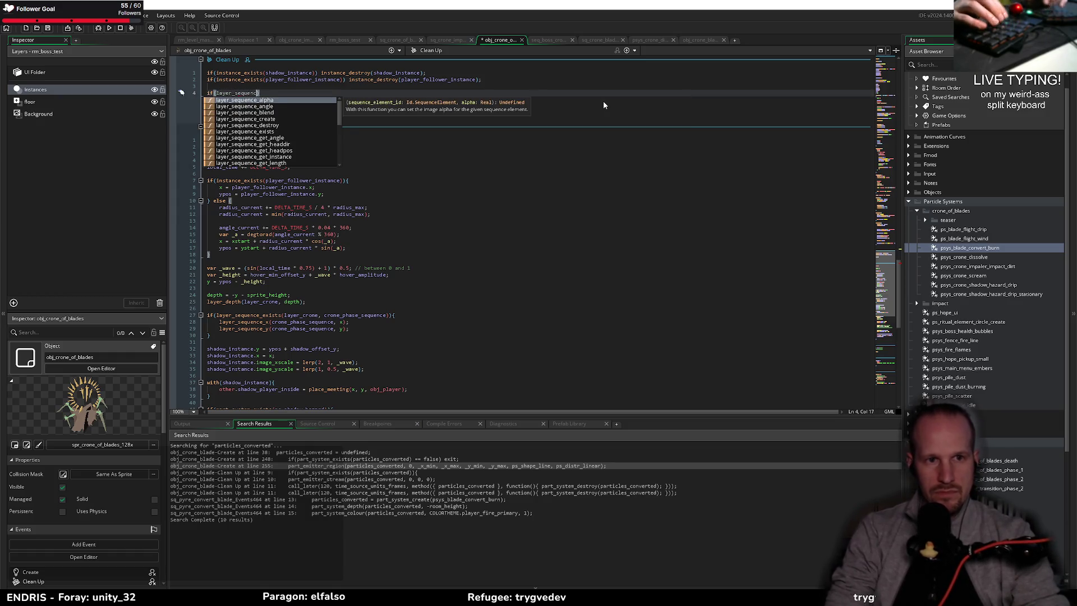
pyautogui.write('e_exists(')
pyautogui.scroll(10, 395, 147)
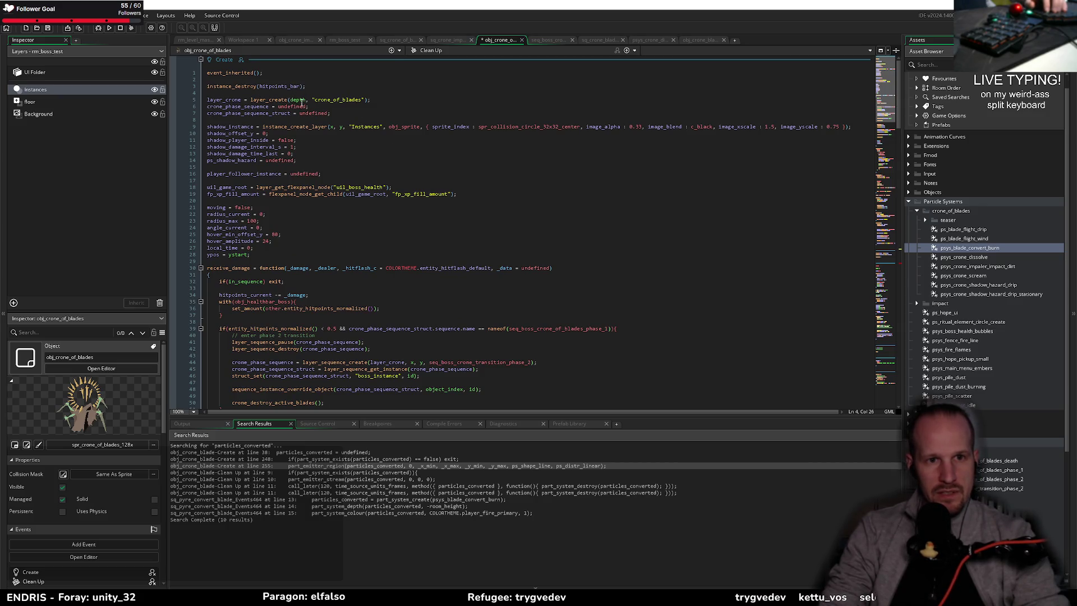
pyautogui.doubleClick(217, 99)
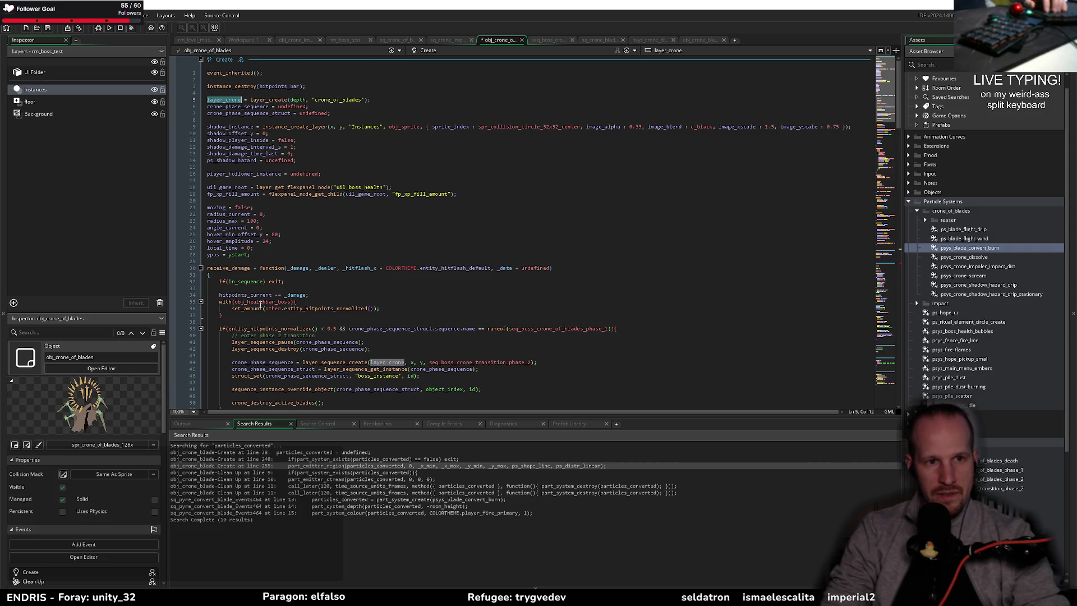
pyautogui.scroll(-15, 261, 303)
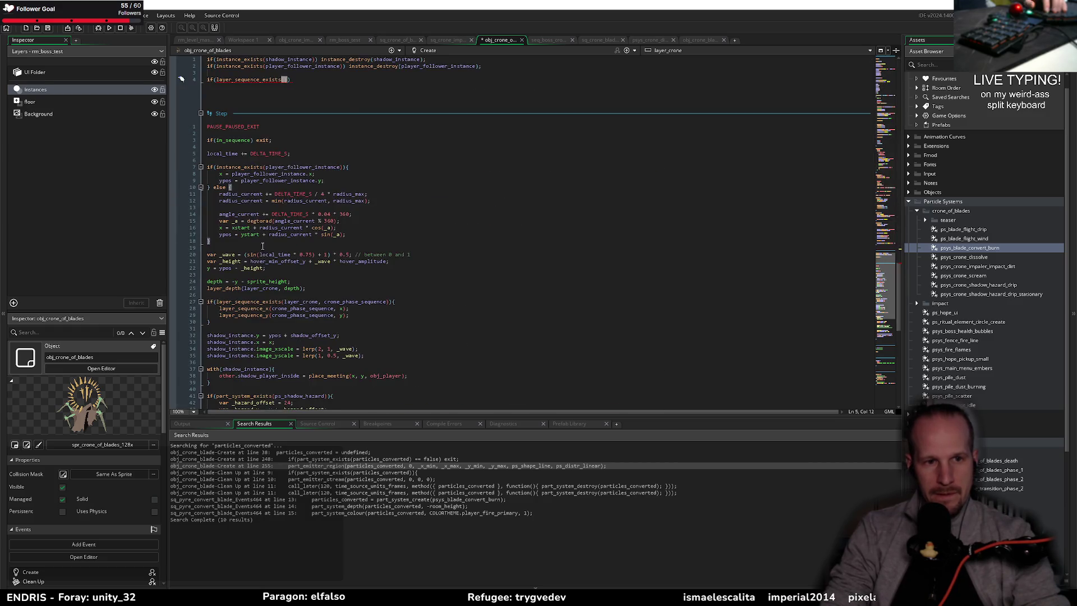
pyautogui.scroll(5, 262, 245)
pyautogui.click(285, 200)
pyautogui.write('layer_crone,')
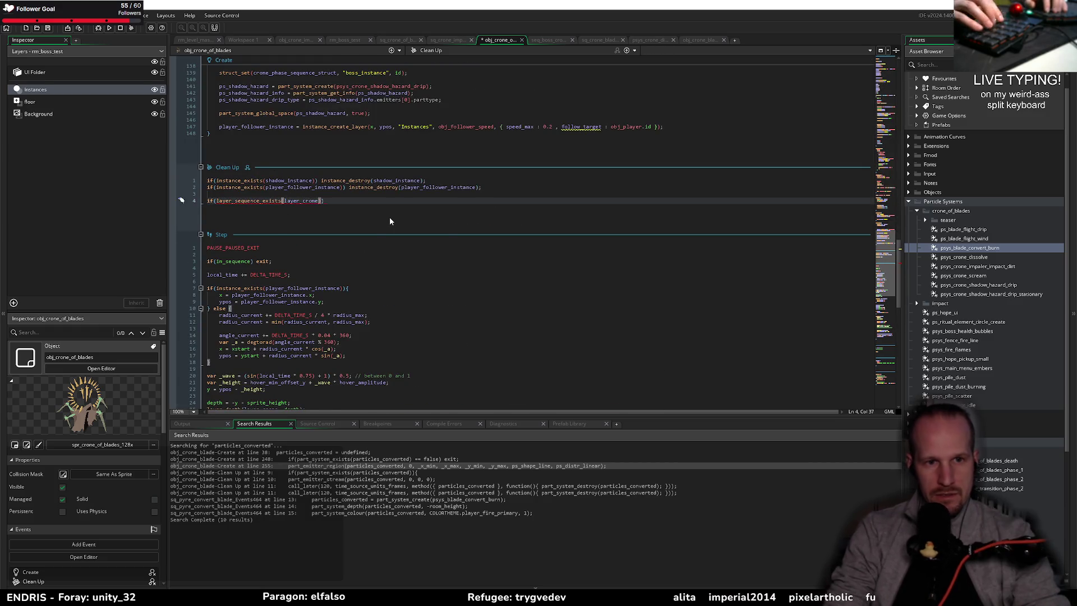
pyautogui.press('Down')
pyautogui.press('Down')
pyautogui.press('Down')
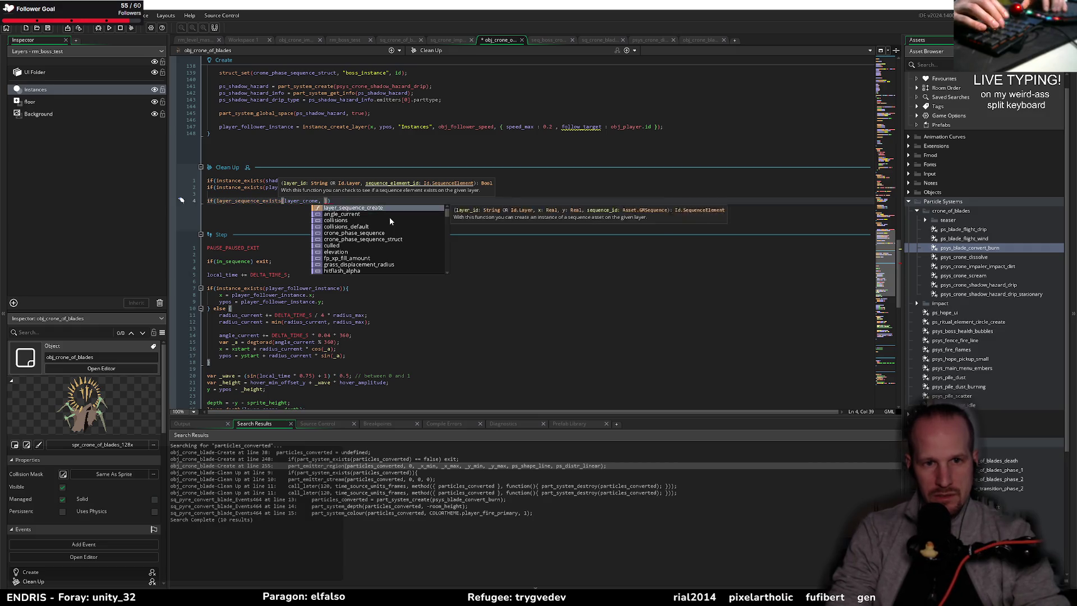
pyautogui.press('Return')
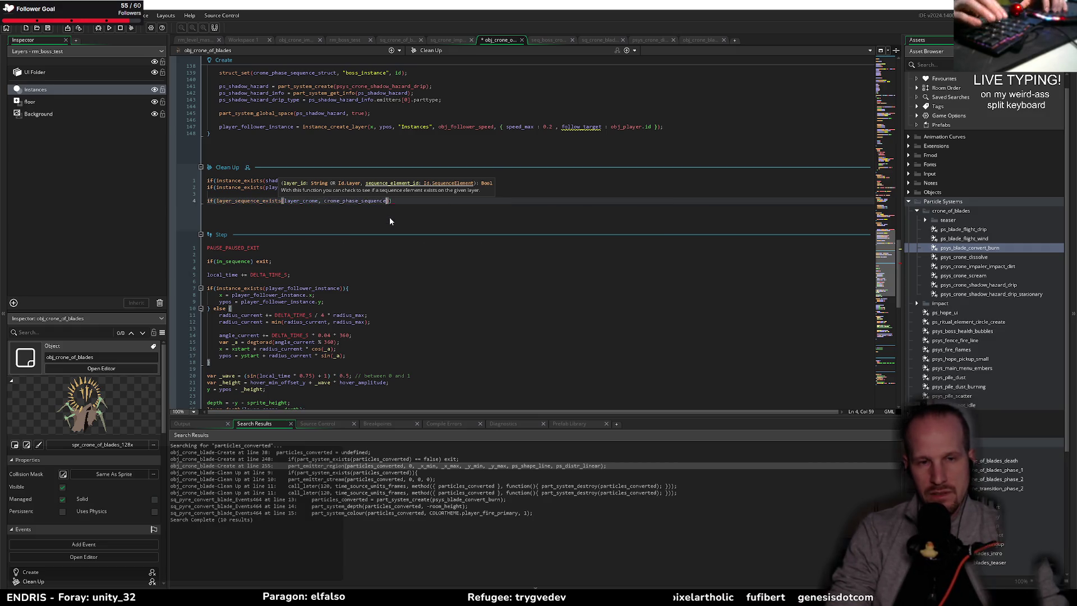
pyautogui.write(')')
# - Inside the if block, call layer_sequence_destroy(crone_phase_sequence); and delete(crone_phase_sequence_struct);
pyautogui.scroll(8, 338, 191)
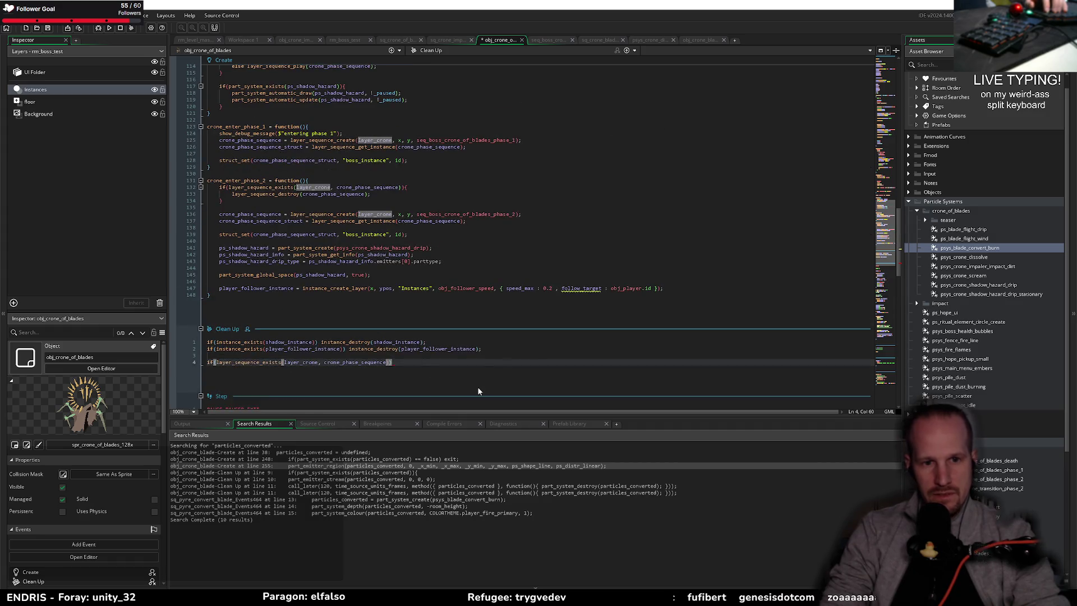
pyautogui.write('){')
pyautogui.press('Return')
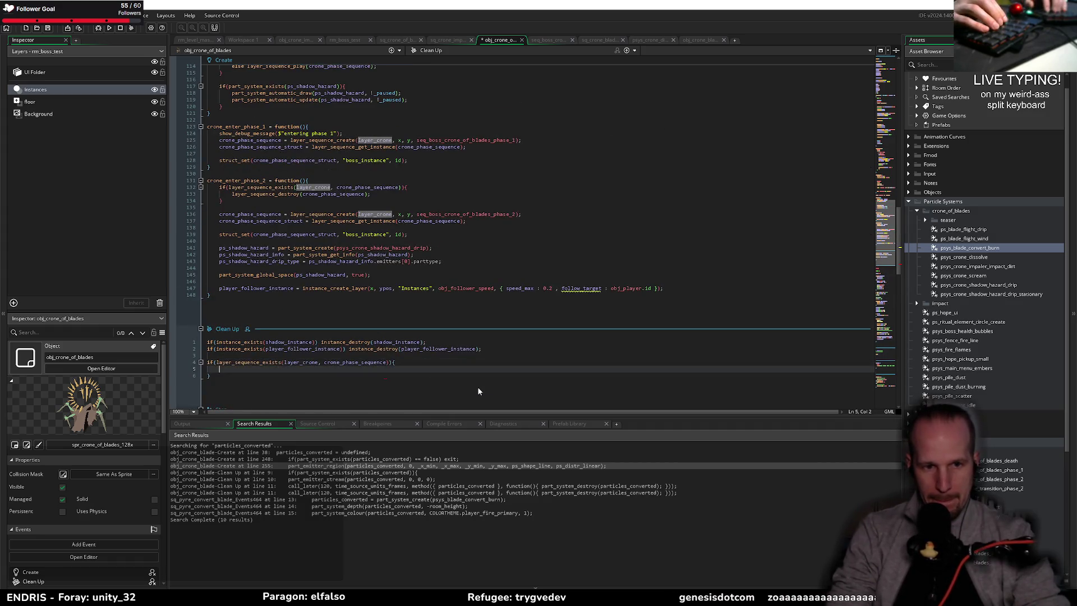
pyautogui.write('layer_seque')
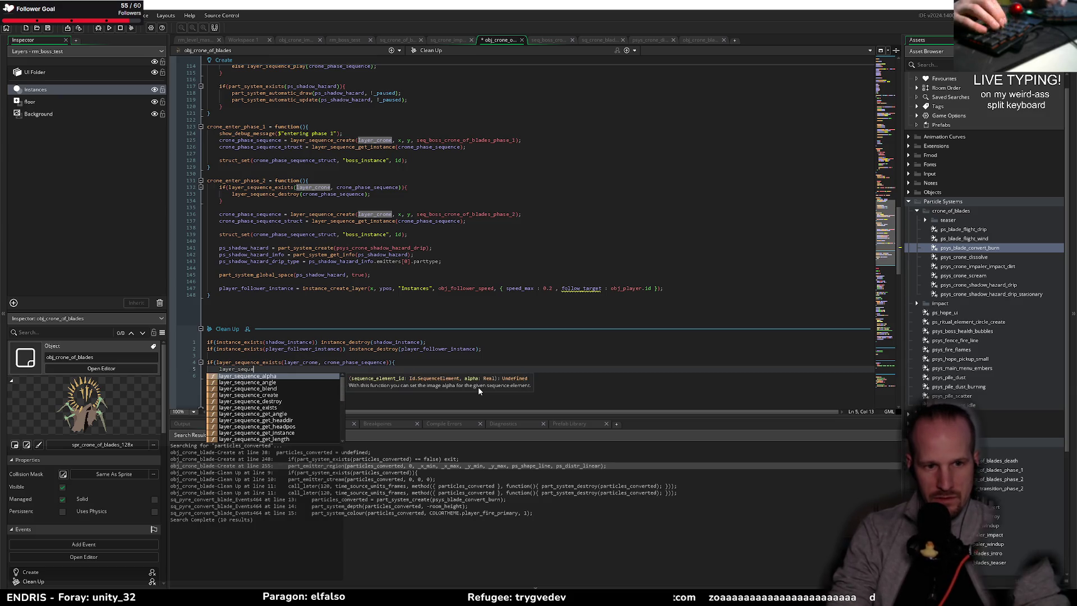
pyautogui.write('nce_destroy(')
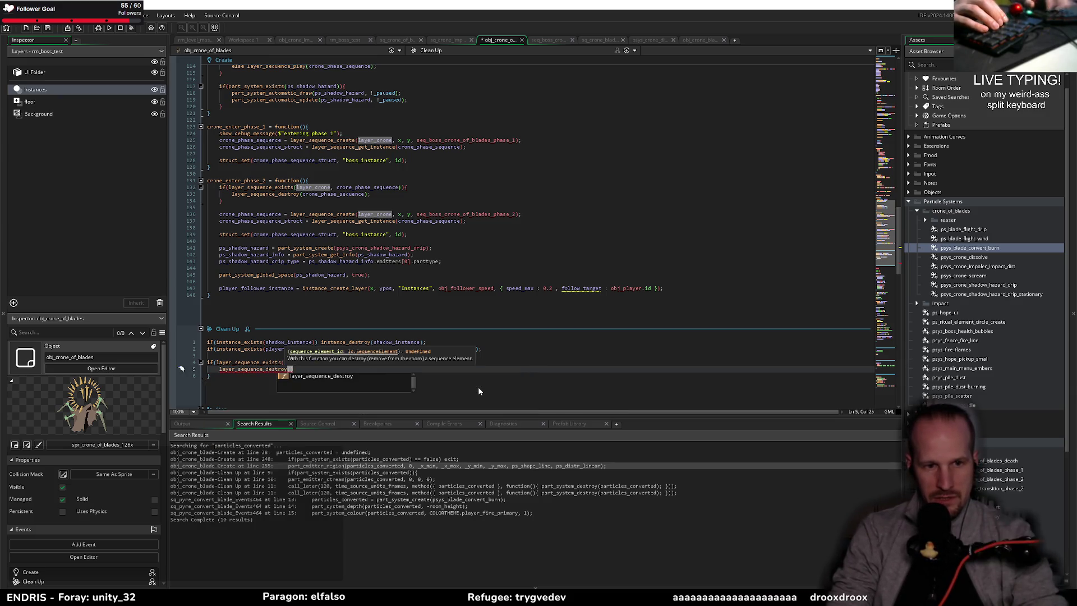
pyautogui.write('crone_phase_sequence_struct')
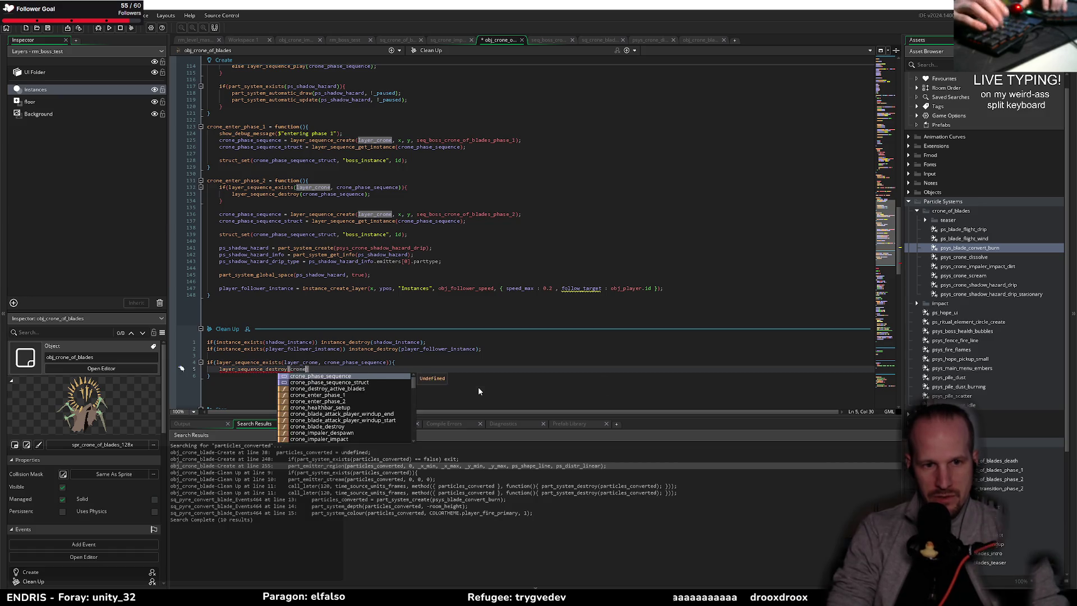
pyautogui.hotkey('ctrl', 'shift', 'Left')
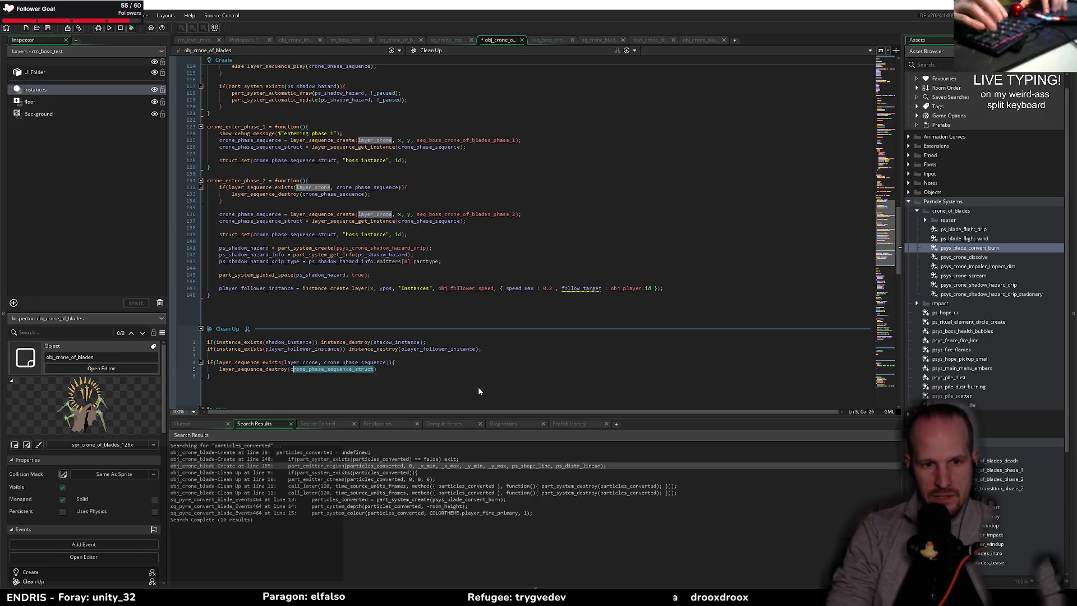
pyautogui.hotkey('shift', 'Right')
pyautogui.hotkey('shift', 'Right')
pyautogui.hotkey('shift', 'Right')
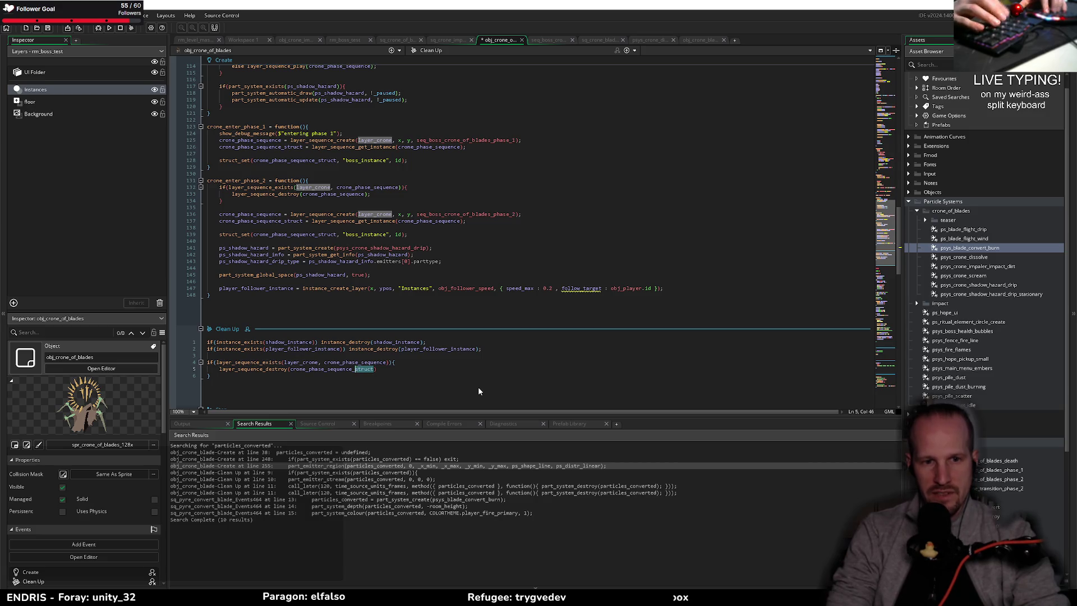
pyautogui.press('BackSpace')
pyautogui.press('BackSpace')
pyautogui.press('End')
pyautogui.write(';')
pyautogui.press('Return')
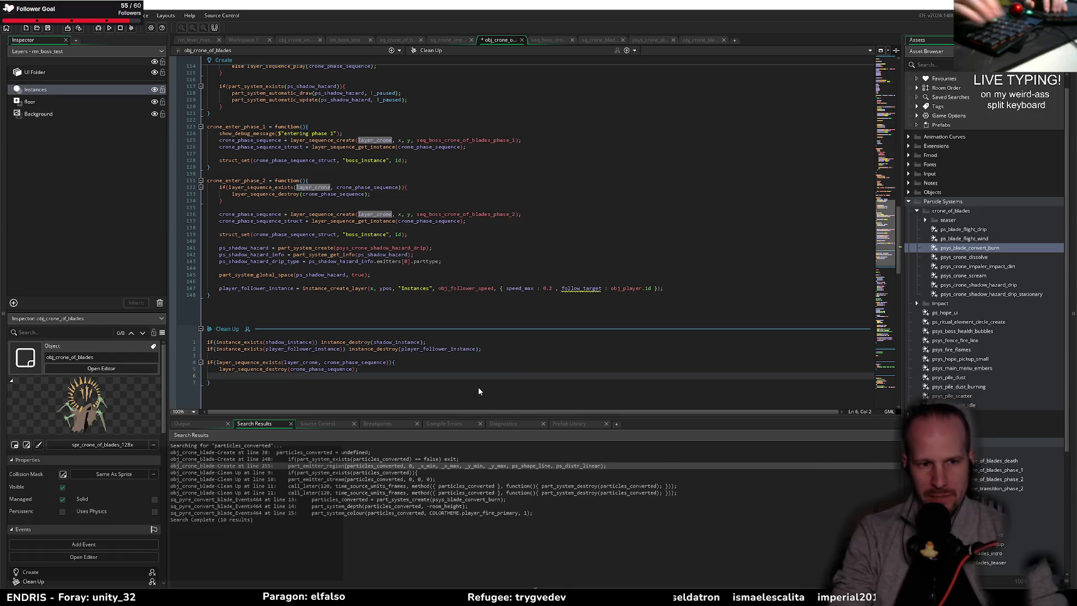
pyautogui.write('delete')
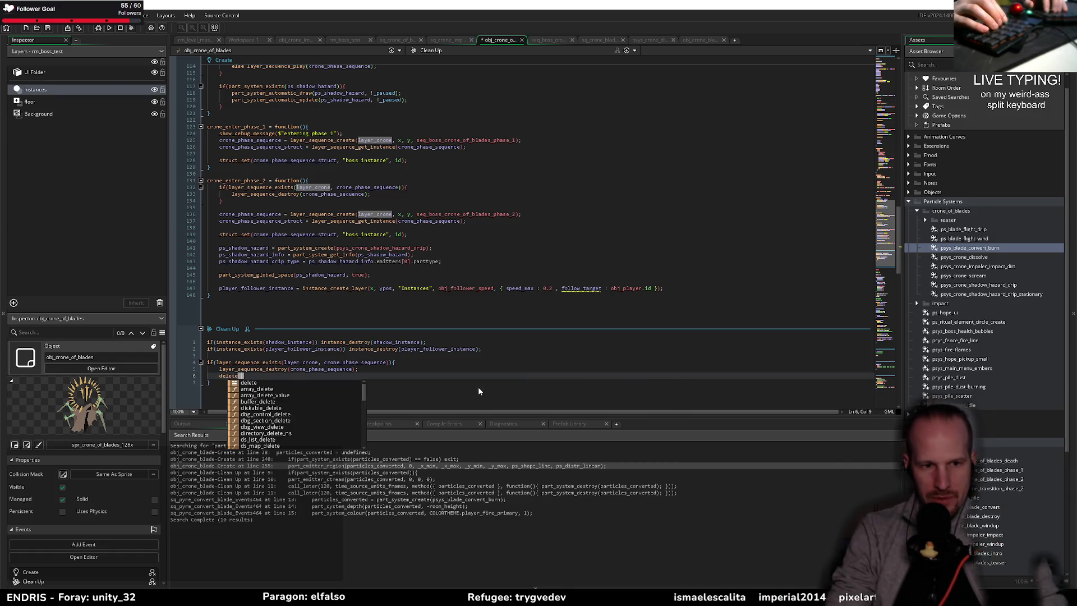
pyautogui.write('(cron')
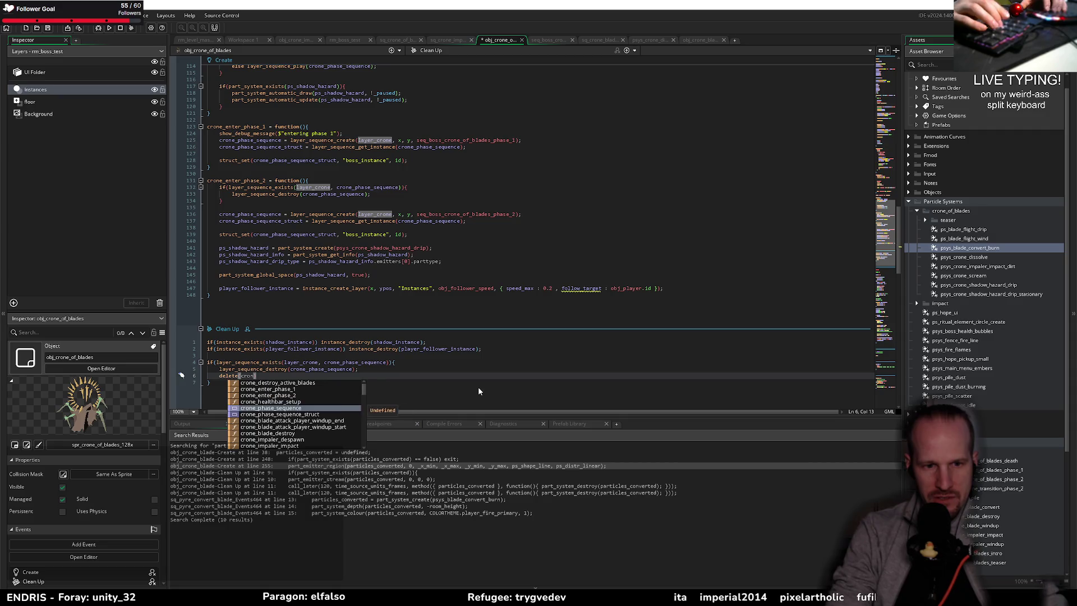
pyautogui.write('e_phase_sequence_struct);')
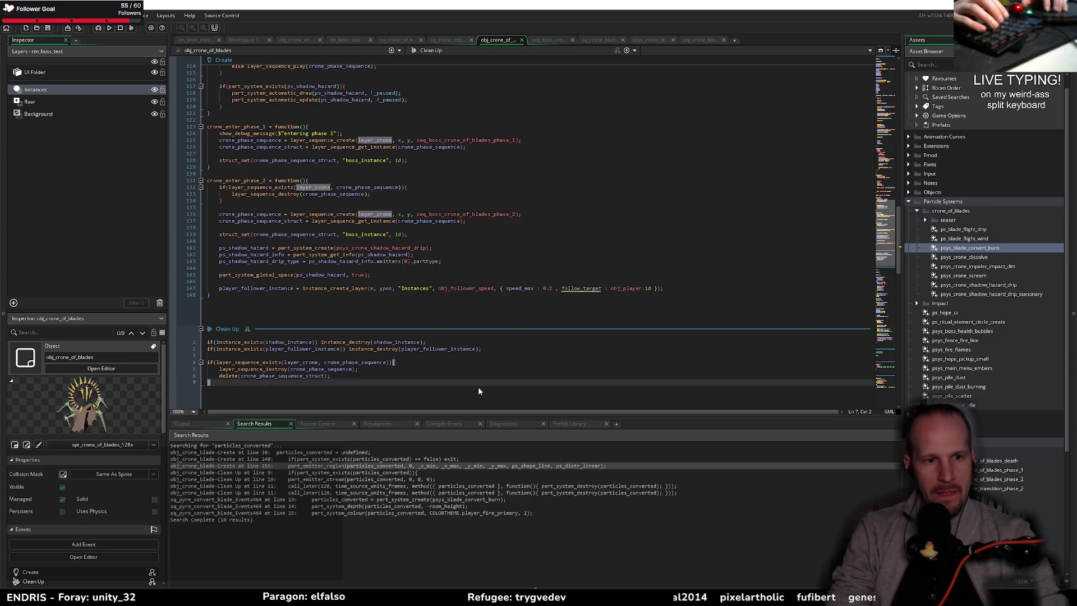
pyautogui.press('Down')
pyautogui.press('End')
pyautogui.press('Return')
pyautogui.press('Return')
# - Tidy the lines below the if block and return to the boss death sequence
pyautogui.scroll(-6, 478, 390)
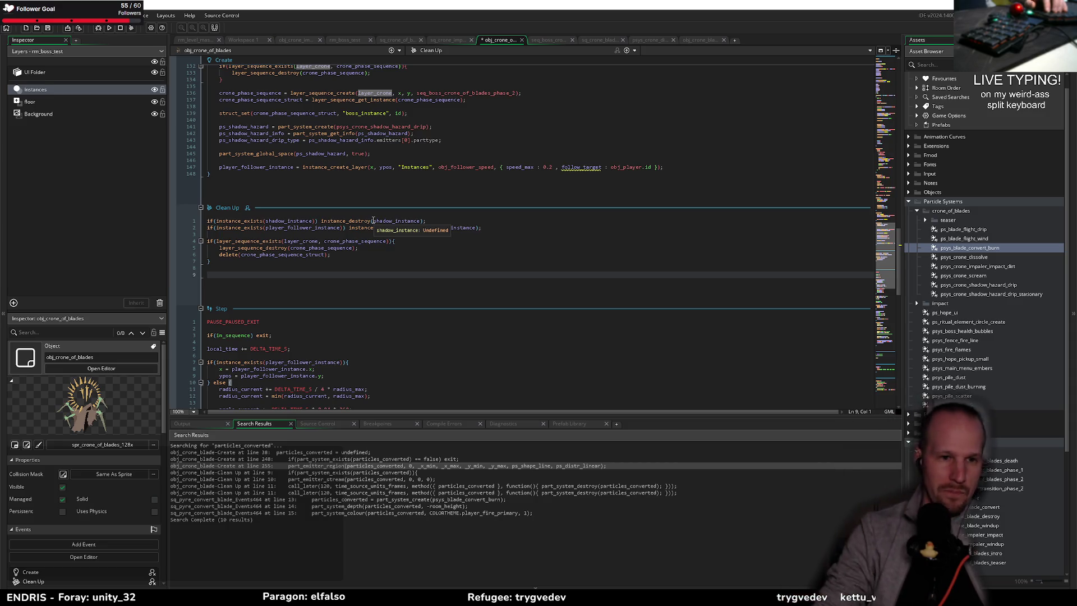
pyautogui.click(269, 261)
pyautogui.click(269, 279)
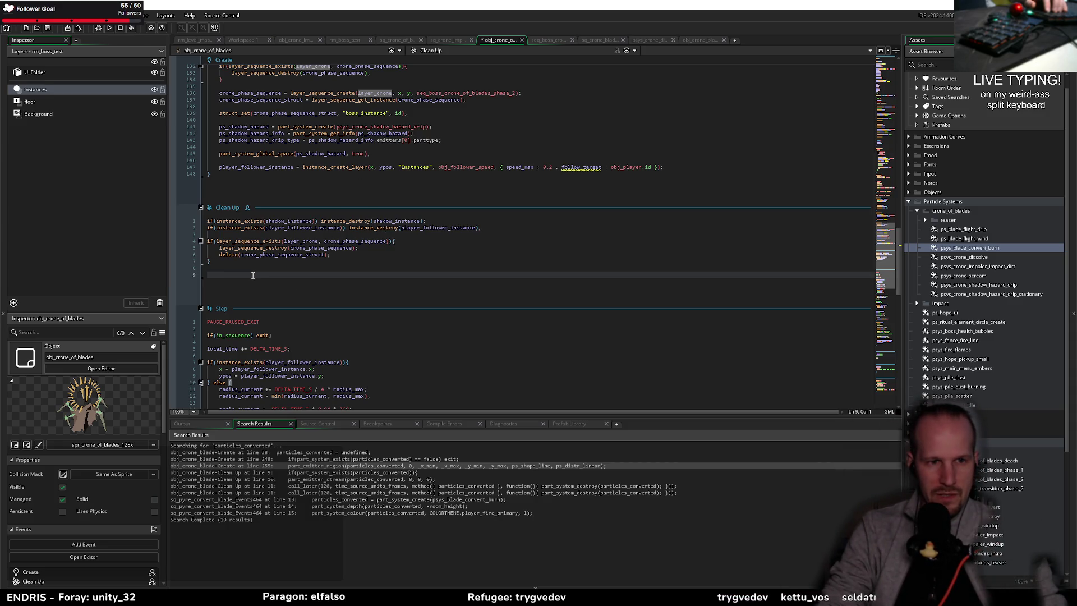
pyautogui.click(548, 40)
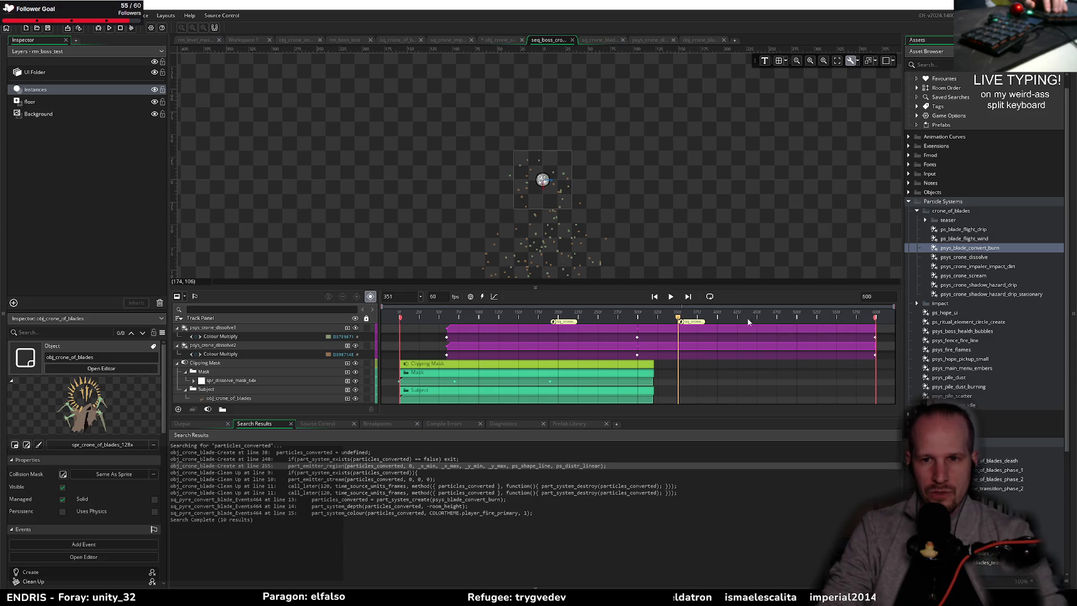
# - Change the death-finalize moment's frame to 599
pyautogui.doubleClick(882, 325)
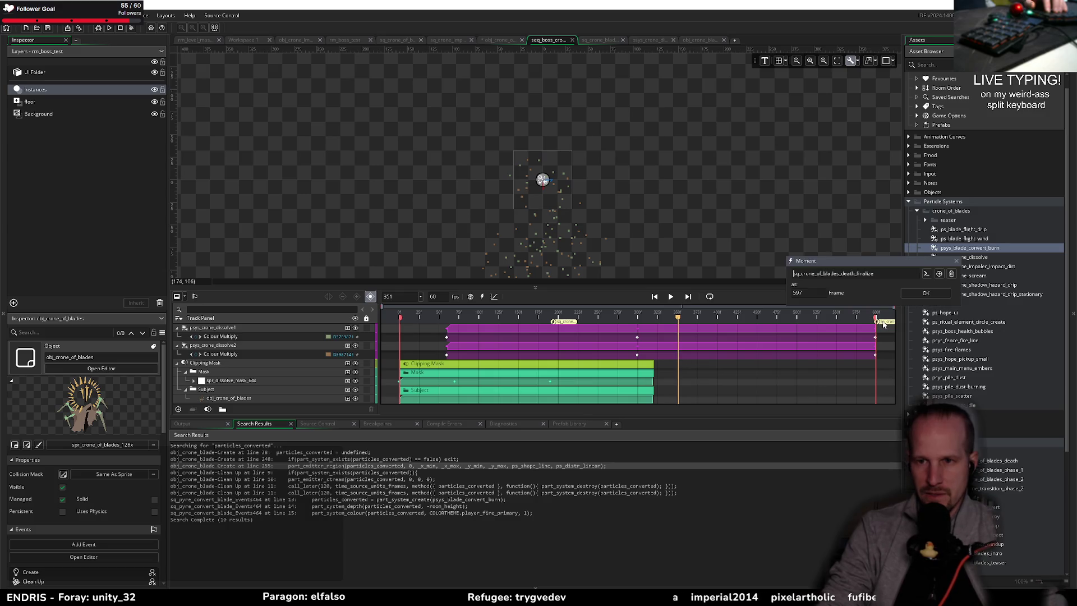
pyautogui.press('BackSpace')
pyautogui.write('9')
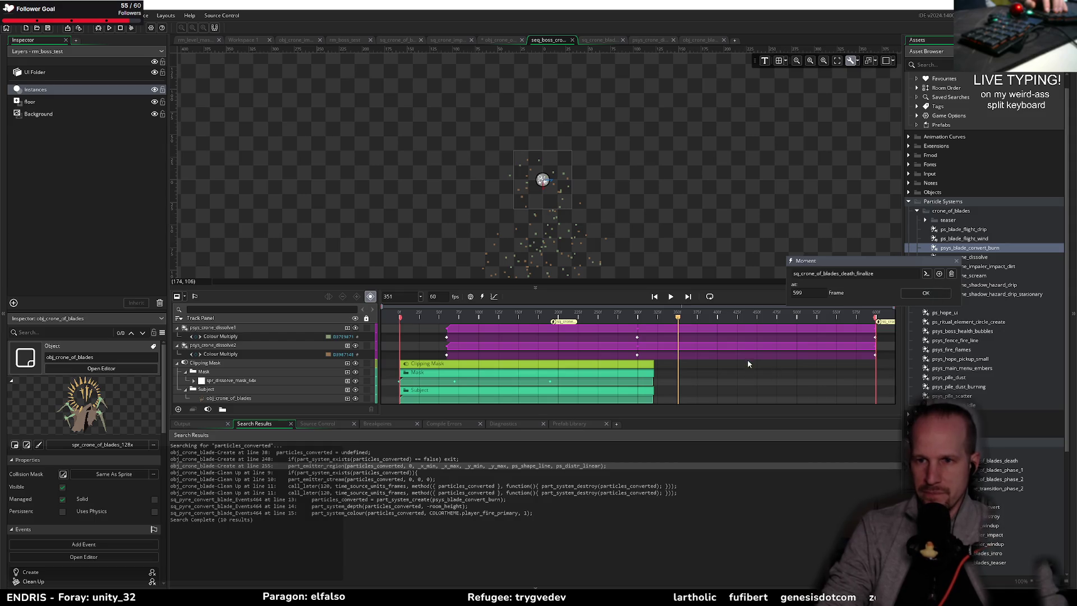
pyautogui.click(923, 295)
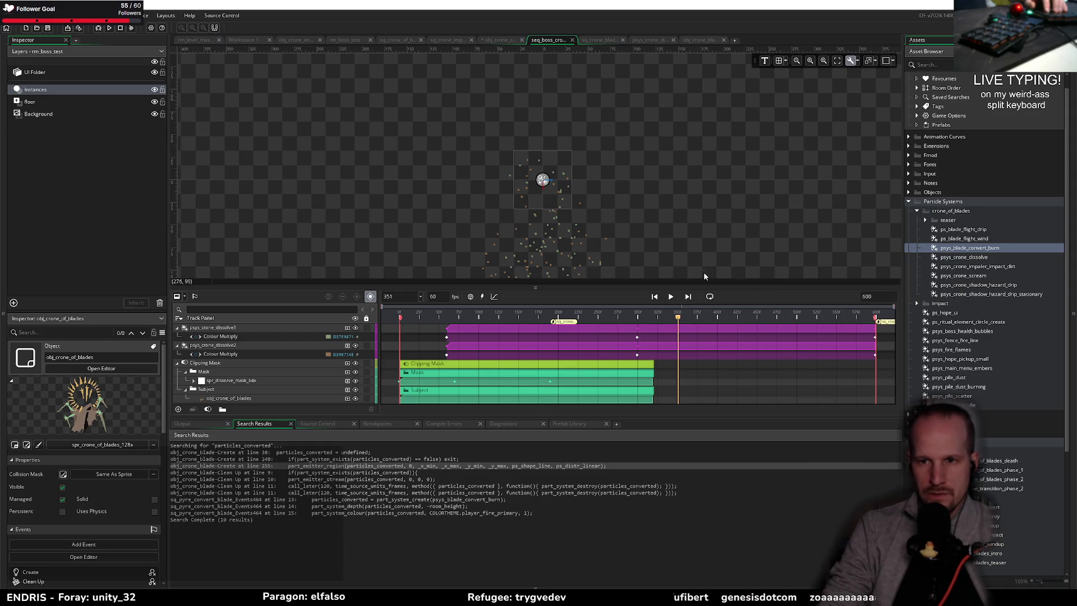
# - Jump to the death-finalize function in the script and place the caret after the dissolve-particles function
pyautogui.doubleClick(883, 322)
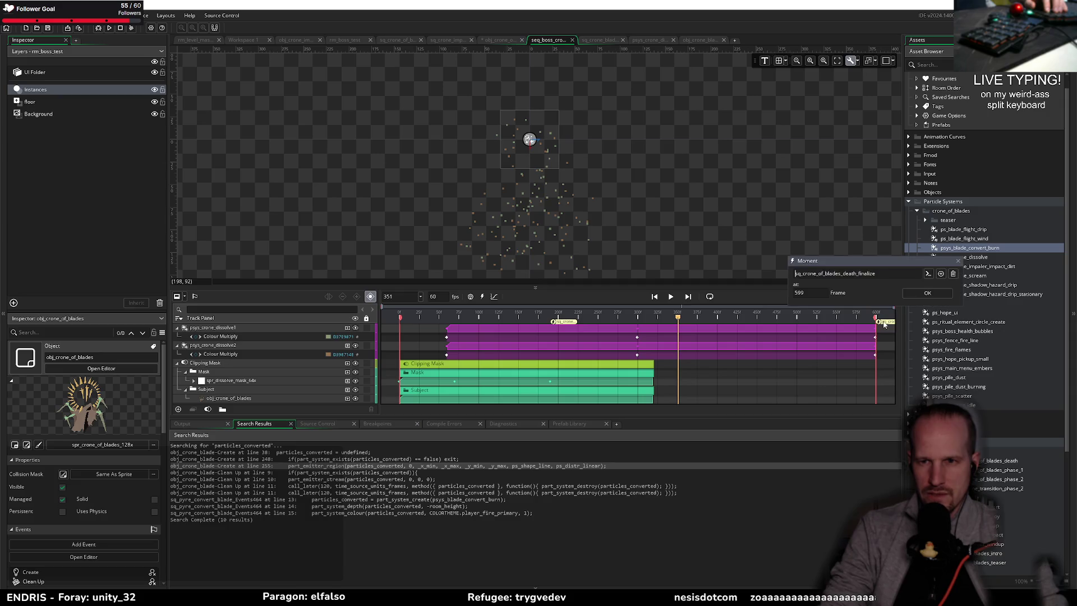
pyautogui.click(893, 272)
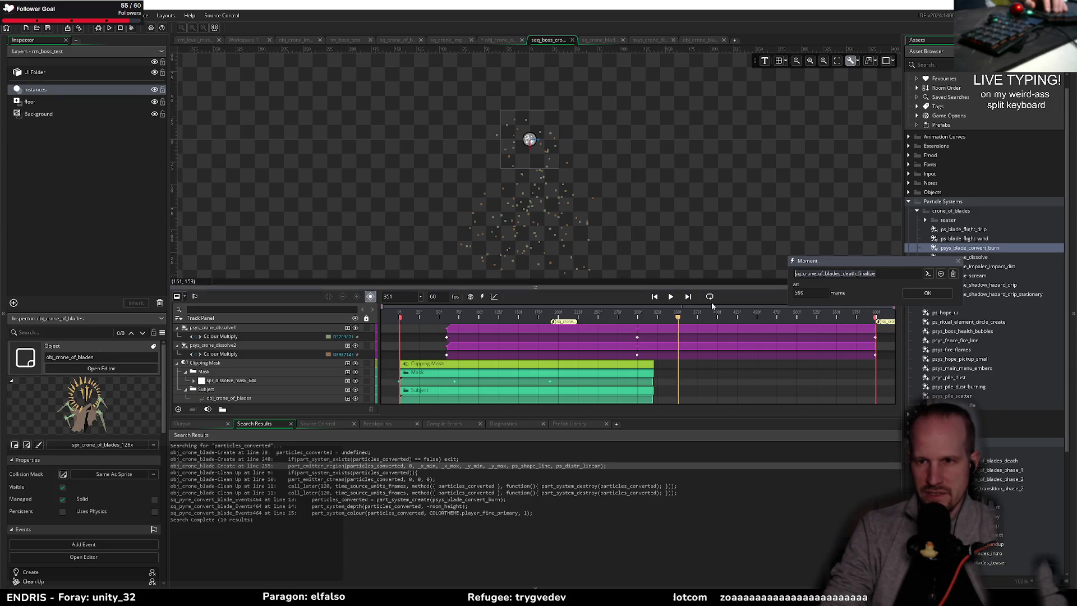
pyautogui.click(923, 295)
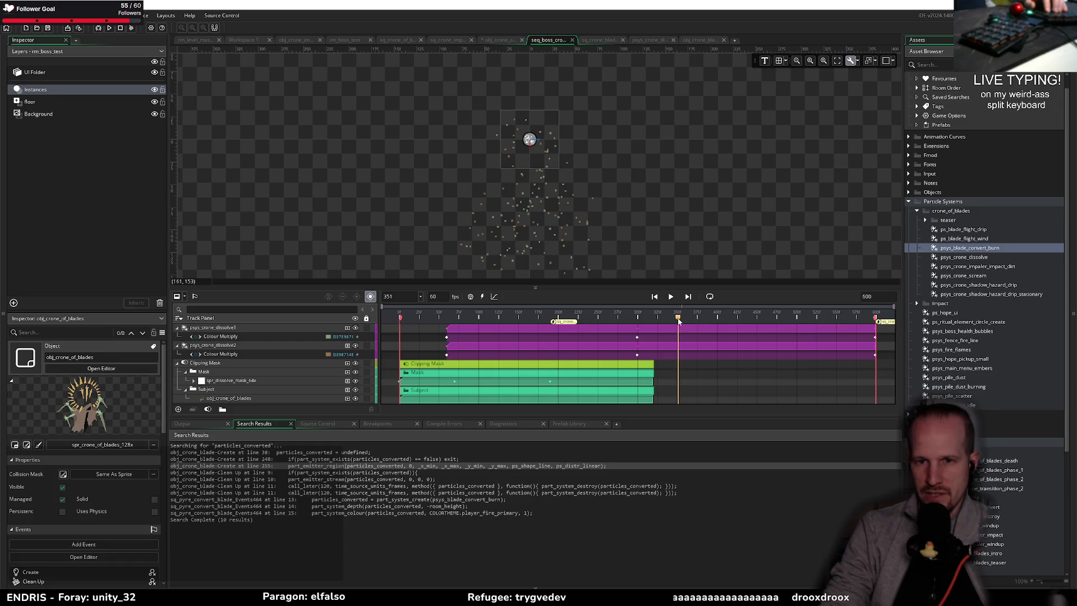
pyautogui.doubleClick(886, 323)
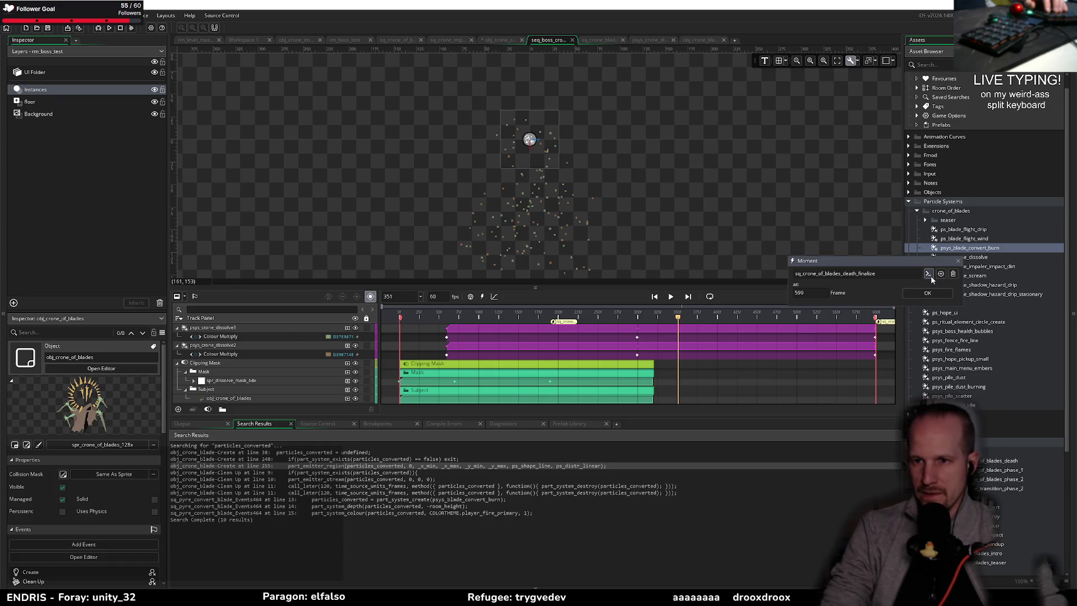
pyautogui.click(928, 274)
pyautogui.click(241, 352)
pyautogui.click(248, 360)
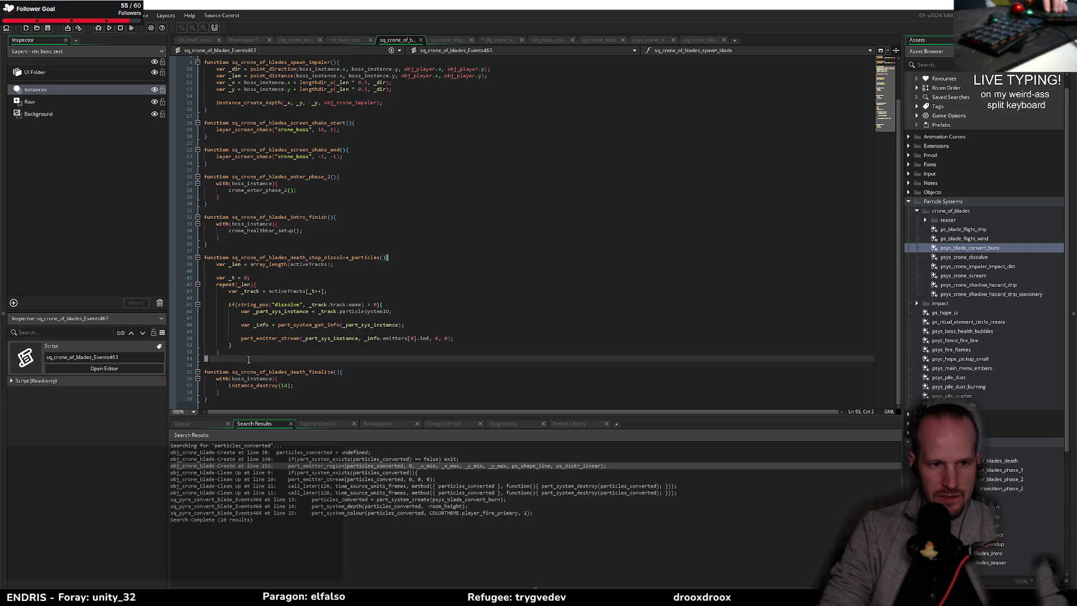
# - Add a new line after the dissolve-particles function and type 'function sq_crone_of_'
pyautogui.press('Return')
pyautogui.press('Return')
pyautogui.write('fu')
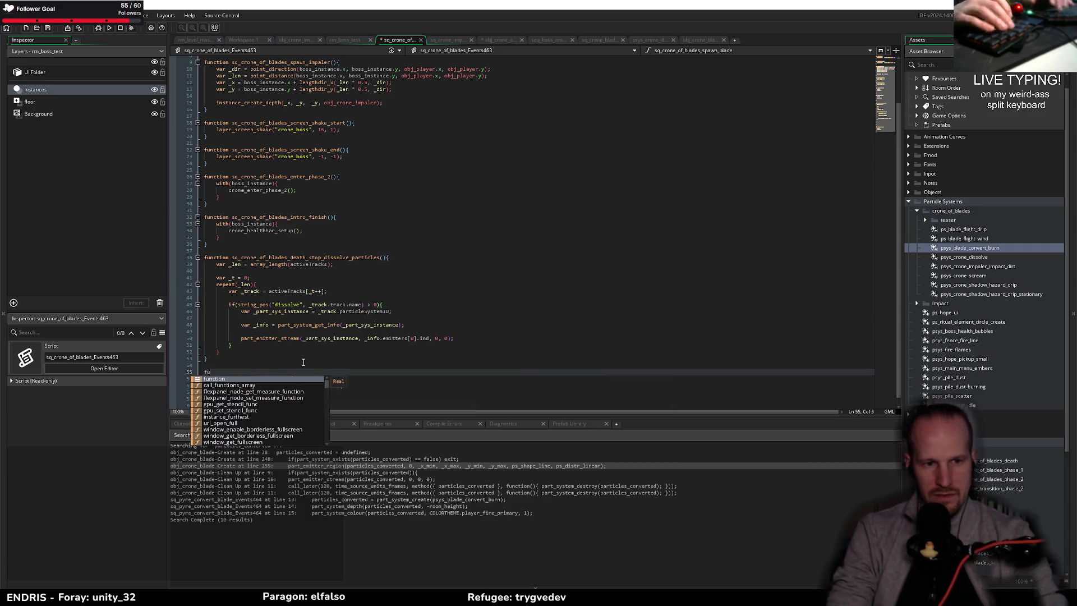
pyautogui.write('nction sq_cro')
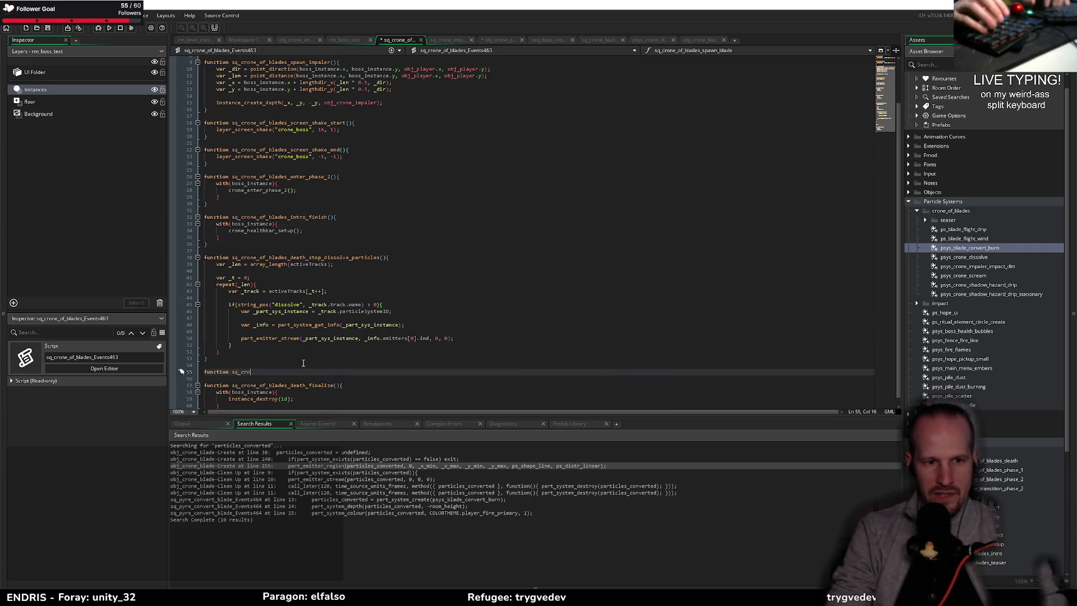
pyautogui.write('ne_of_blades_death_begin')
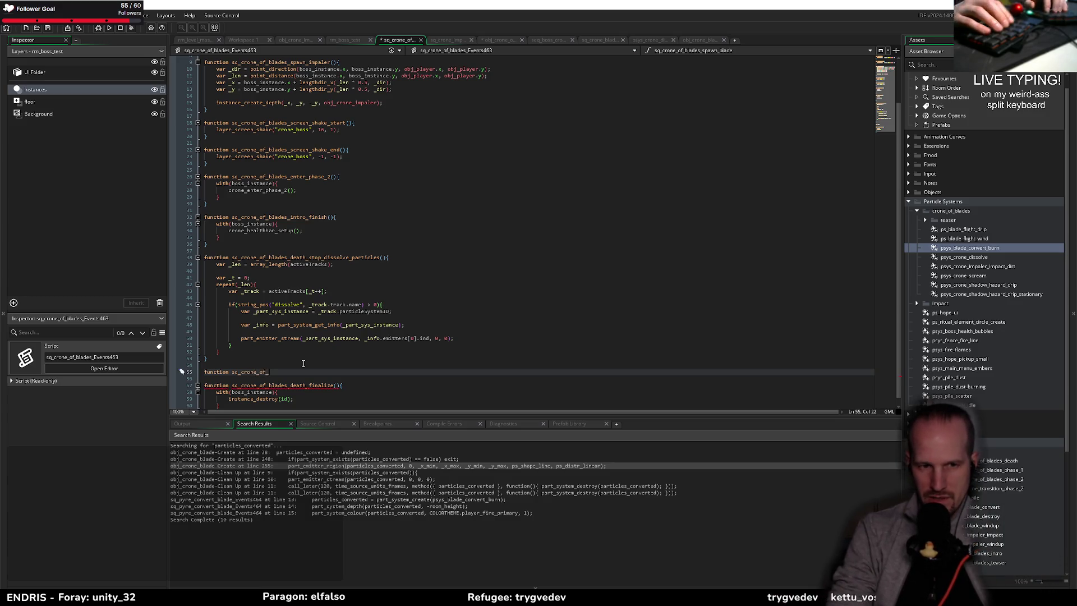
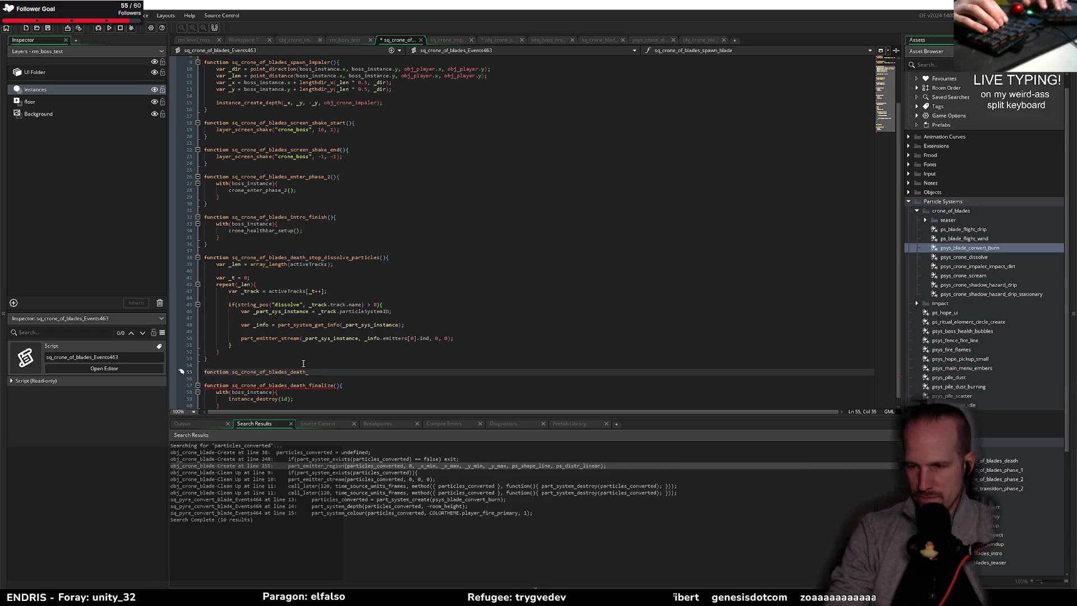
# - Rename the unfinished line-55 function to sq_crone_of_blades_death_award() and give it an empty body
pyautogui.hotkey('shift', 'Left')
pyautogui.hotkey('shift', 'Left')
pyautogui.hotkey('shift', 'Left')
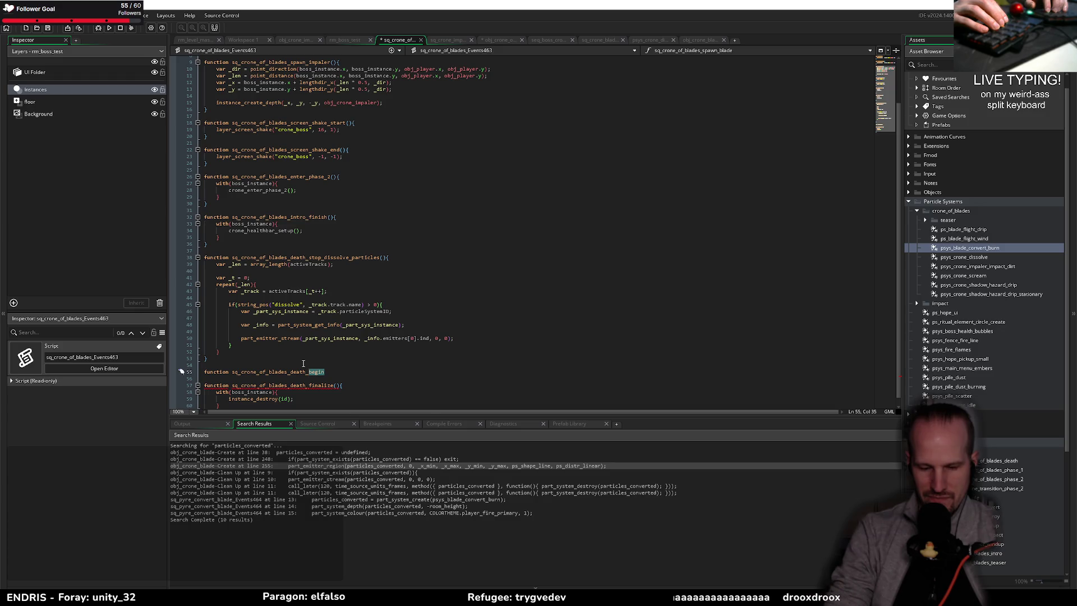
pyautogui.write('clean_up()')
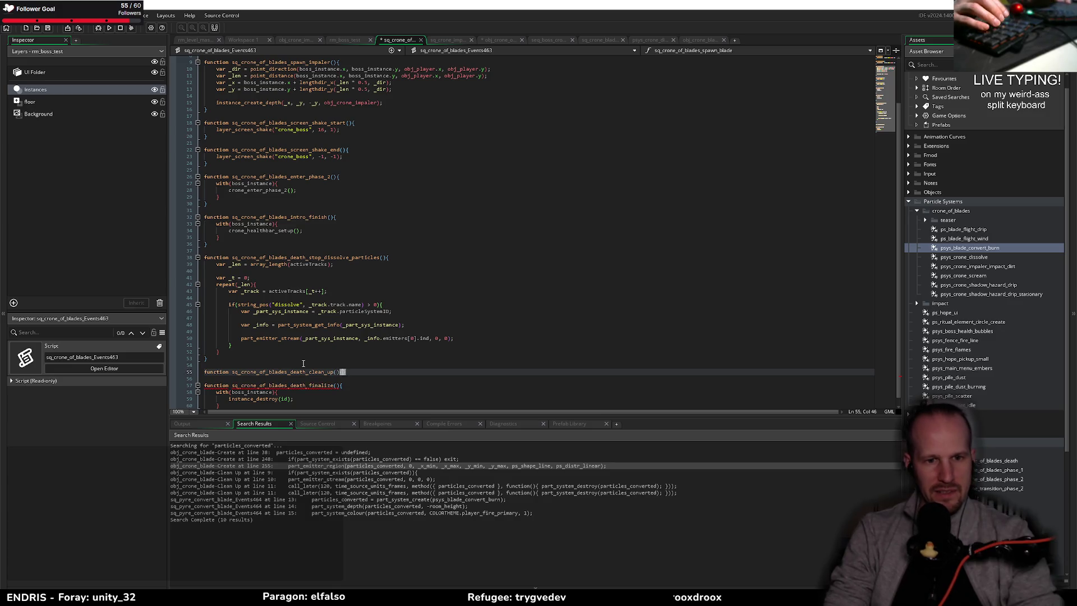
pyautogui.write('{')
pyautogui.press('Return')
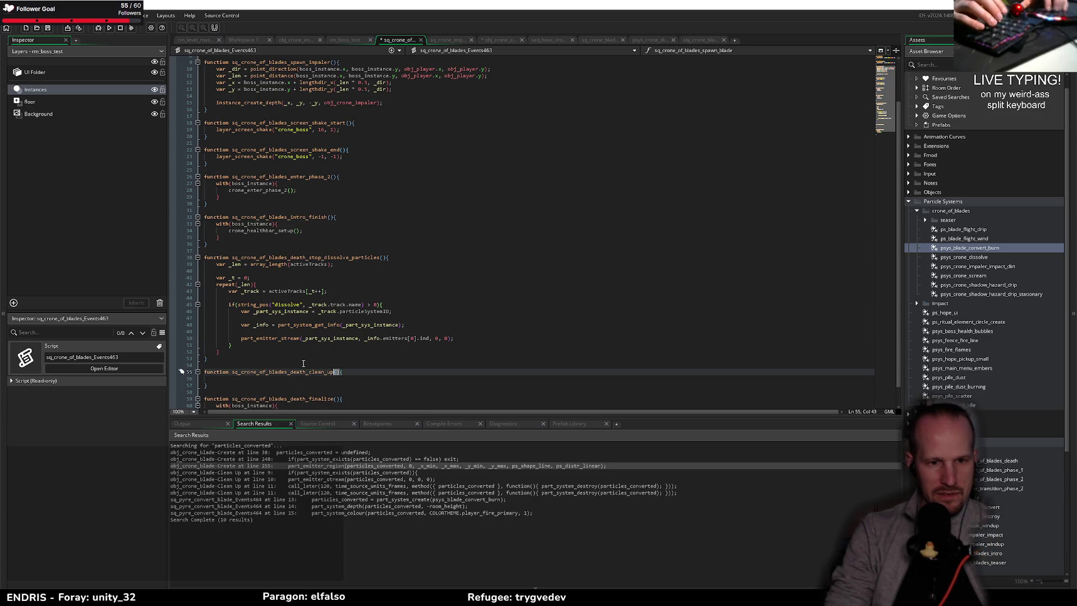
pyautogui.hotkey('ctrl', 'shift', 'Left')
pyautogui.hotkey('ctrl', 'shift', 'Left')
pyautogui.hotkey('ctrl', 'shift', 'Left')
pyautogui.write('award')
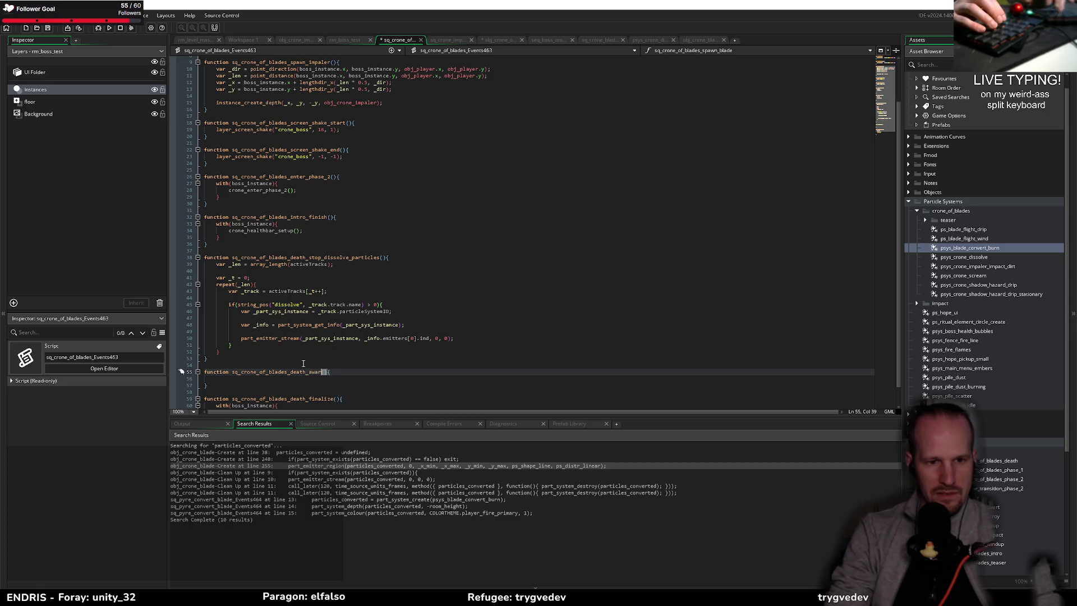
pyautogui.press('Down')
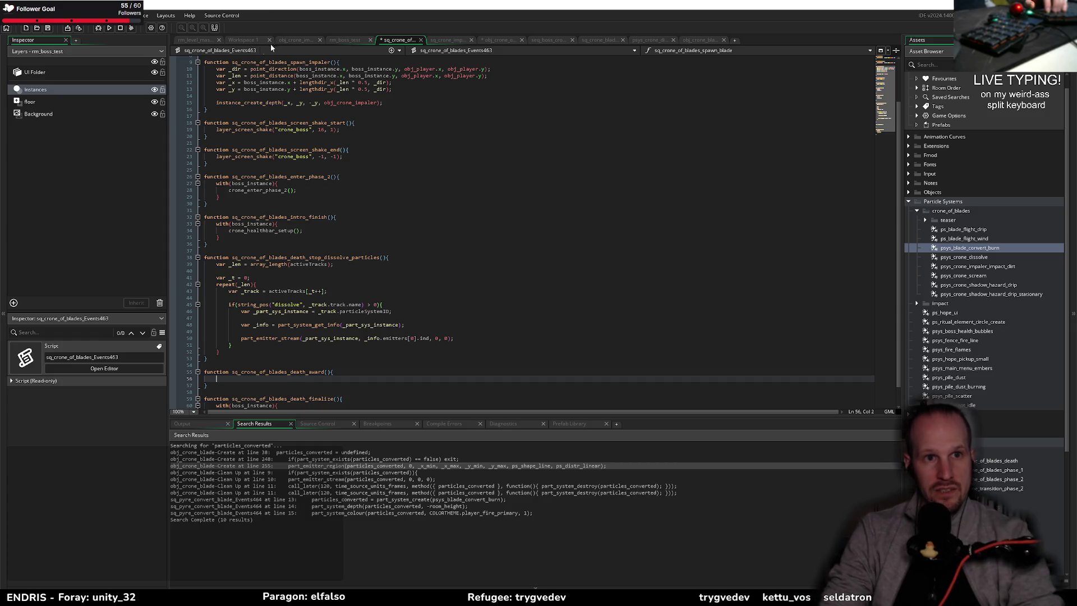
# - Review the obj_crone_of_blades Create code, highlighting undefined, uil_game_root and obj_healthbar_boss uses
pyautogui.click(498, 39)
pyautogui.click(347, 202)
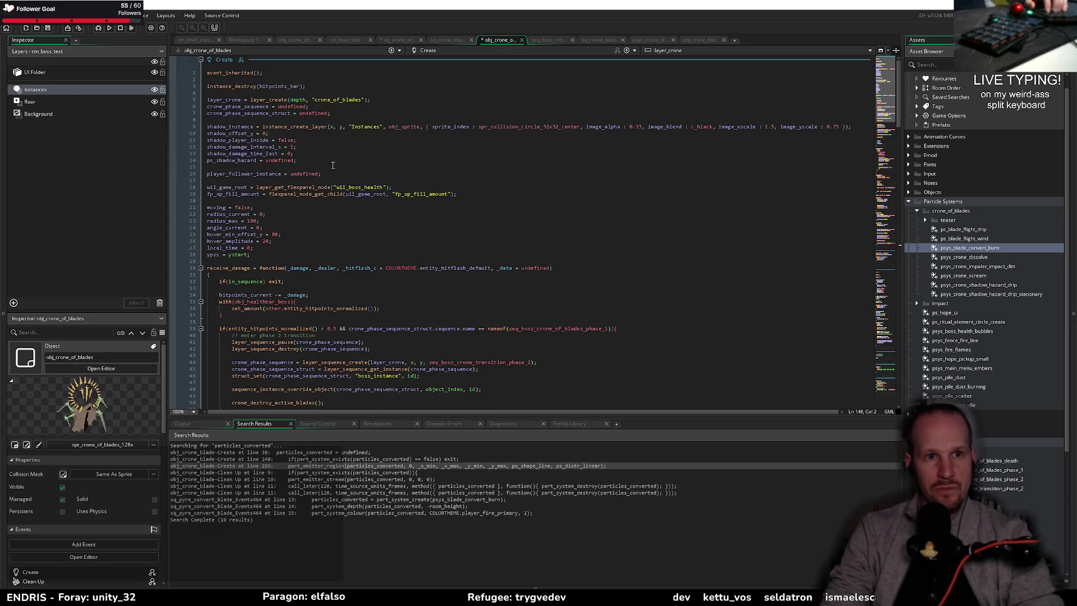
pyautogui.click(315, 113)
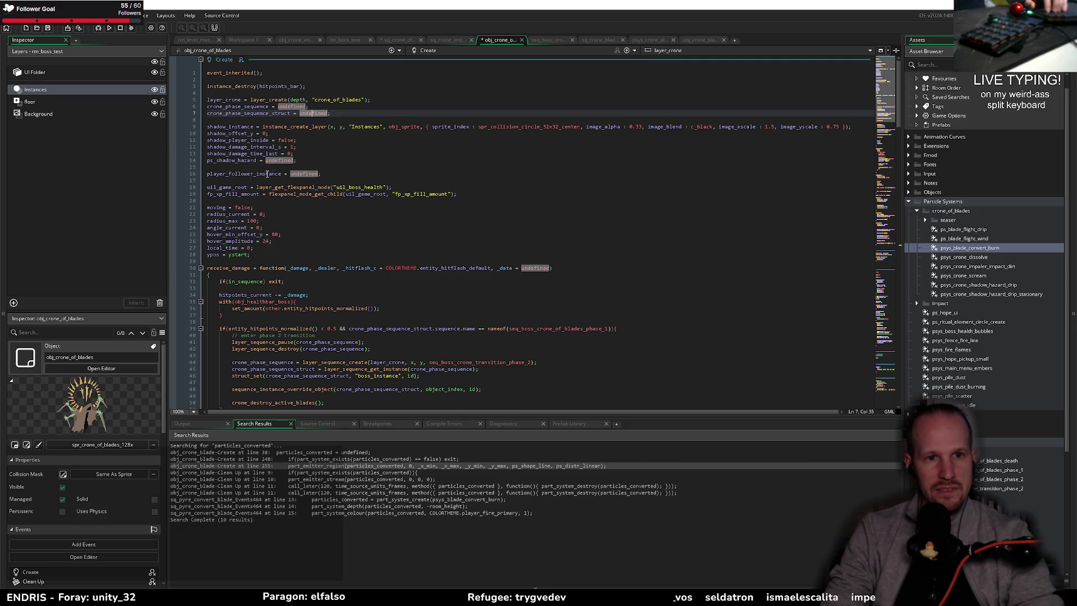
pyautogui.doubleClick(212, 187)
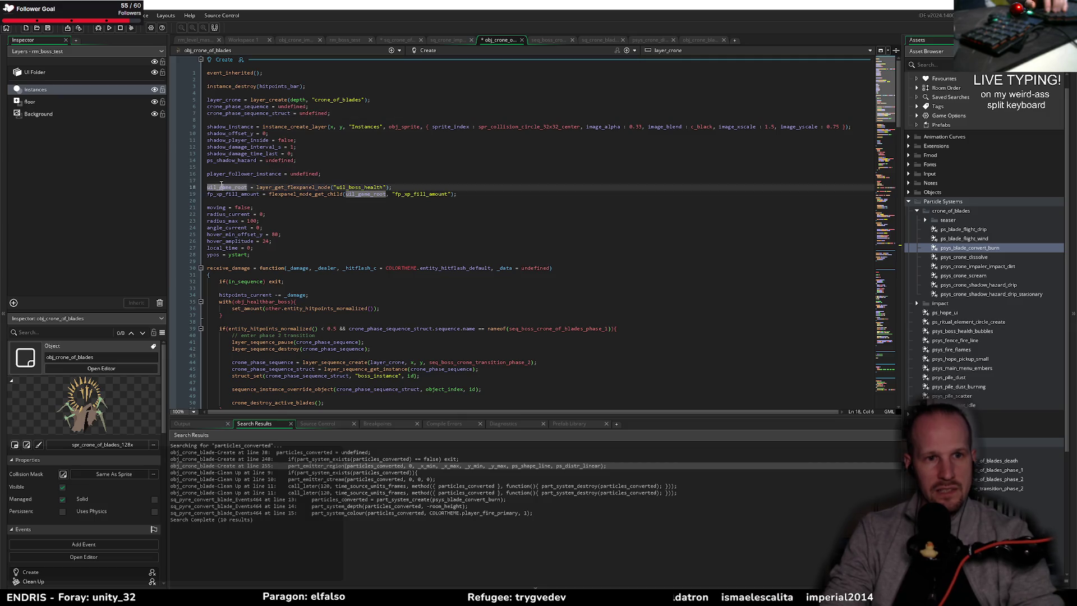
pyautogui.click(359, 200)
pyautogui.scroll(-20, 277, 234)
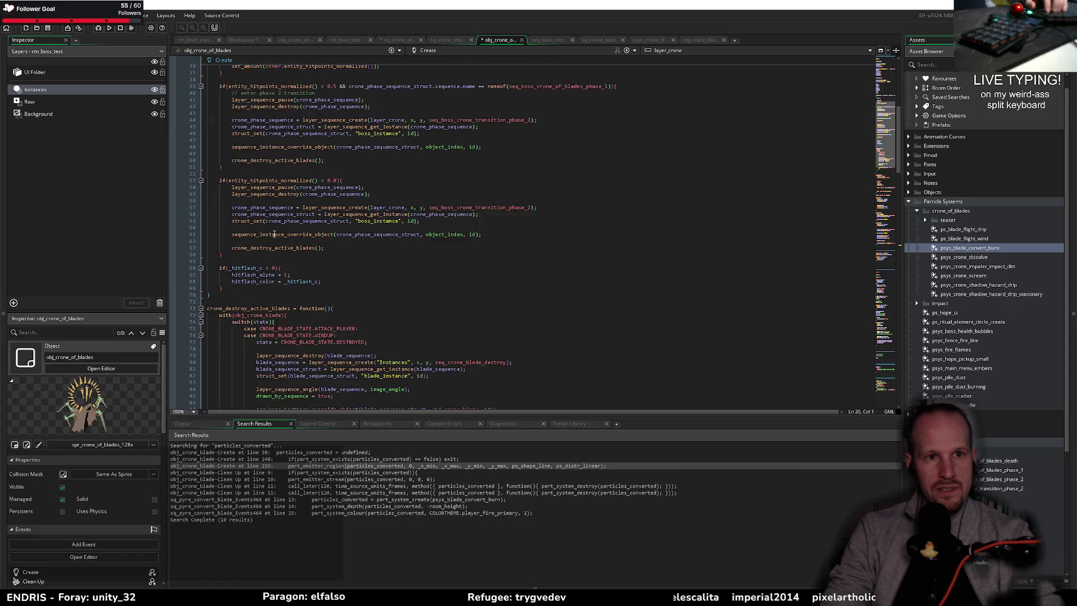
pyautogui.scroll(-8, 277, 233)
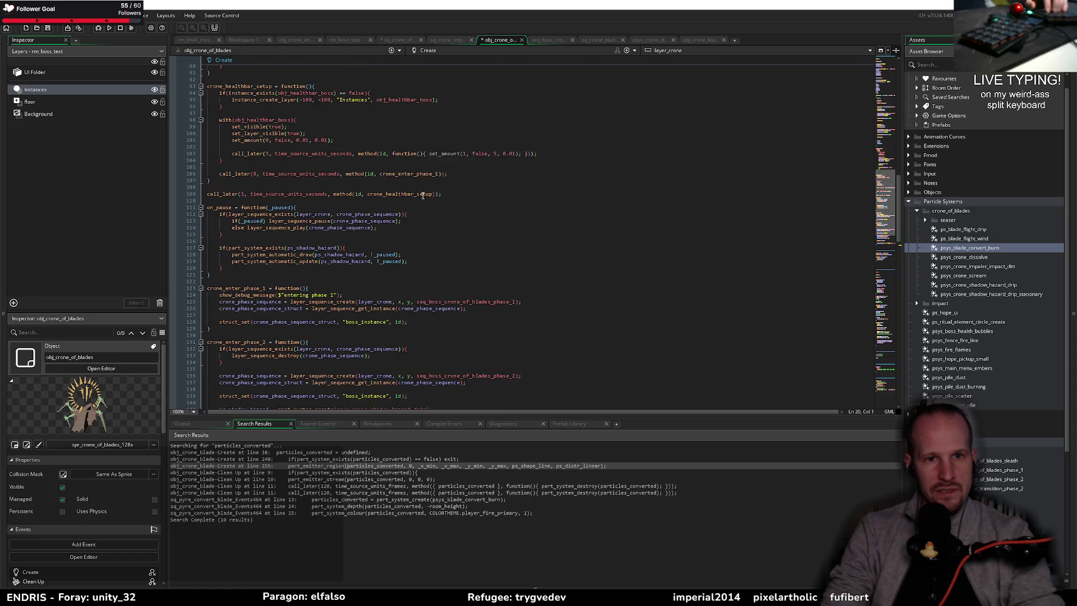
pyautogui.scroll(-3, 420, 195)
pyautogui.scroll(3, 415, 197)
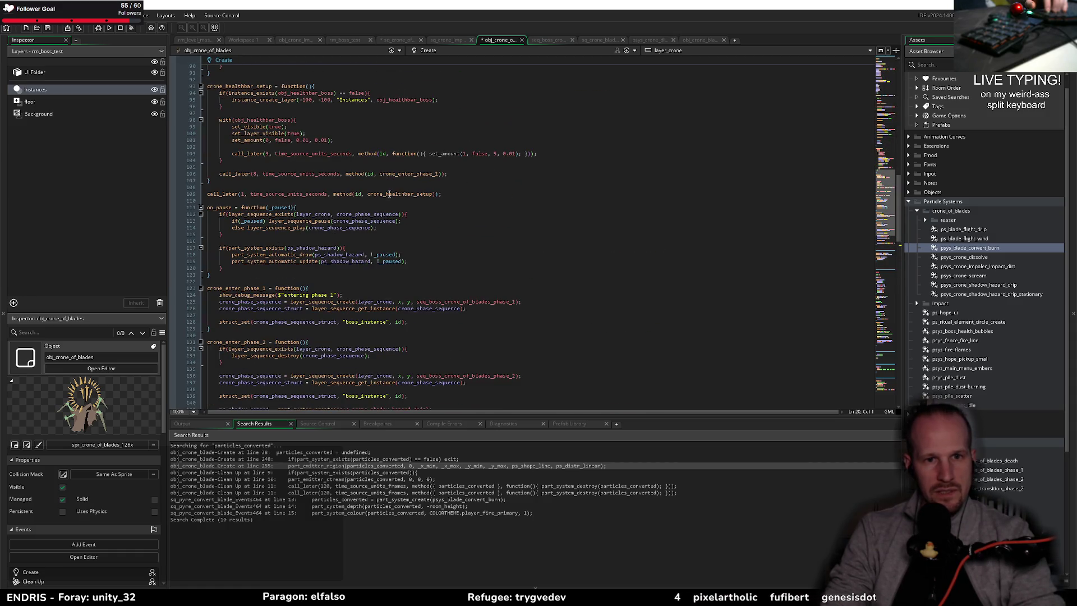
pyautogui.click(254, 119)
pyautogui.scroll(4, 280, 170)
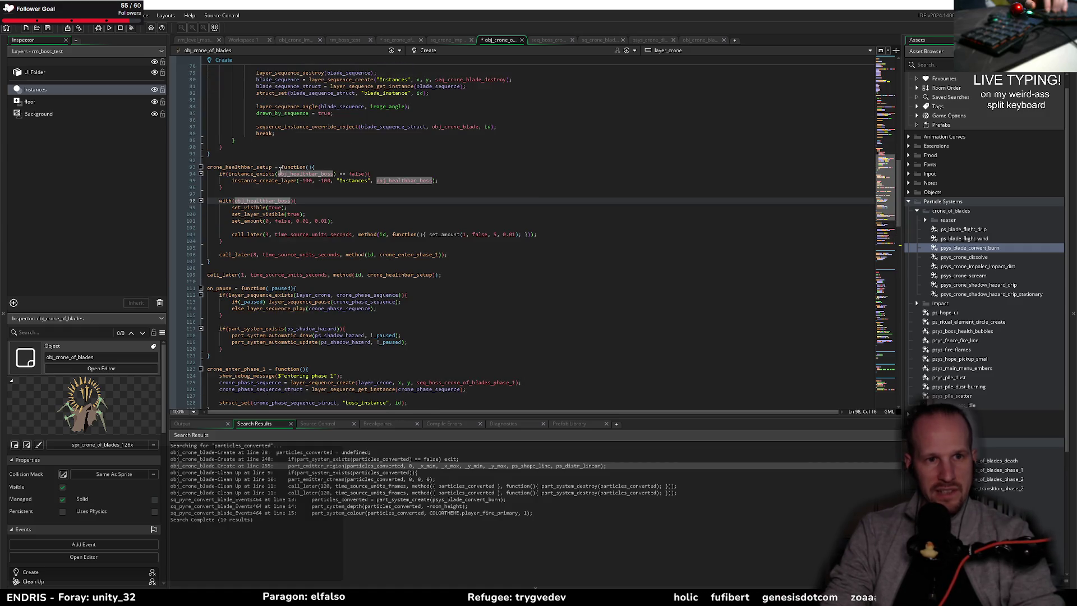
pyautogui.click(251, 174)
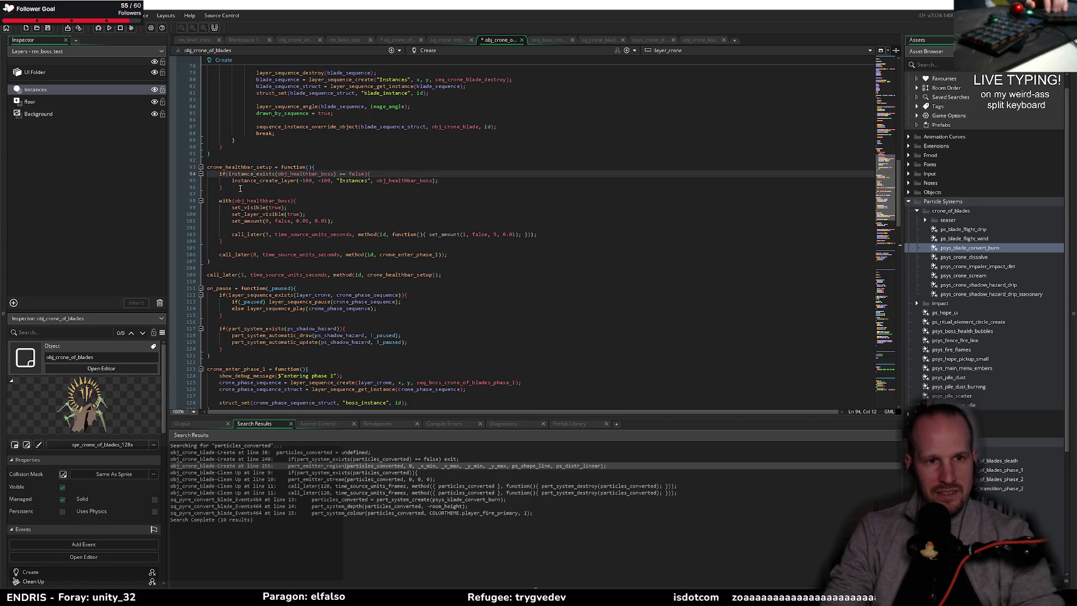
# - Select the with(obj_healthbar_boss){ line from the health-bar setup and return to the events script
pyautogui.click(317, 228)
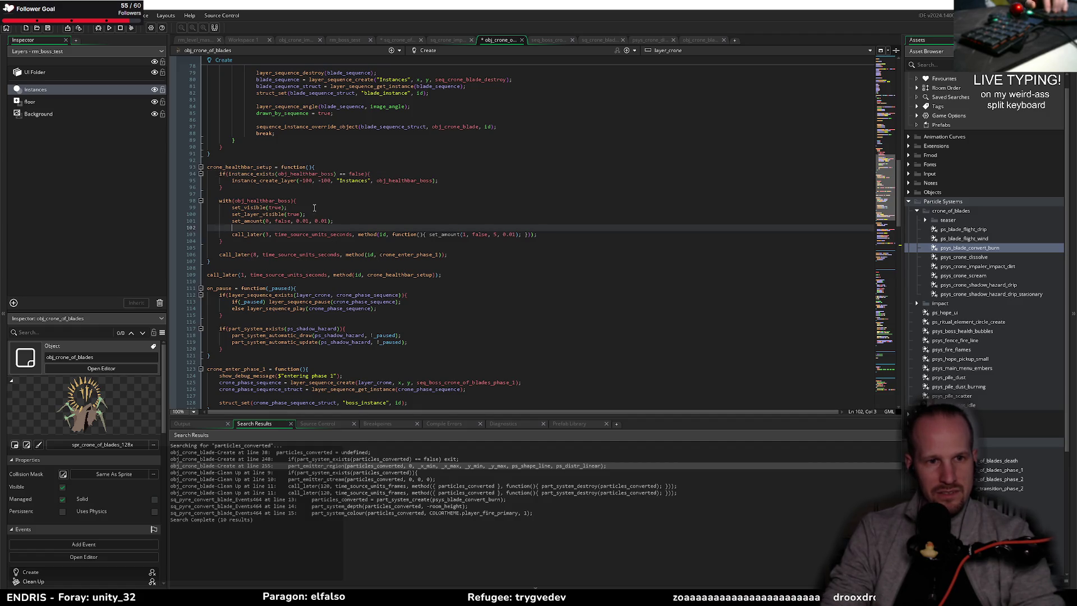
pyautogui.doubleClick(261, 201)
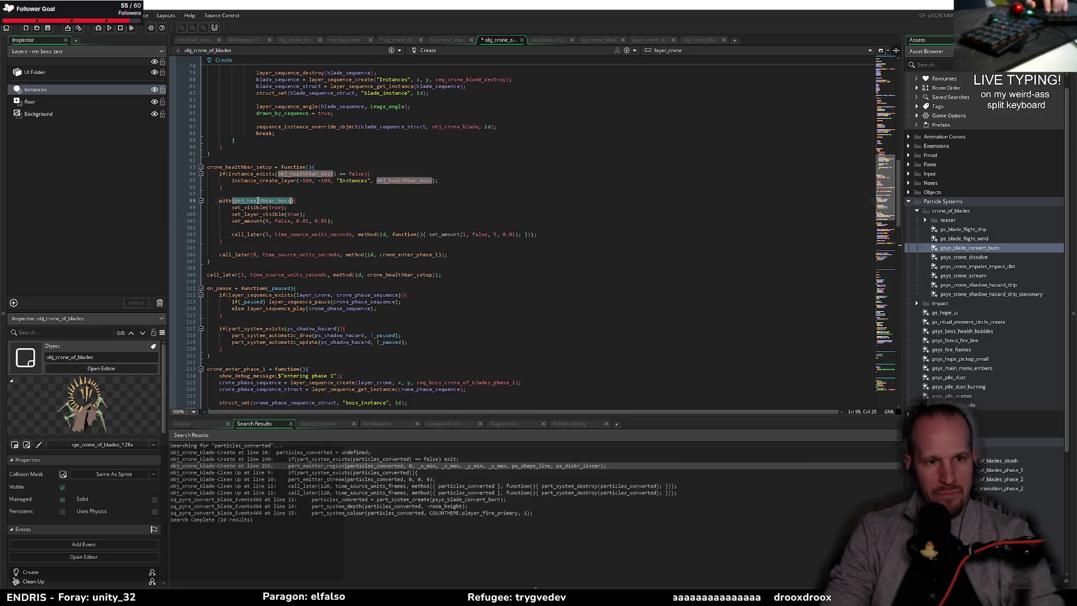
pyautogui.doubleClick(276, 215)
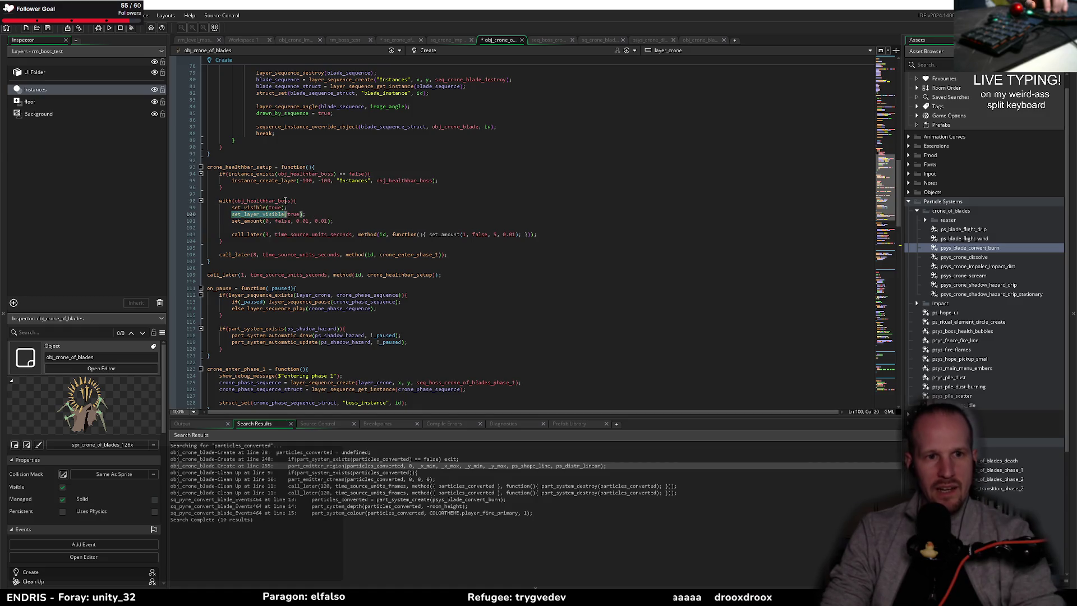
pyautogui.moveTo(297, 201); pyautogui.dragTo(212, 200)
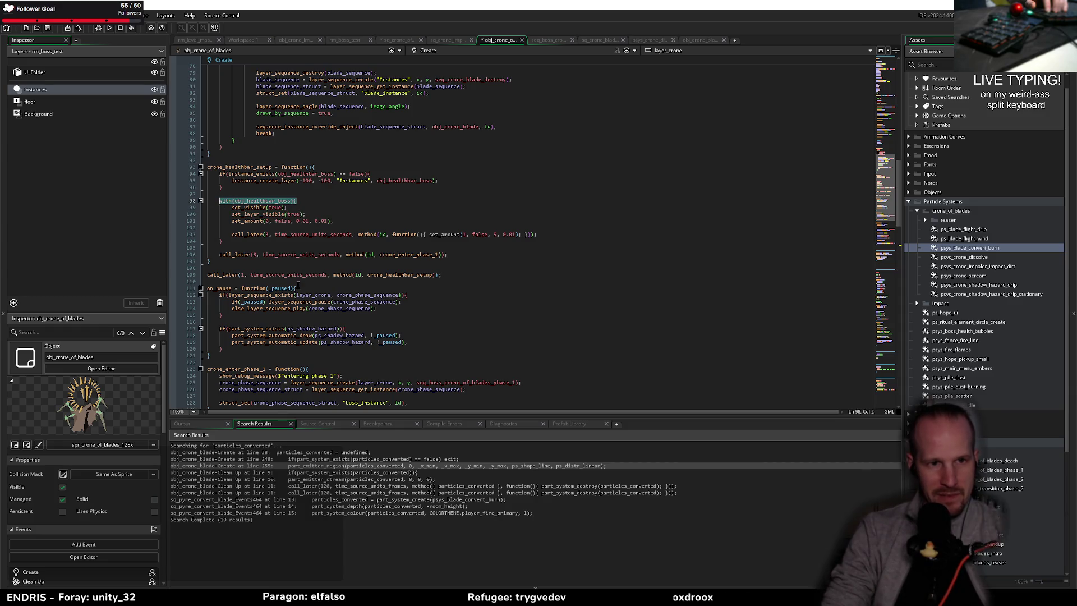
pyautogui.click(700, 40)
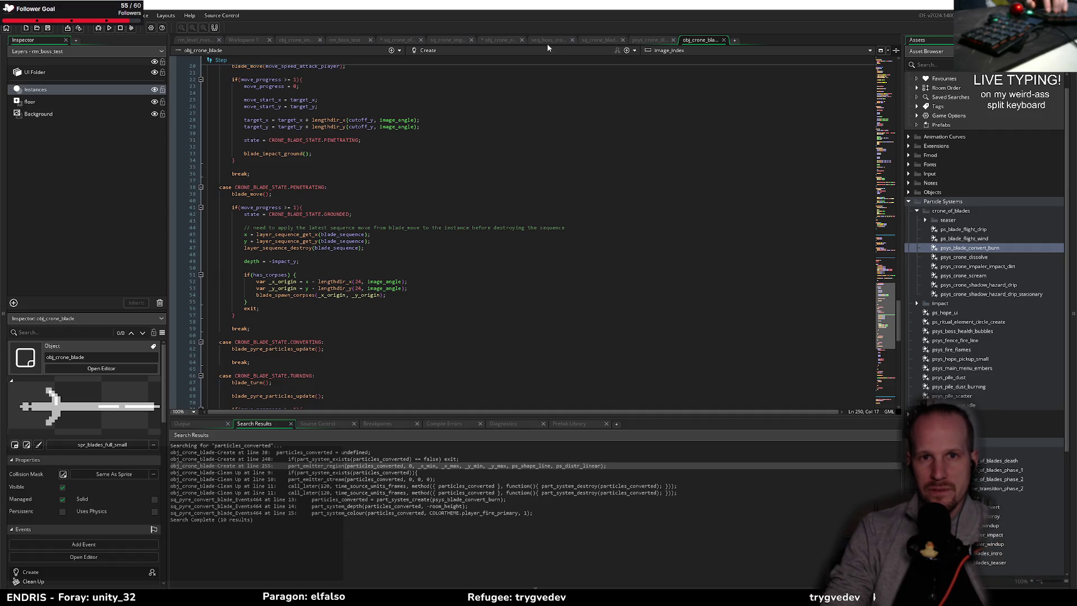
pyautogui.click(405, 40)
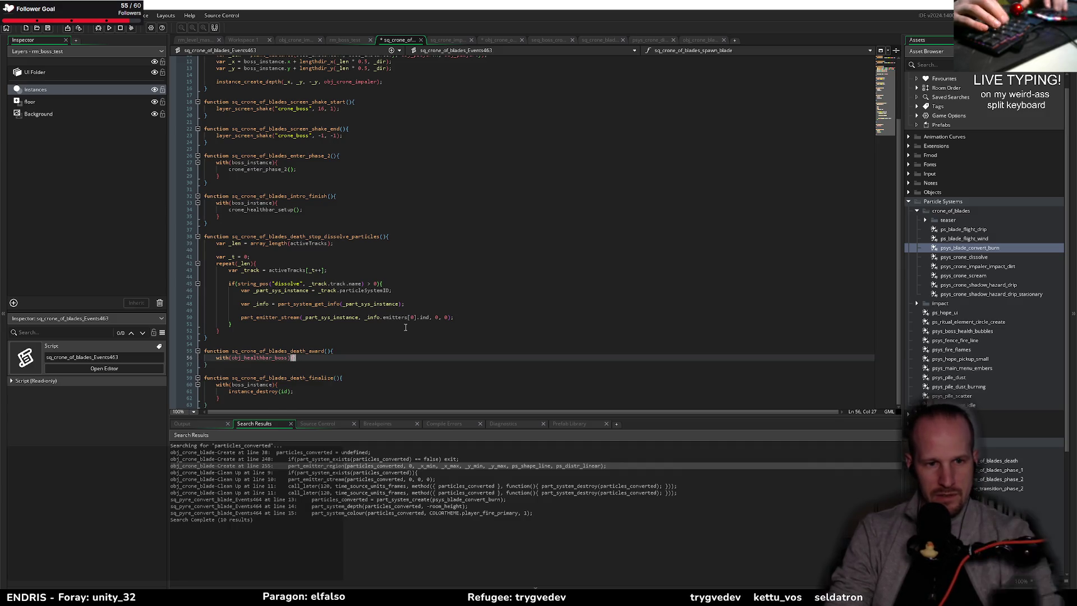
# - Fill the with(obj_healthbar_boss) block with a set_layer_visible(false); call
pyautogui.write('{')
pyautogui.press('Return')
pyautogui.write('set_la')
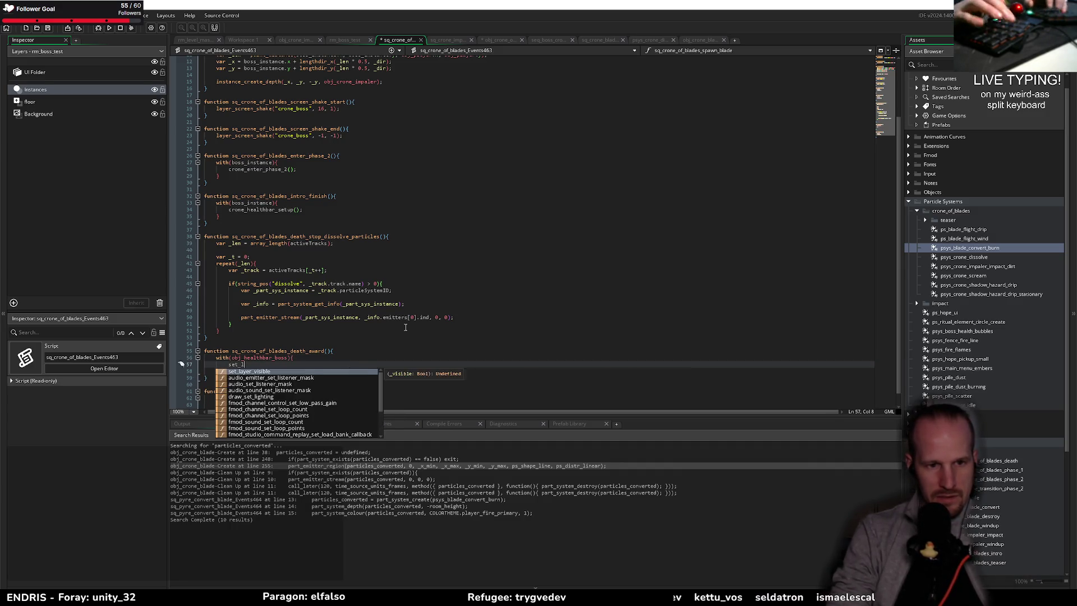
pyautogui.press('Return')
pyautogui.write('false);')
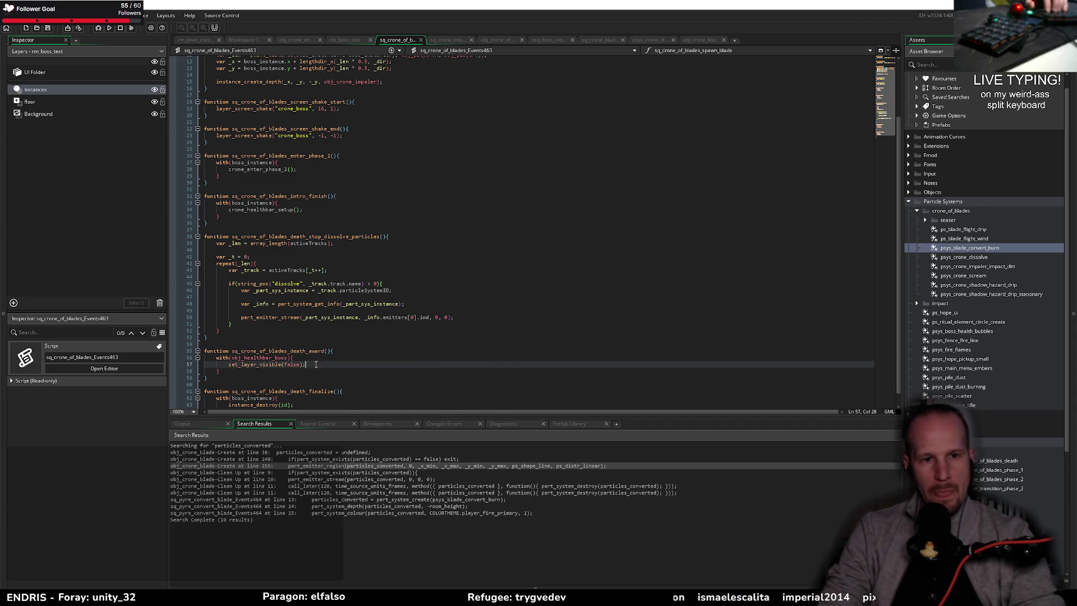
pyautogui.press('Up')
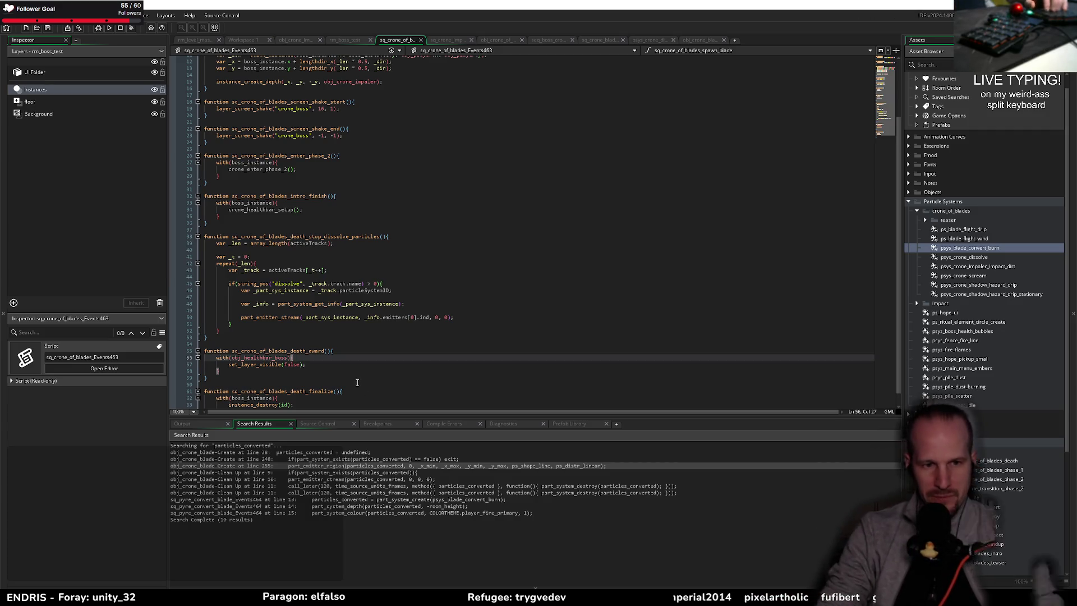
# - Add a new moment at frame 351 on the seq_boss_crone timeline
pyautogui.click(548, 41)
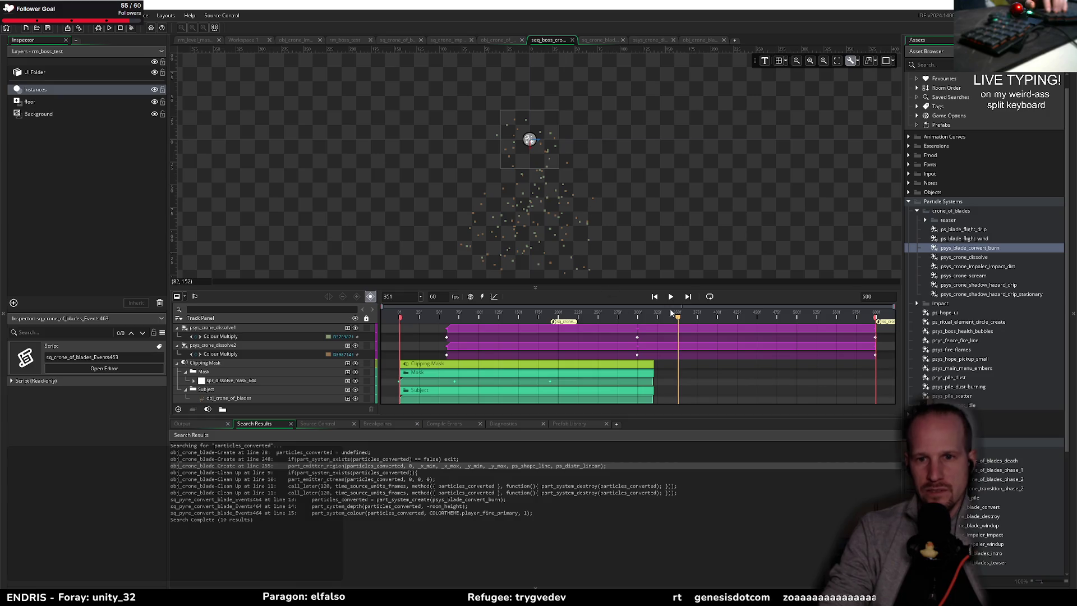
pyautogui.click(482, 297)
pyautogui.click(732, 291)
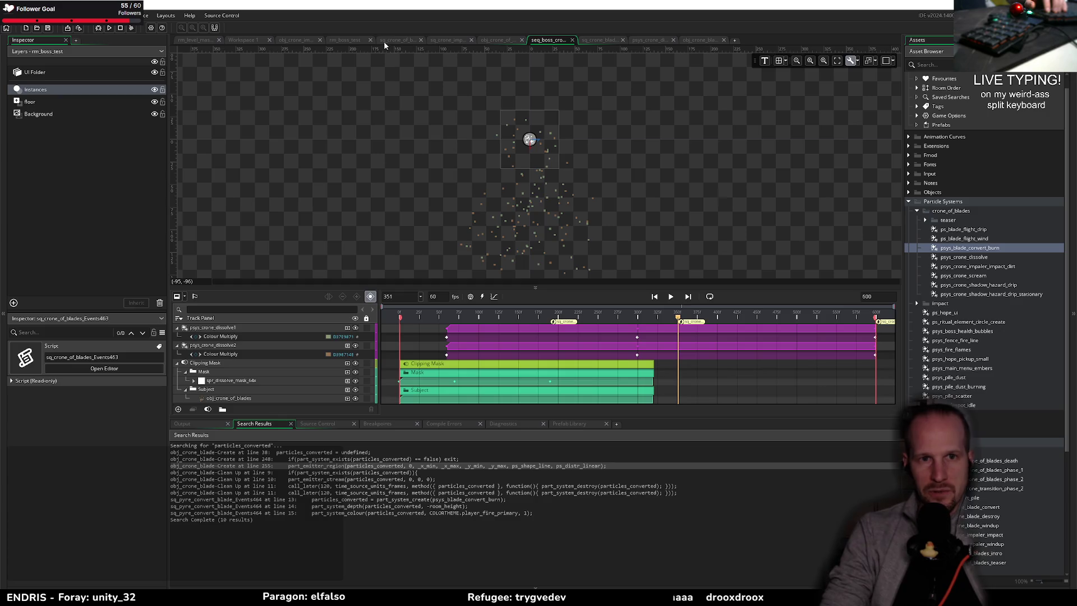
# - Check the obj_crone_of_blades Clean Up event code
pyautogui.click(437, 40)
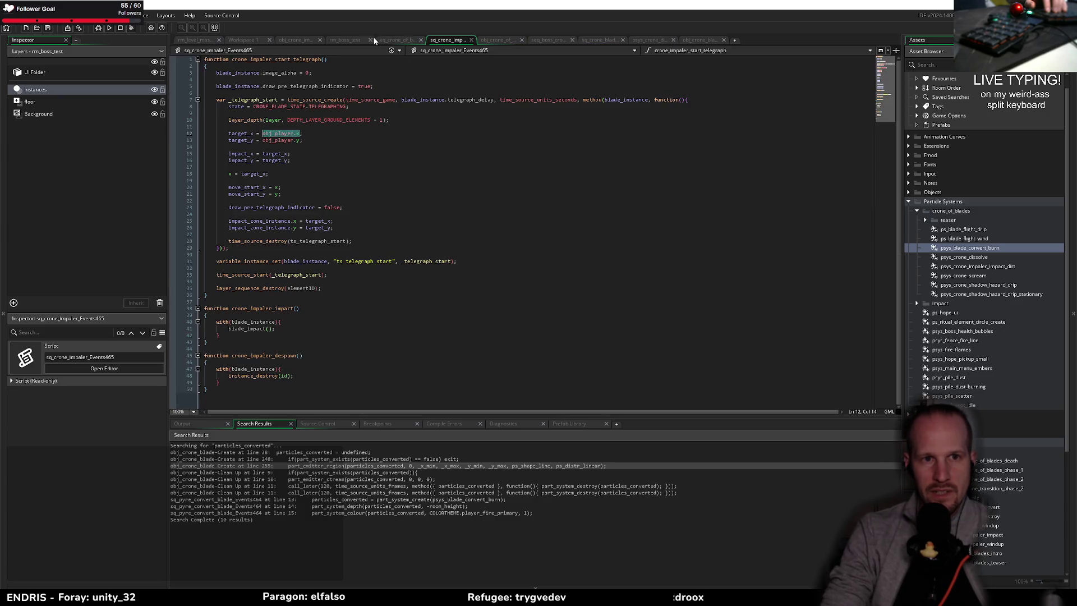
pyautogui.click(512, 41)
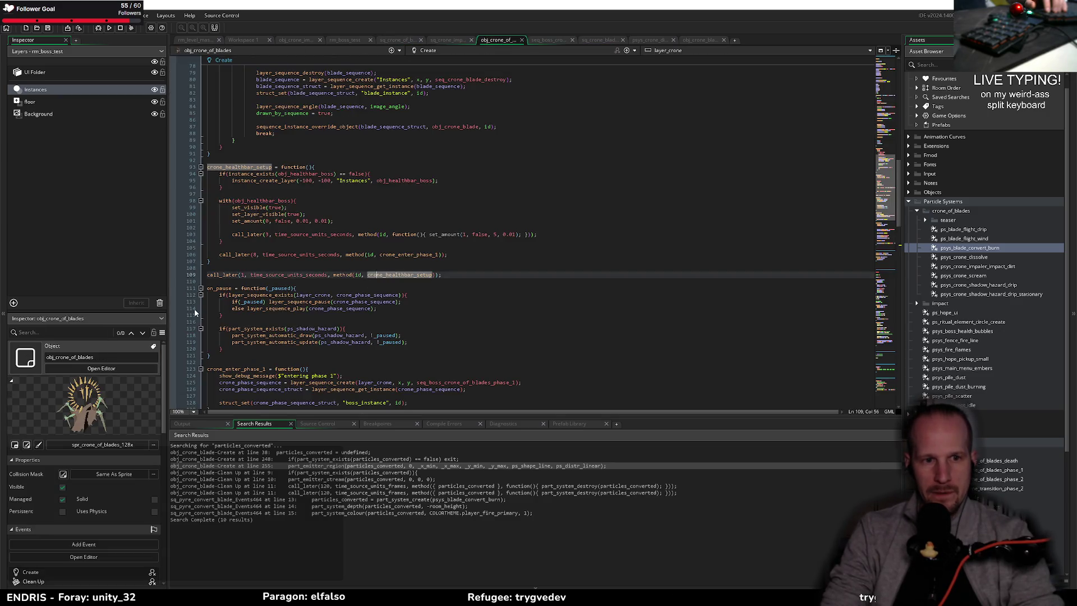
pyautogui.click(574, 52)
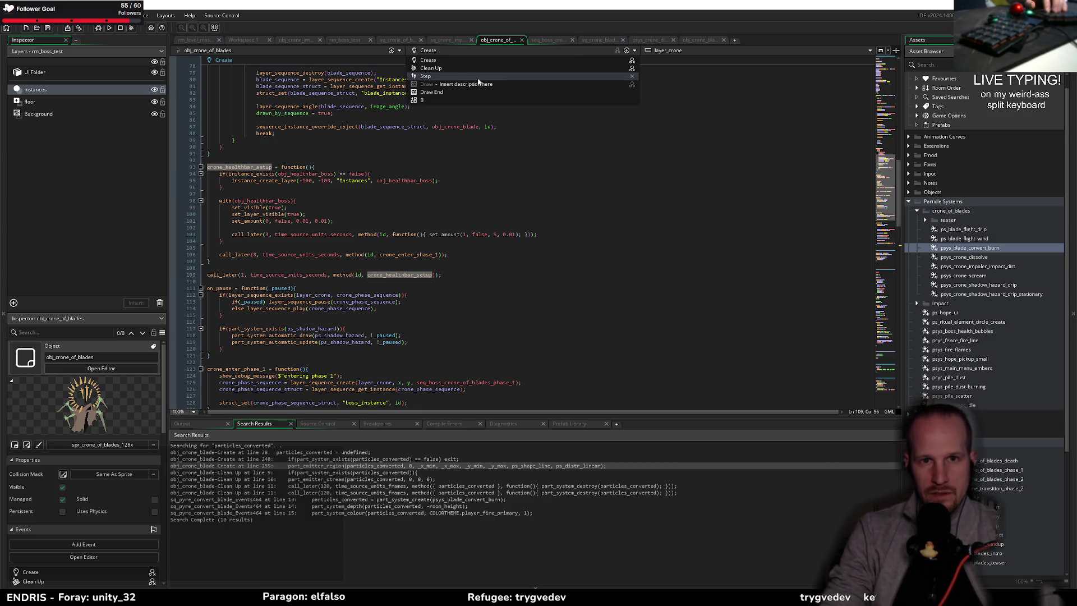
pyautogui.click(459, 69)
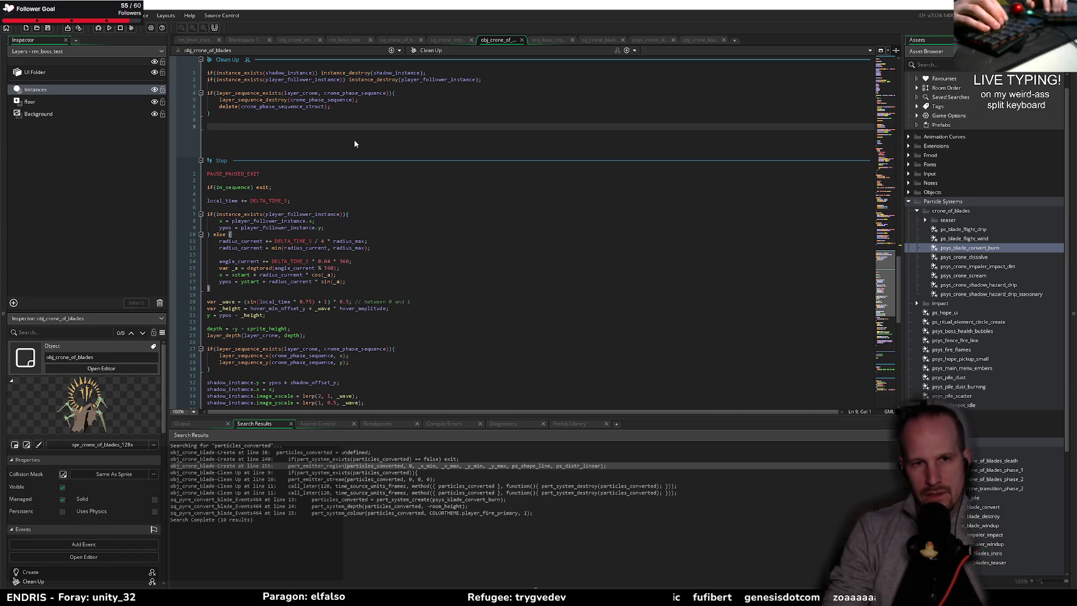
# - Look over the dissolve and screen-shake functions, then open the teaser sequence's event script
pyautogui.click(403, 43)
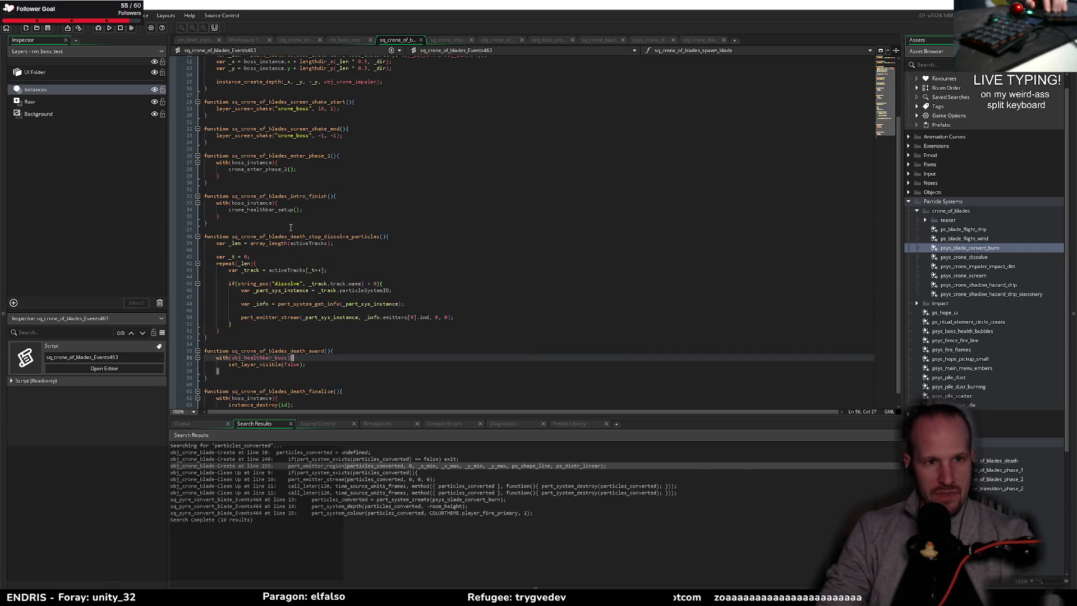
pyautogui.click(289, 307)
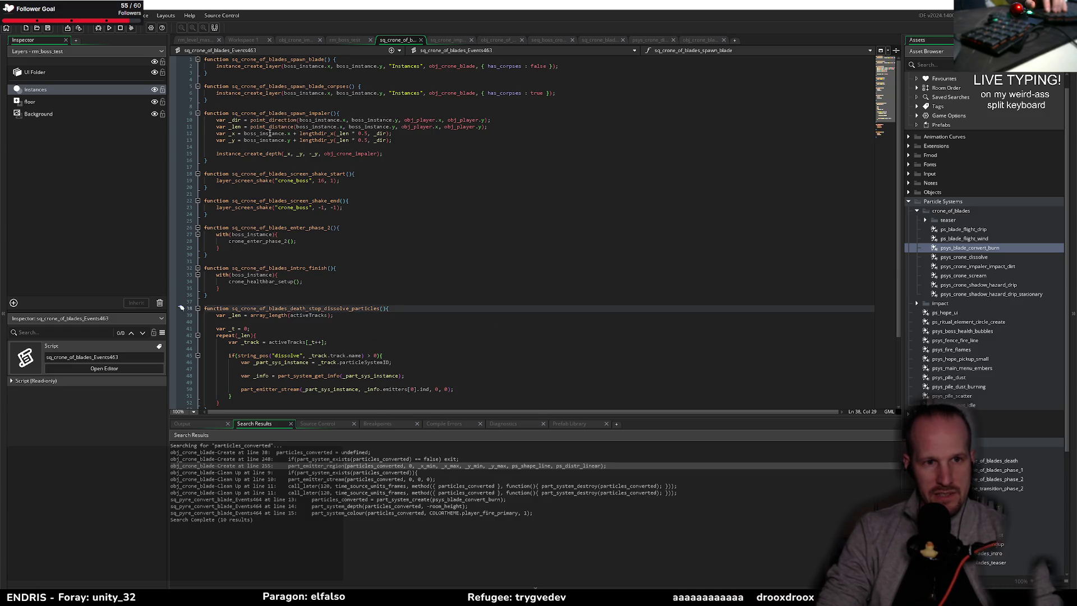
pyautogui.click(315, 174)
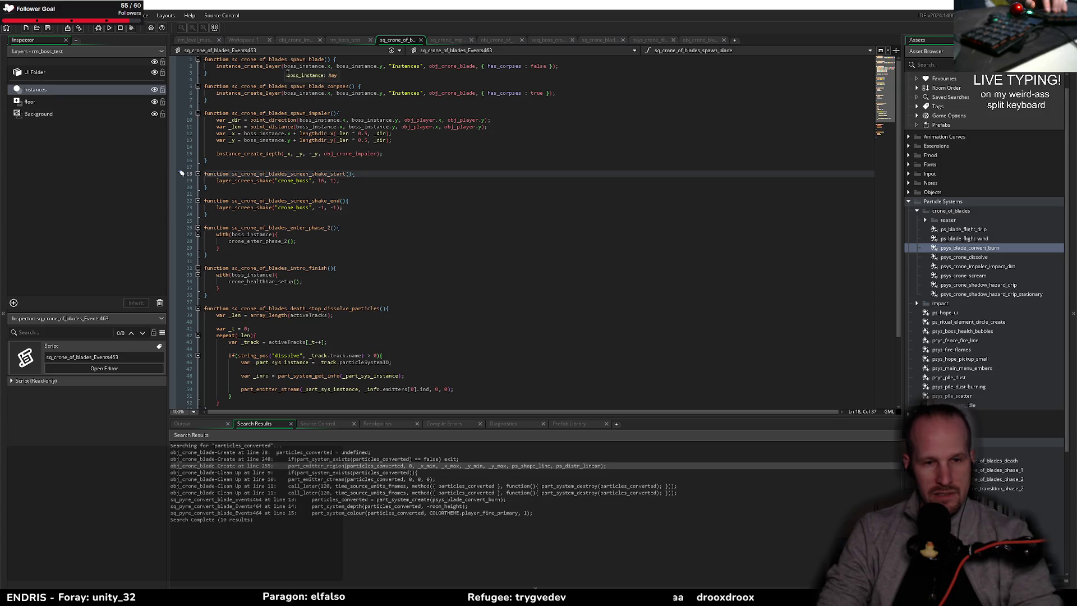
pyautogui.scroll(-5, 987, 336)
pyautogui.click(992, 560)
pyautogui.doubleClick(992, 559)
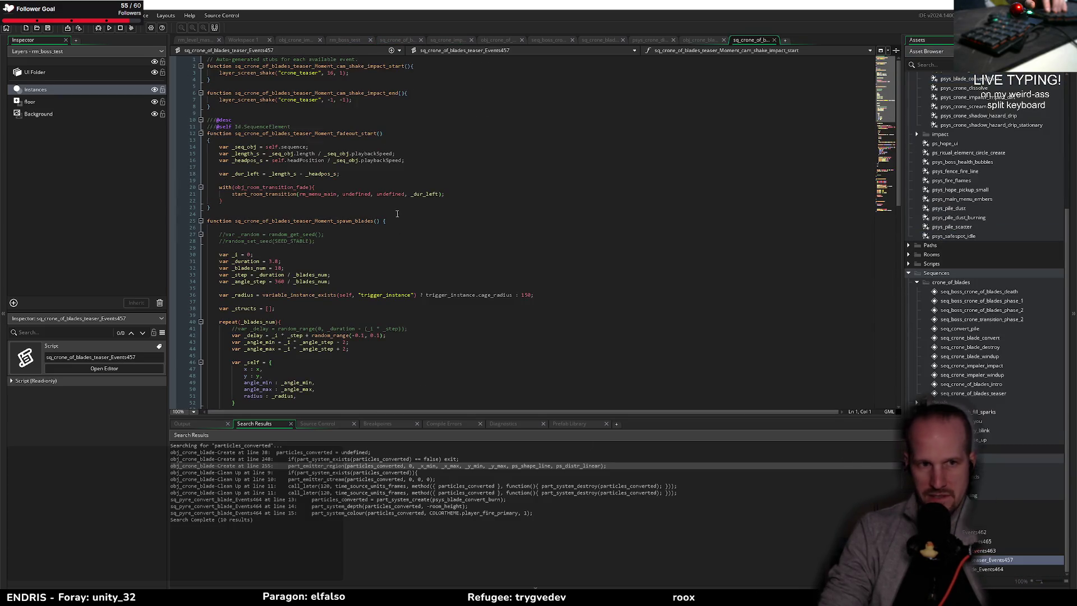
# - Read through the teaser event script, checking the blade count of 18
pyautogui.click(385, 213)
pyautogui.scroll(-4, 322, 281)
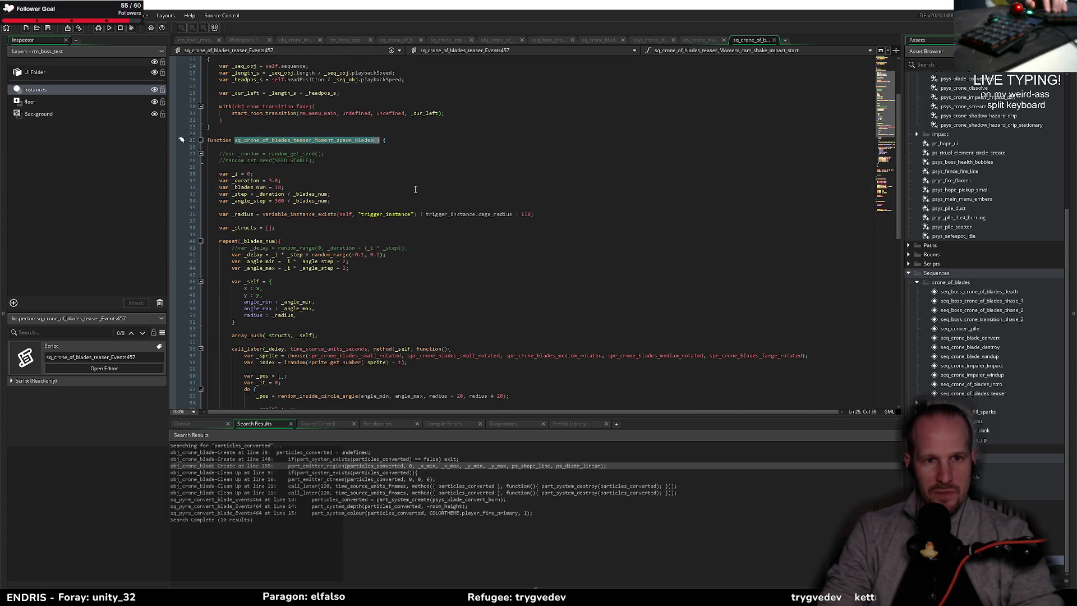
pyautogui.click(279, 187)
pyautogui.scroll(-10, 403, 234)
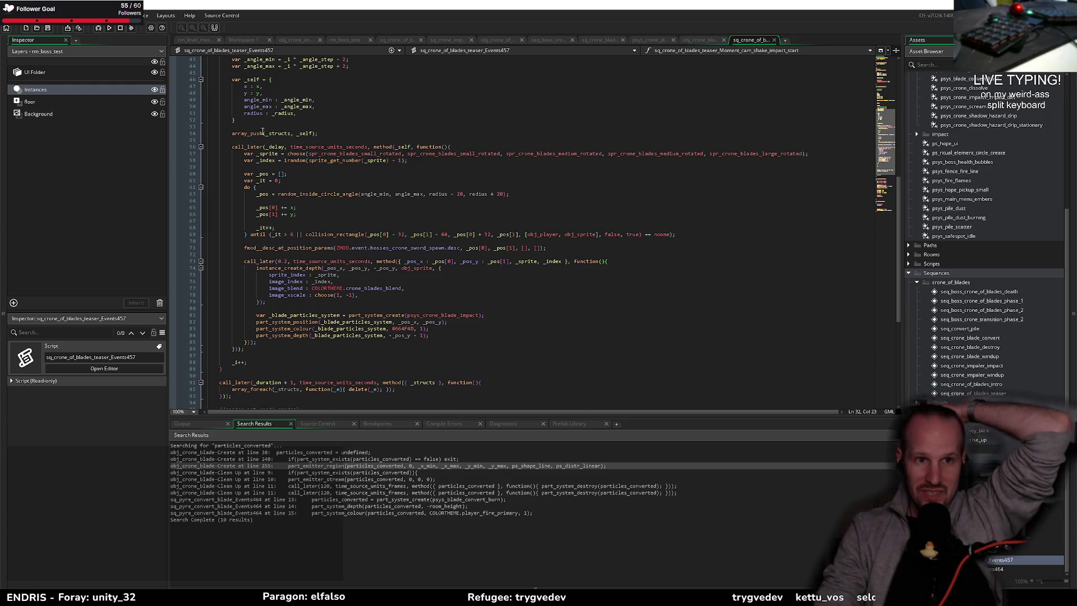
pyautogui.scroll(6, 365, 243)
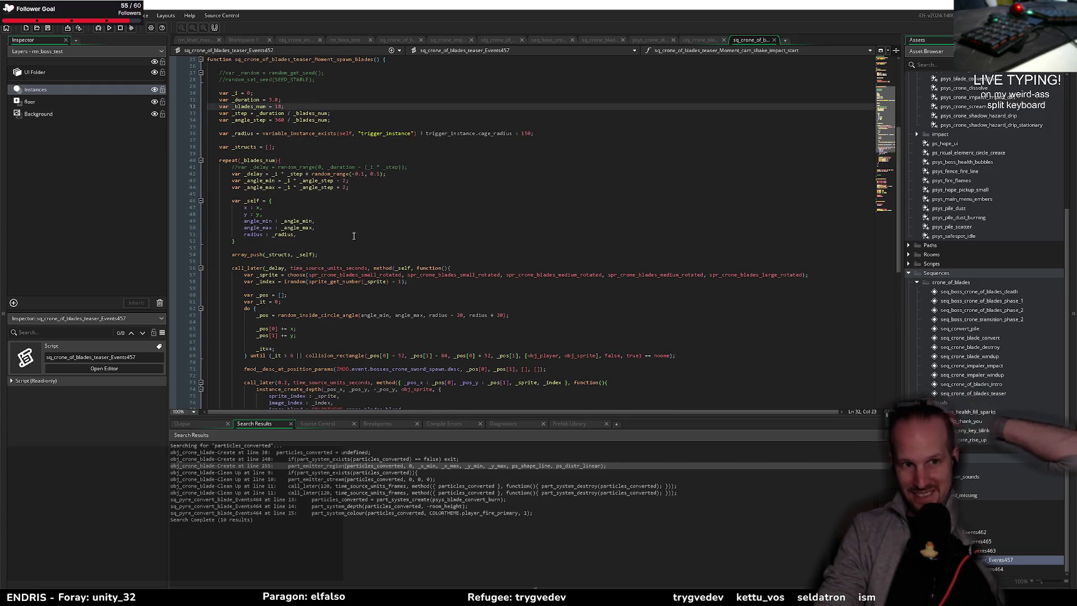
pyautogui.scroll(6, 365, 242)
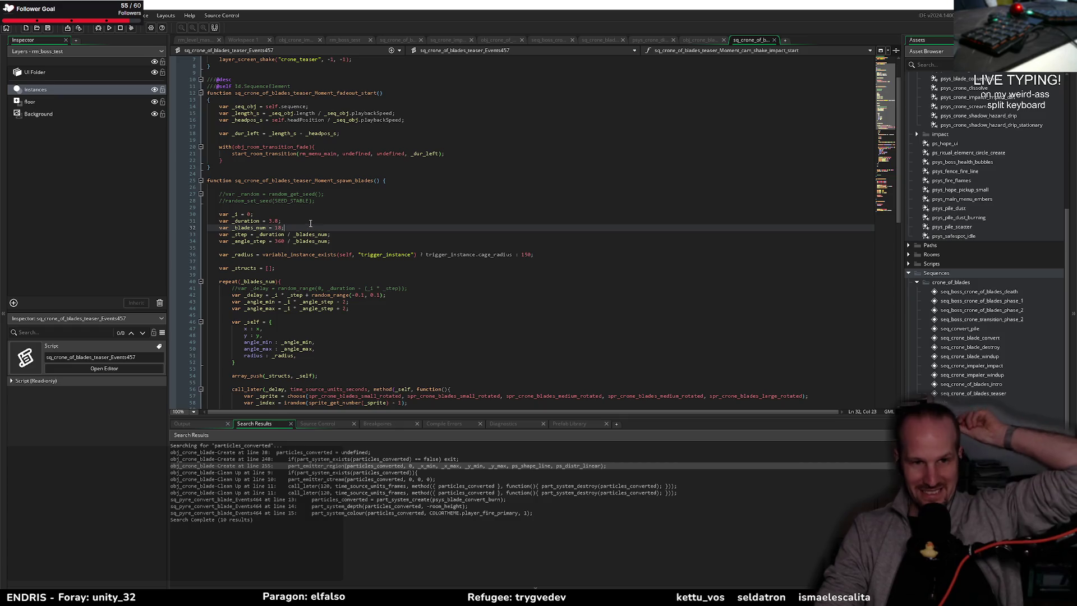
pyautogui.scroll(-8, 314, 225)
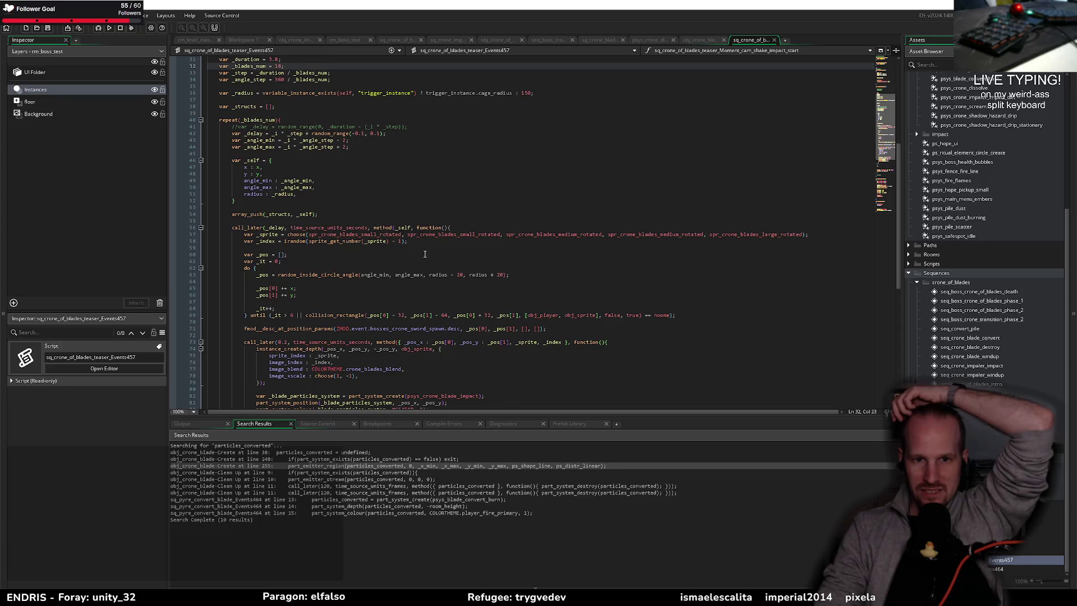
pyautogui.scroll(-4, 363, 314)
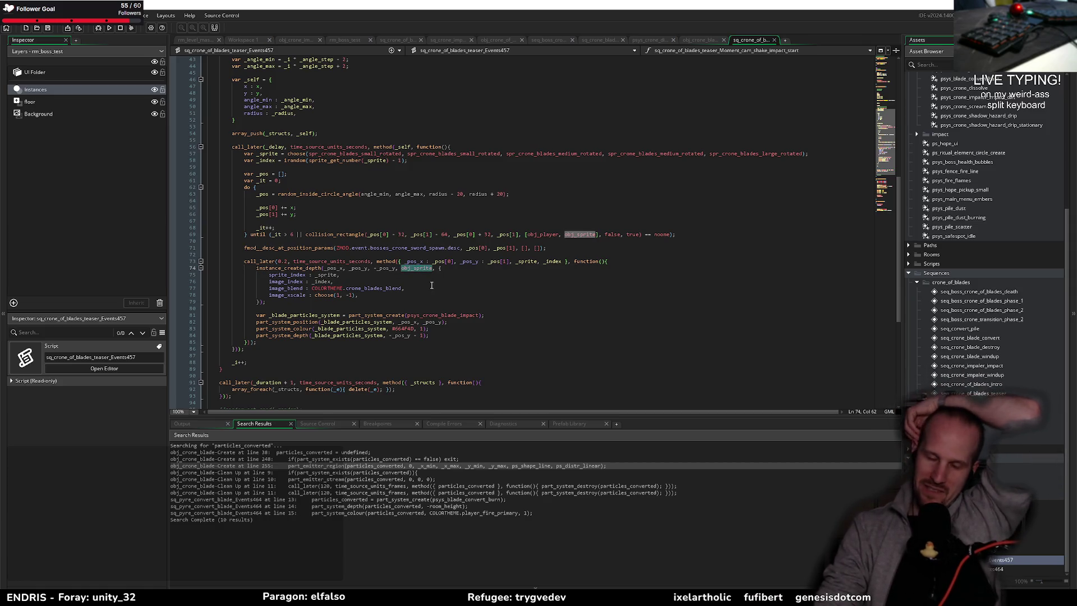
# - Inspect the blade instance's sprite_index assignment and uses of obj_sprite
pyautogui.click(395, 274)
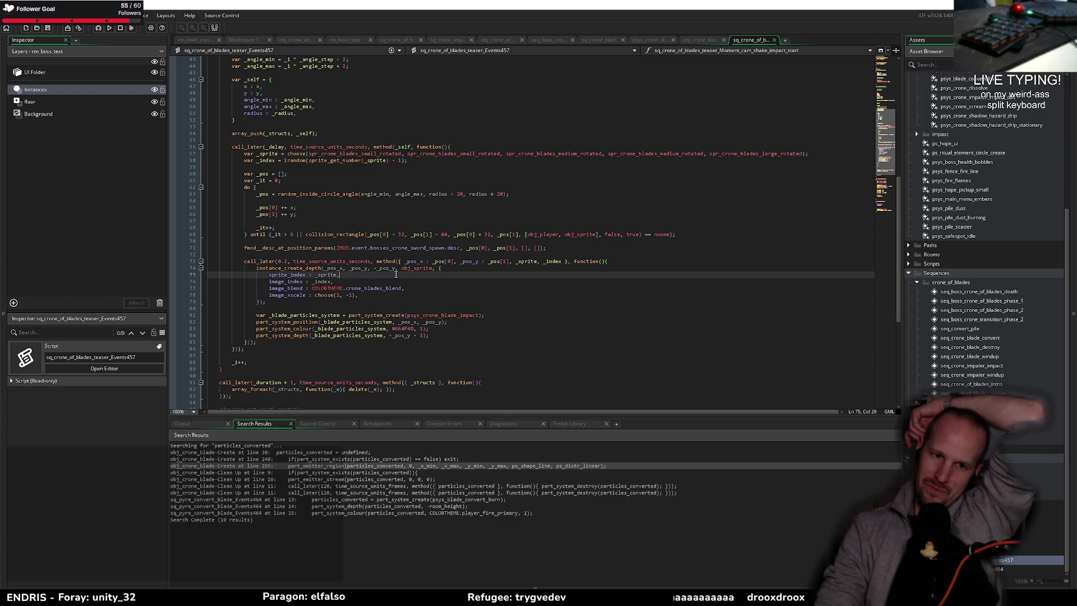
pyautogui.click(412, 269)
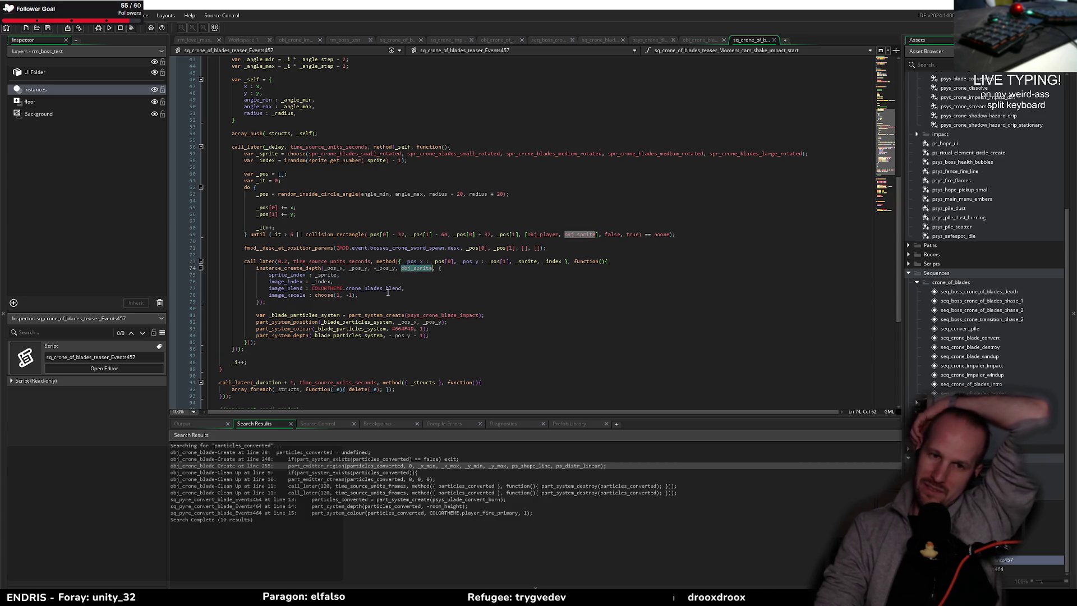
pyautogui.moveTo(340, 275); pyautogui.dragTo(262, 276)
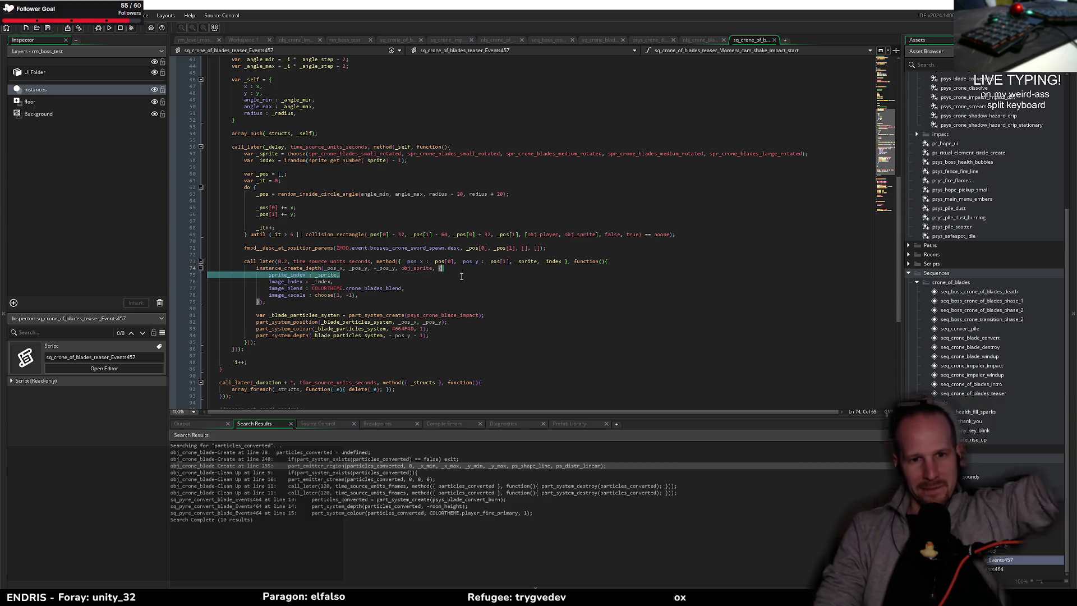
pyautogui.click(258, 268)
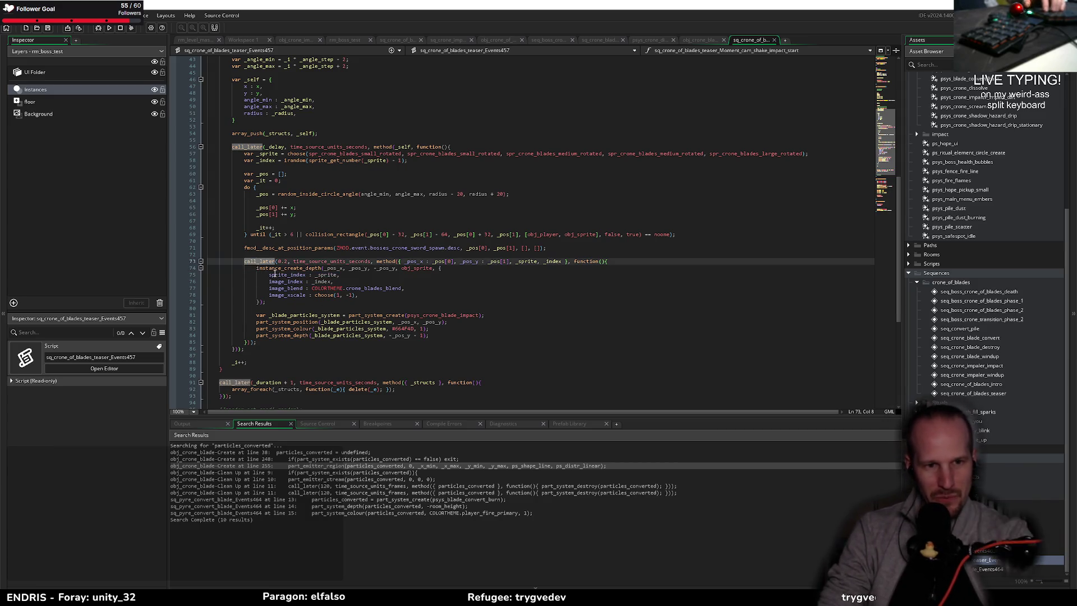
pyautogui.scroll(2, 323, 283)
pyautogui.scroll(8, 324, 283)
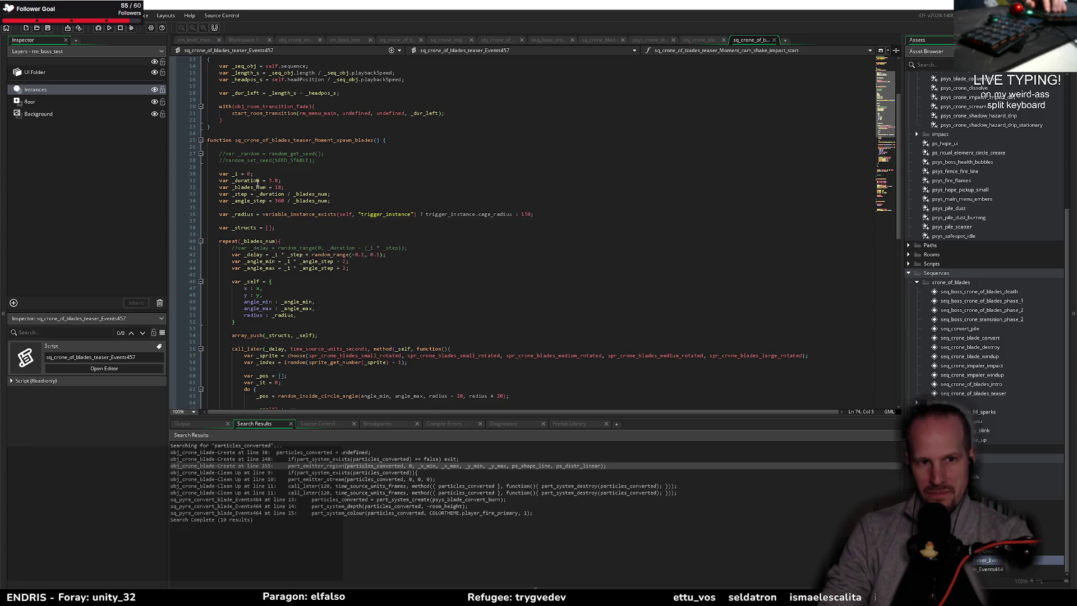
# - Locate the spawn_blades function and open seq_crone_of_blades_intro from the Asset Browser
pyautogui.doubleClick(303, 140)
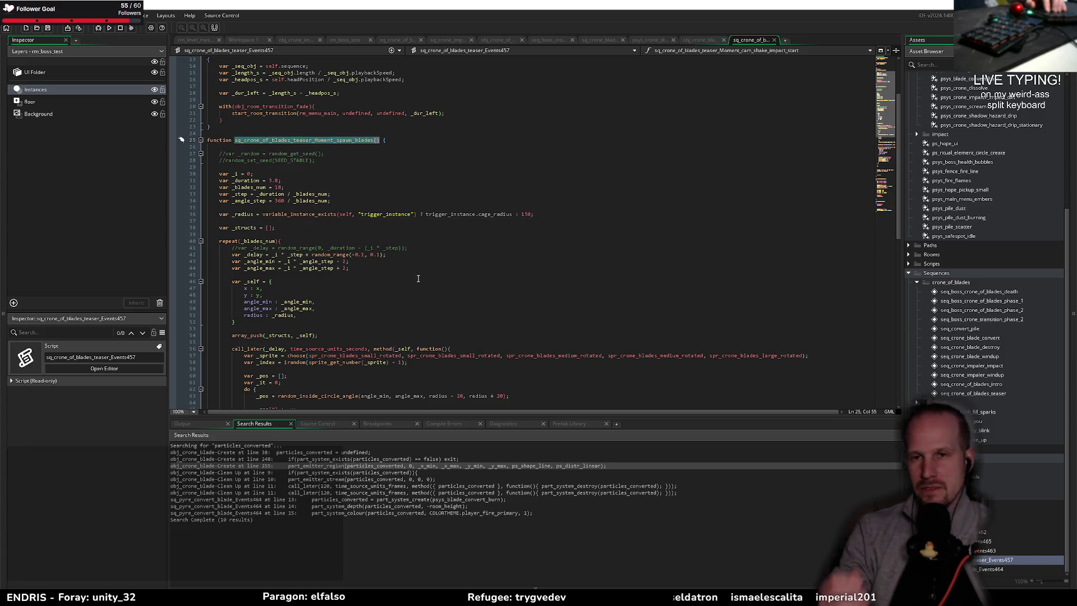
pyautogui.scroll(7, 979, 299)
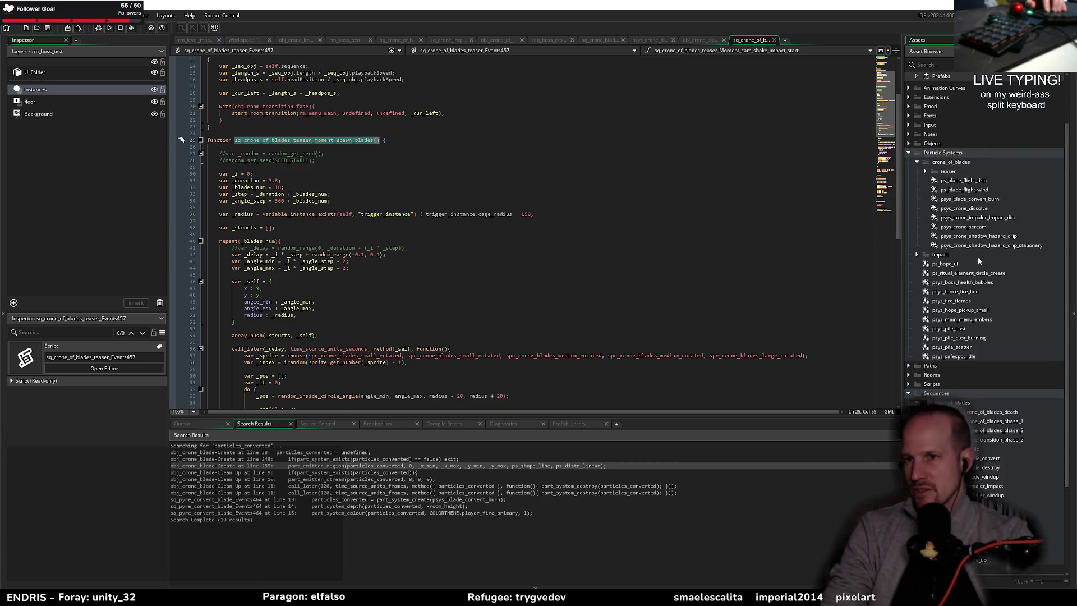
pyautogui.scroll(-4, 979, 299)
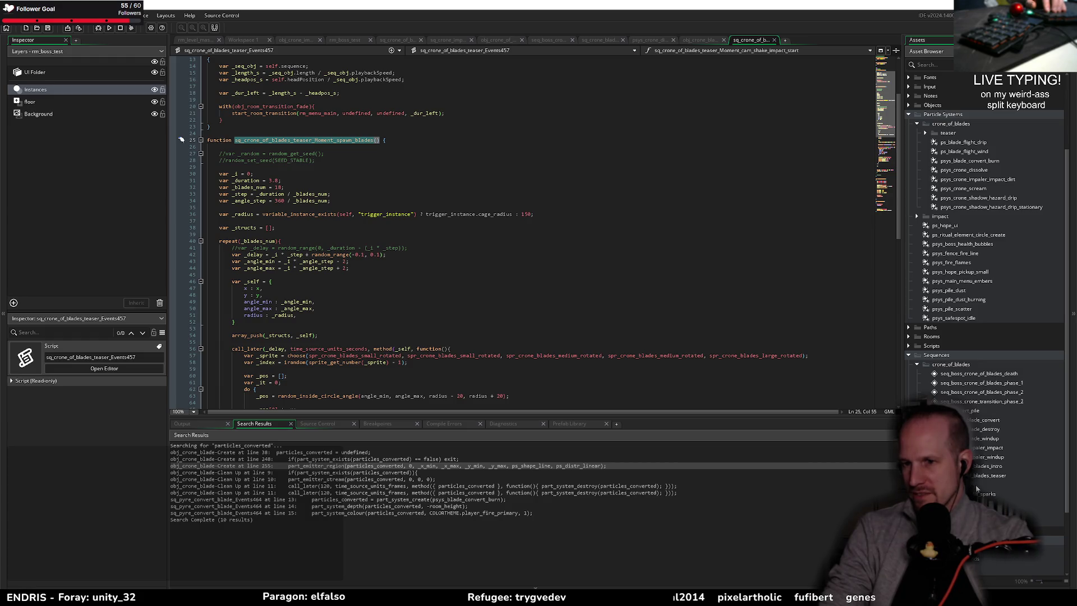
pyautogui.doubleClick(988, 467)
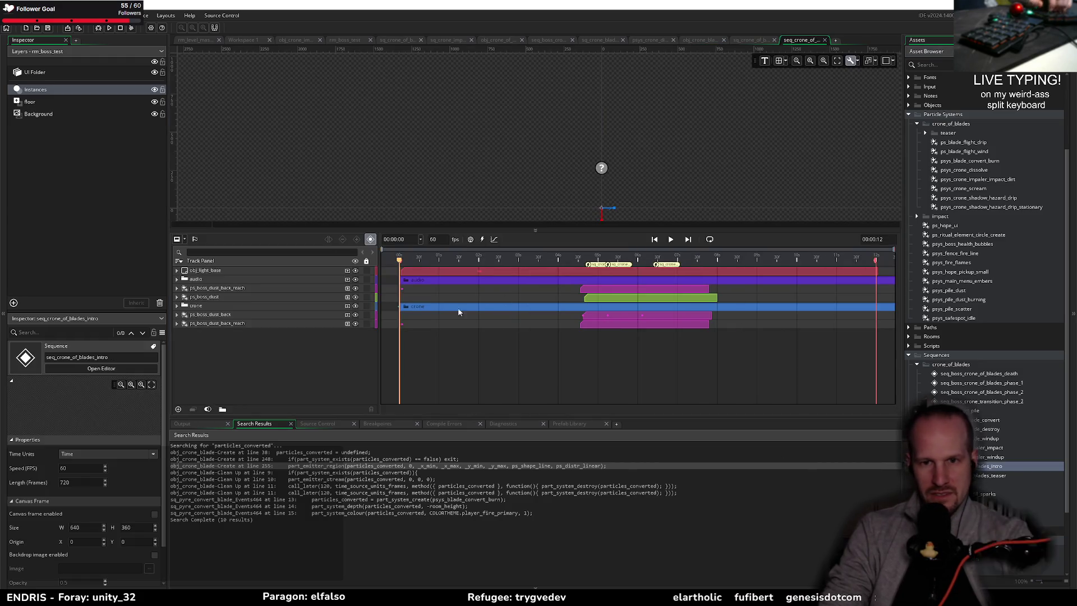
# - Preview the intro sequence and jump to its spawn_blades moment code
pyautogui.press('space')
pyautogui.press('space')
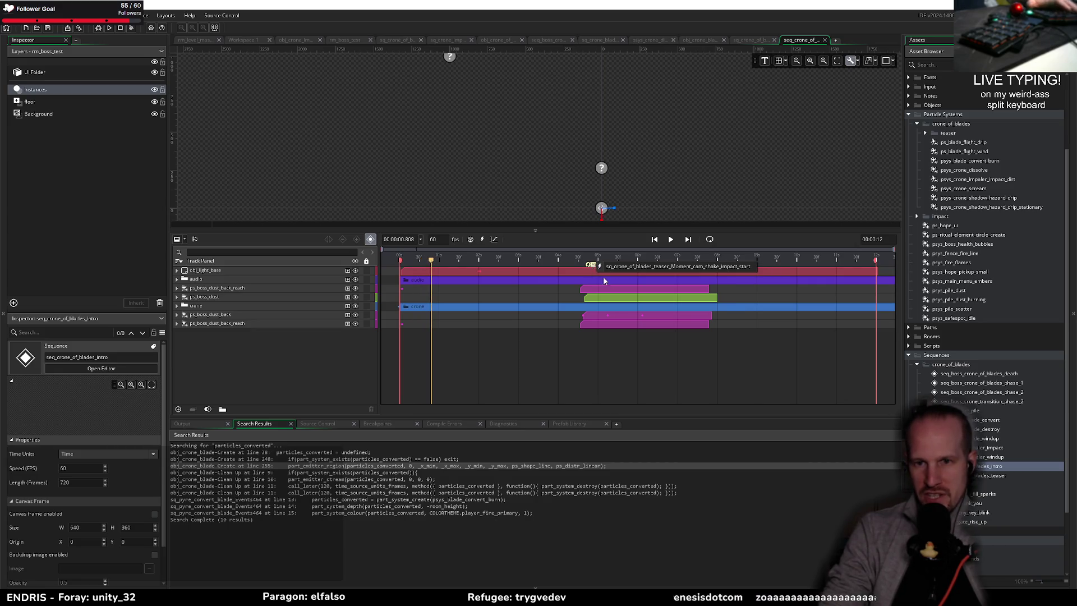
pyautogui.doubleClick(665, 266)
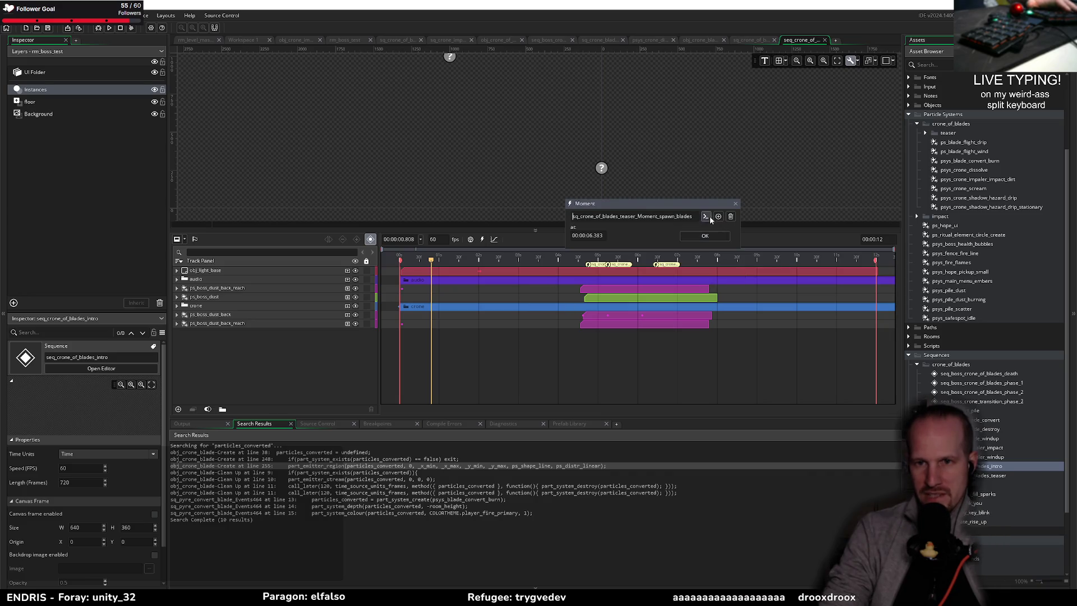
pyautogui.click(705, 216)
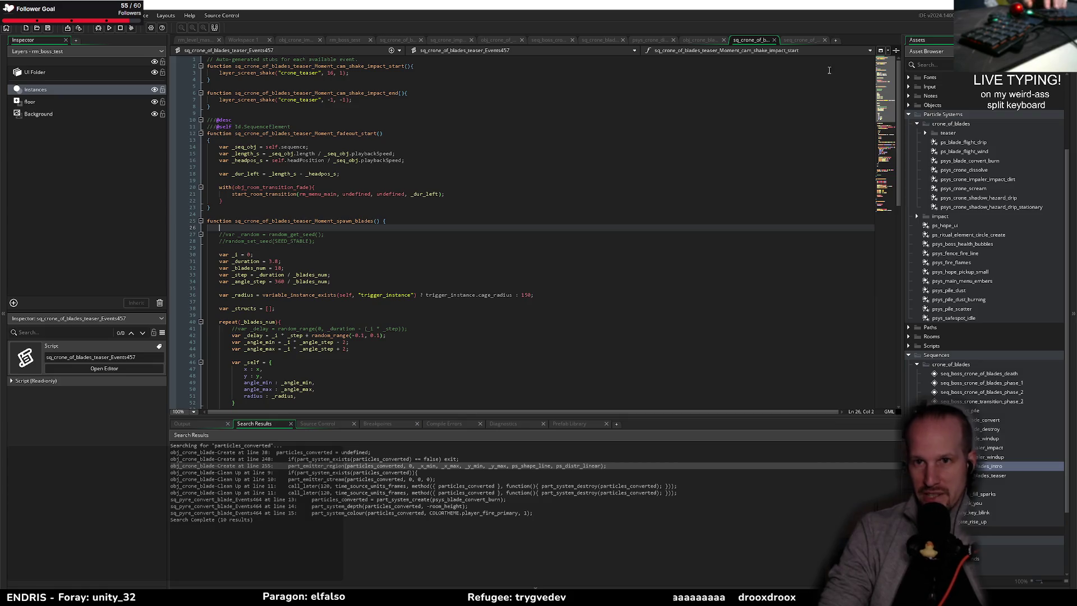
# - Check the crone's receive_damage phase code, then search the project for seq_crone_of_blades_intro
pyautogui.click(449, 40)
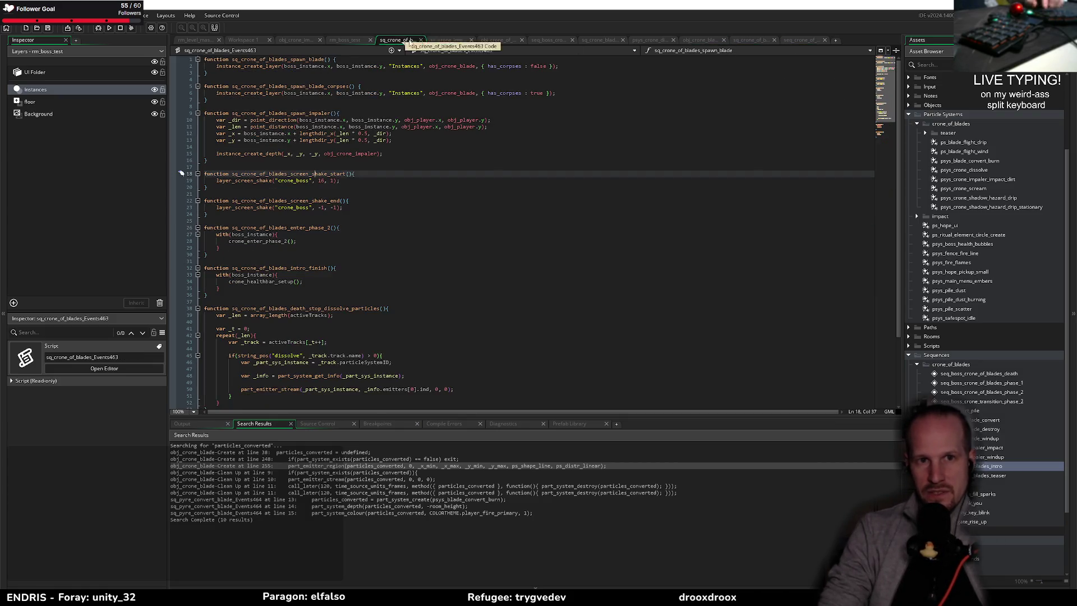
pyautogui.click(496, 40)
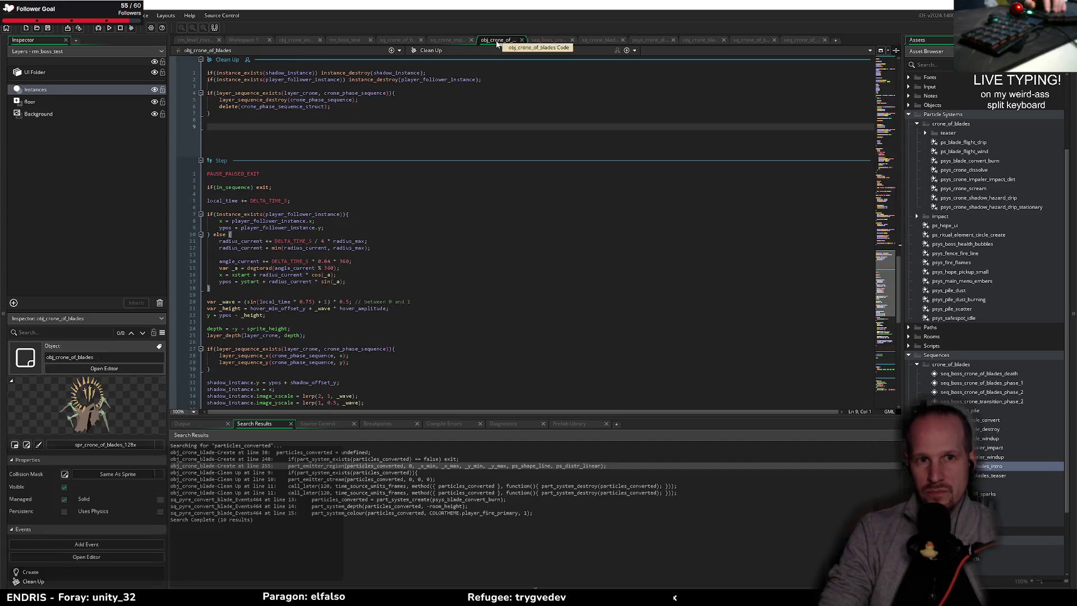
pyautogui.scroll(15, 274, 242)
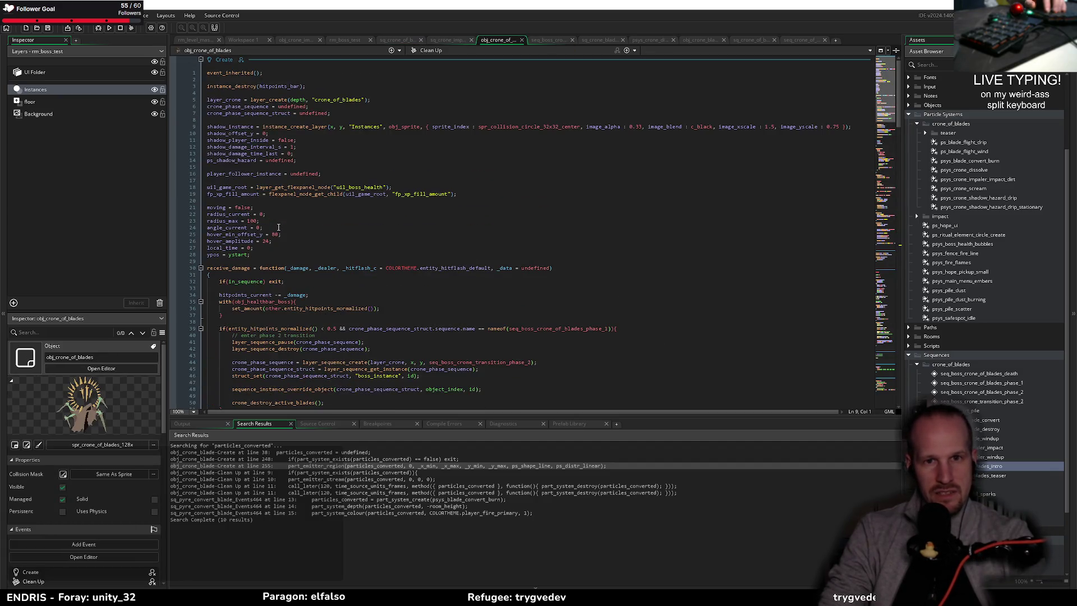
pyautogui.click(515, 341)
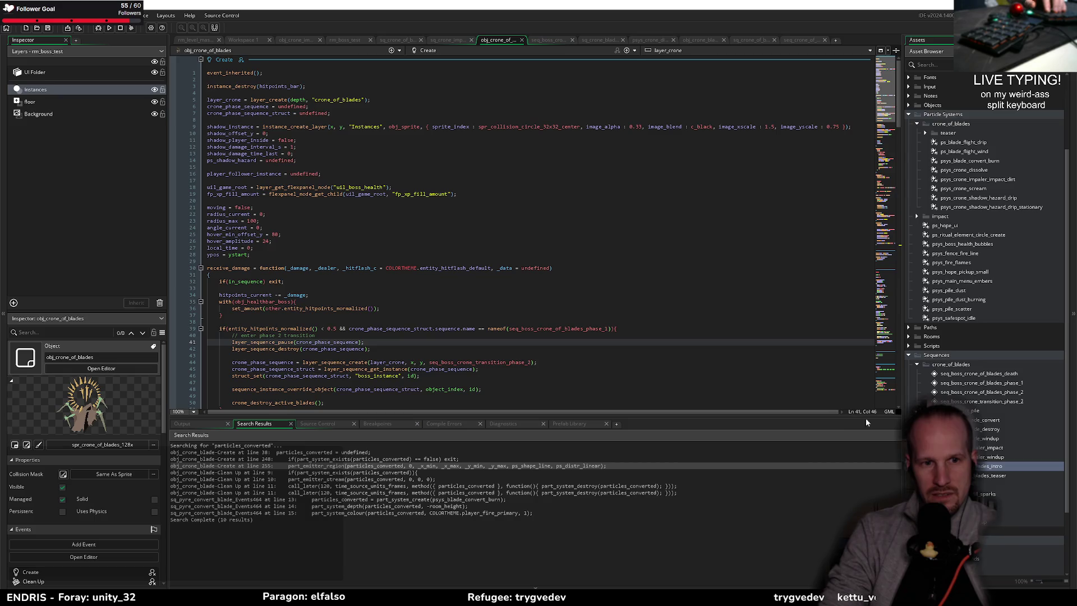
pyautogui.click(994, 467)
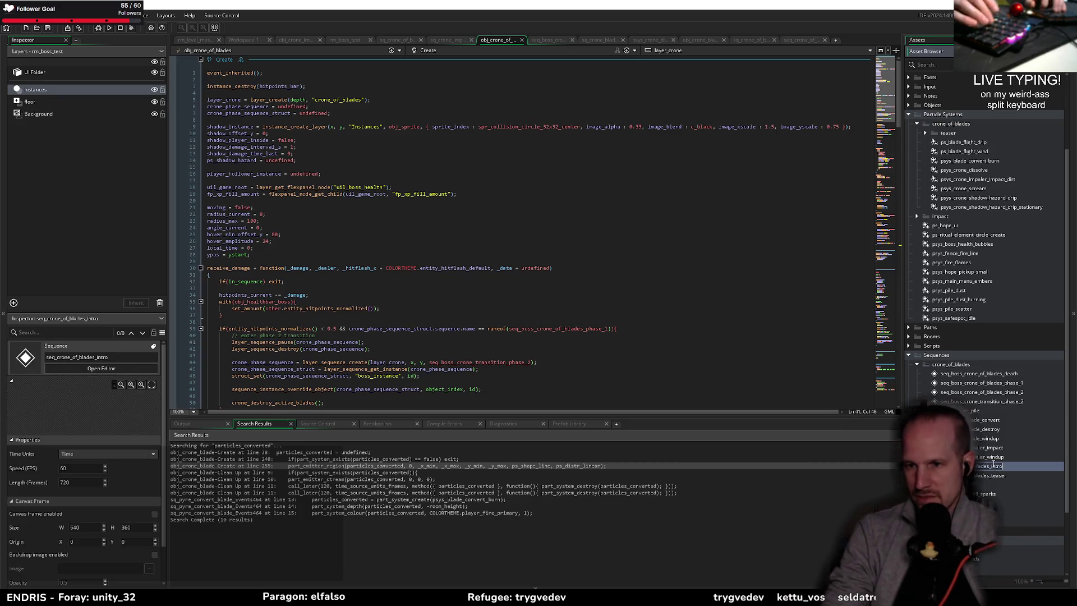
pyautogui.hotkey('ctrl', 'shift', 'f')
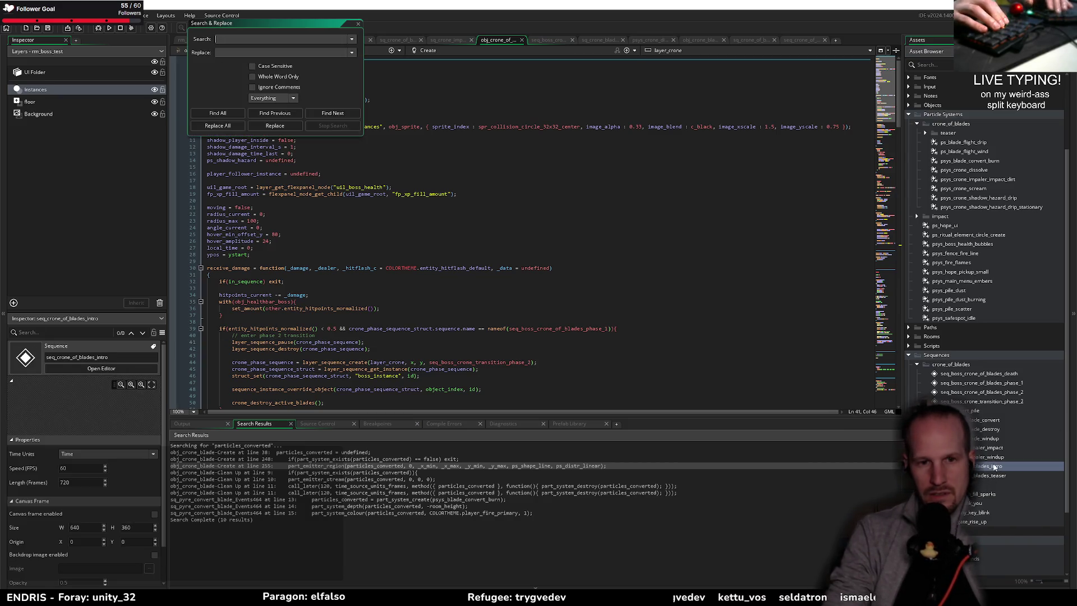
# - Run the search and inspect the intro sequence creation in obj_crone_of_blades_trigger
pyautogui.press('Return')
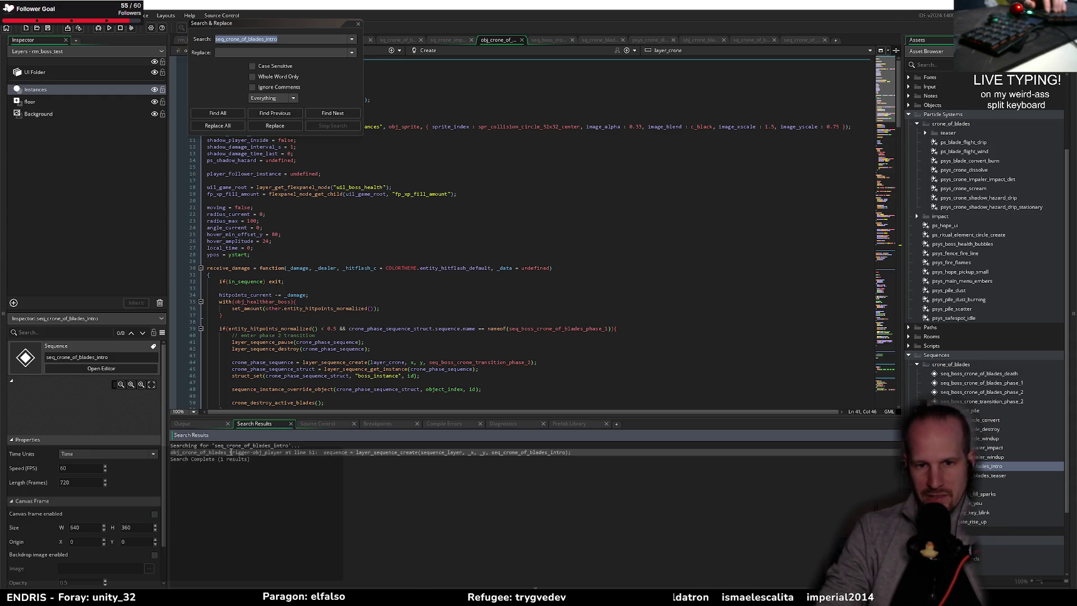
pyautogui.doubleClick(235, 451)
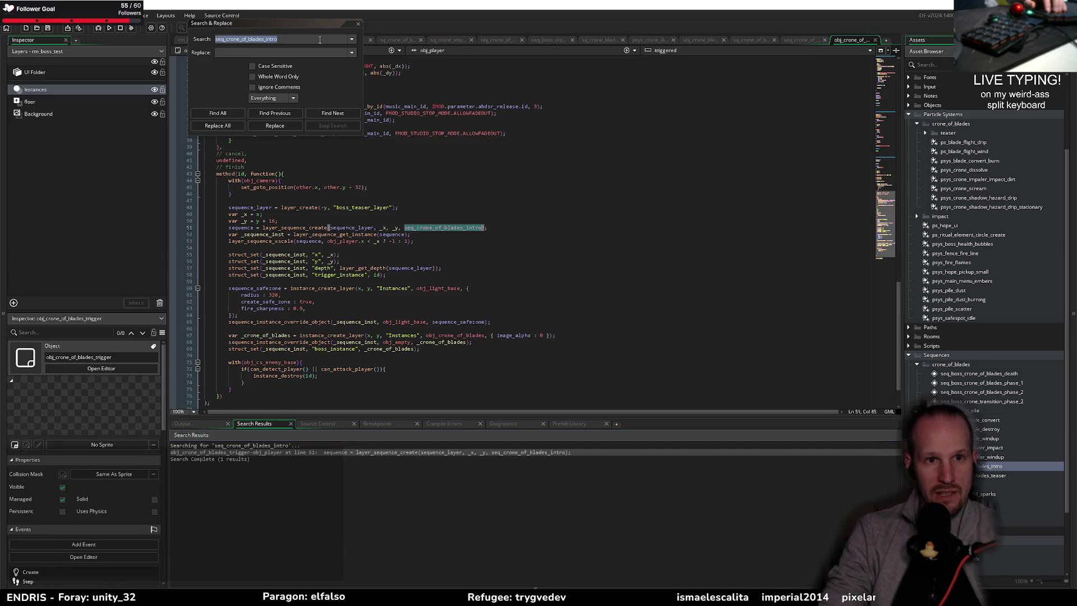
pyautogui.click(357, 25)
pyautogui.click(259, 247)
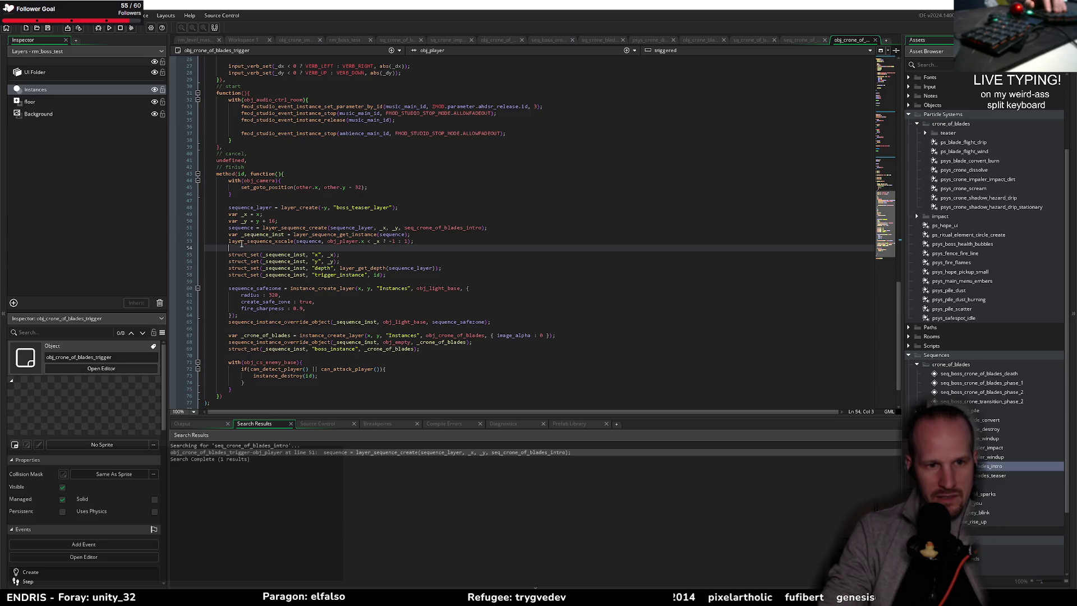
pyautogui.click(384, 274)
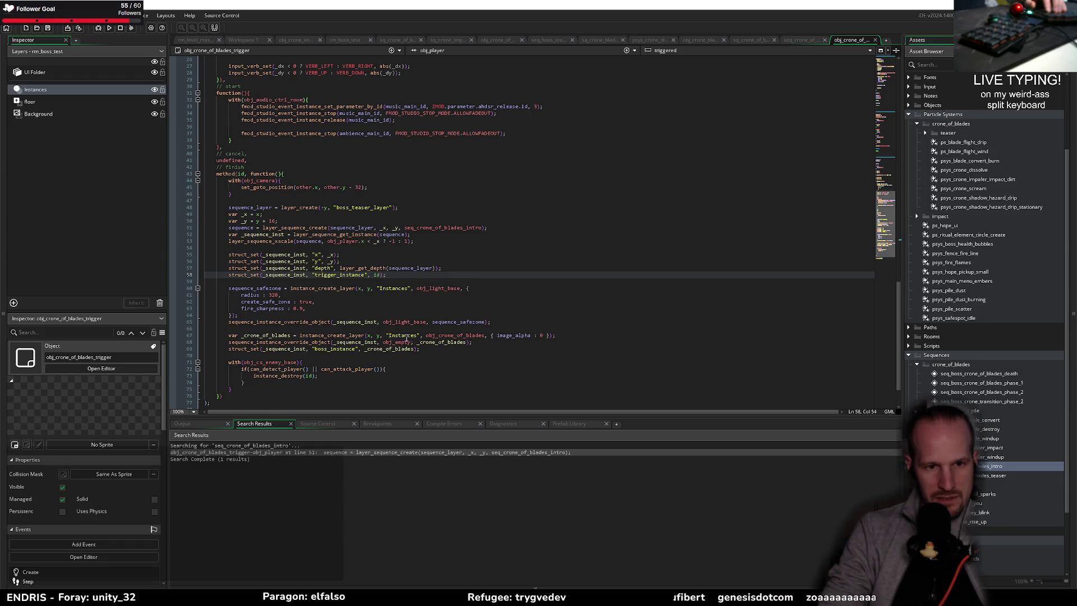
pyautogui.doubleClick(334, 348)
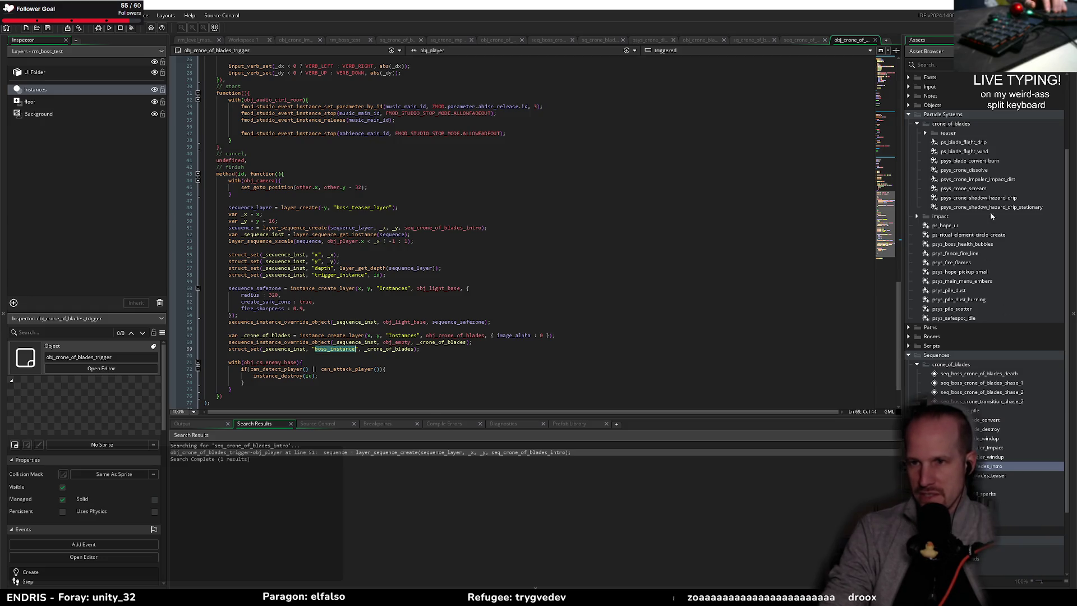
# - Return to the teaser event script and highlight uses of _length_s
pyautogui.click(807, 41)
pyautogui.click(754, 43)
pyautogui.click(302, 174)
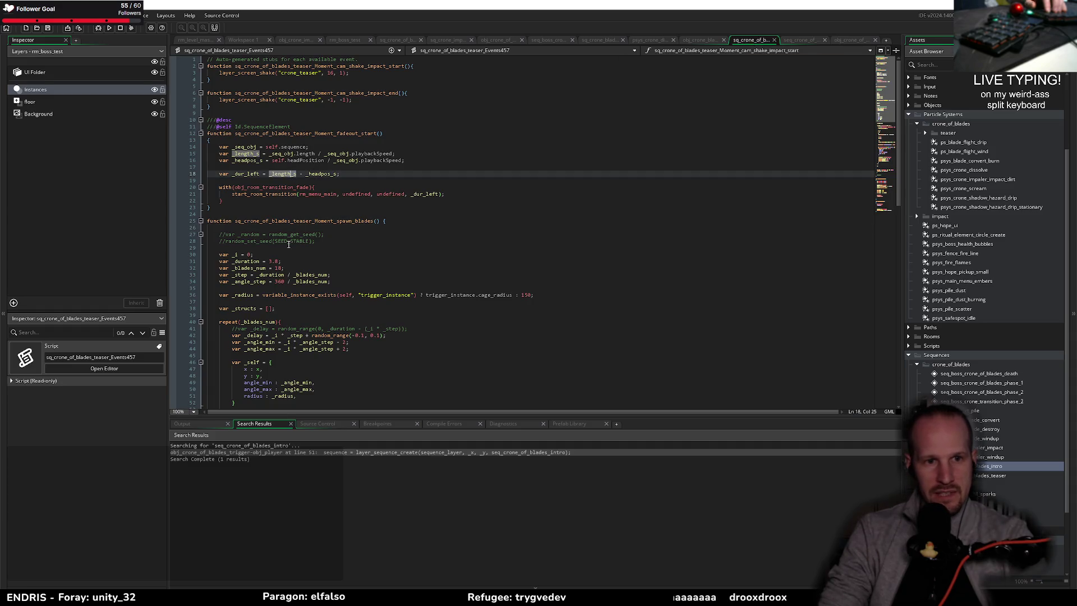
# - Store the spawned blade instance in var _blade and add a new line after the particle setup
pyautogui.scroll(-15, 267, 231)
pyautogui.click(259, 187)
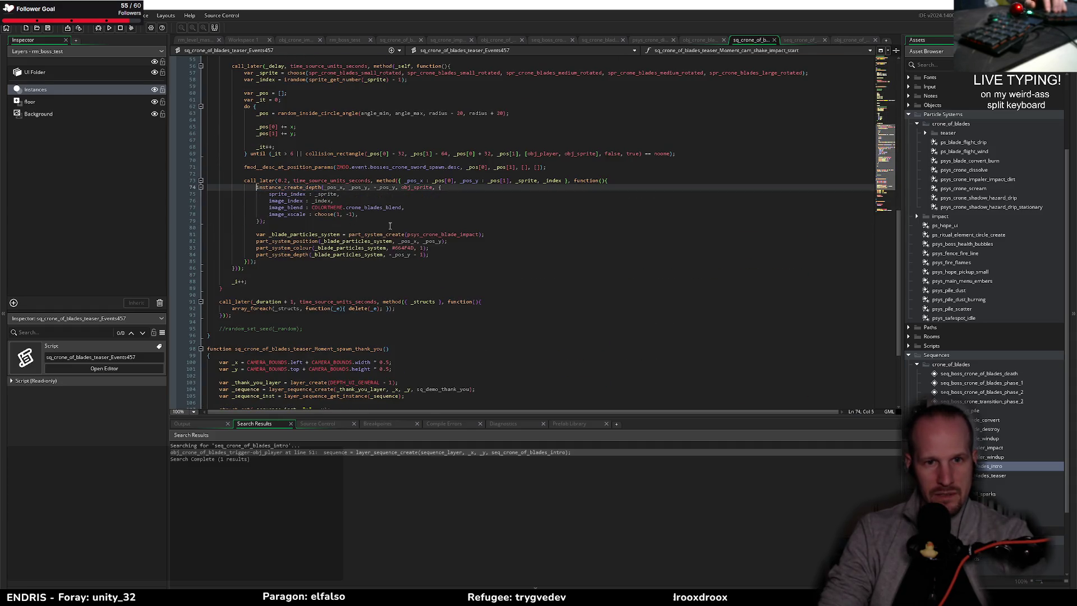
pyautogui.scroll(5, 391, 234)
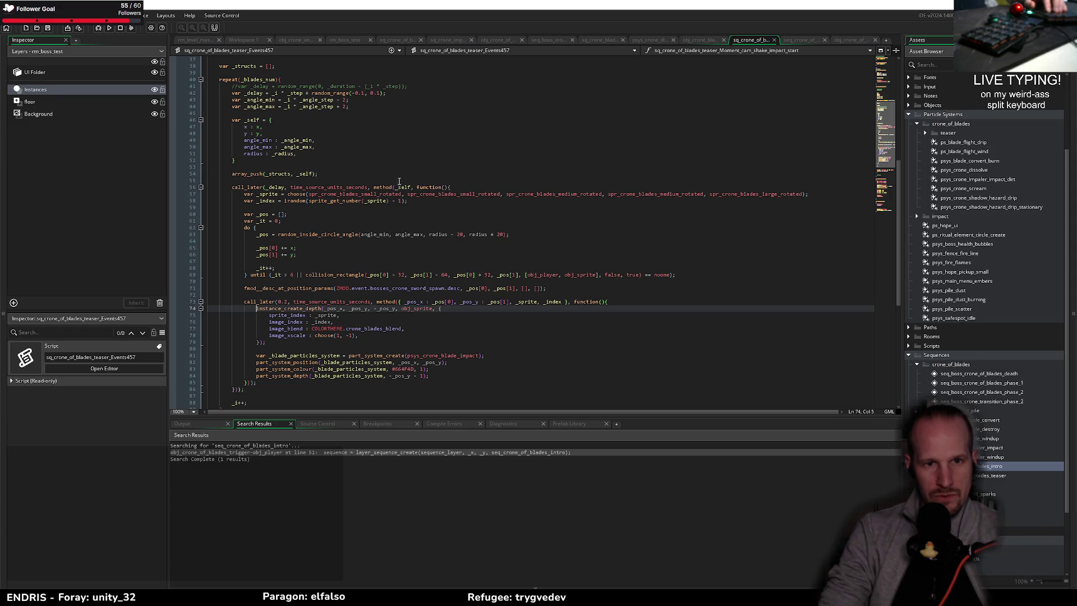
pyautogui.scroll(4, 300, 160)
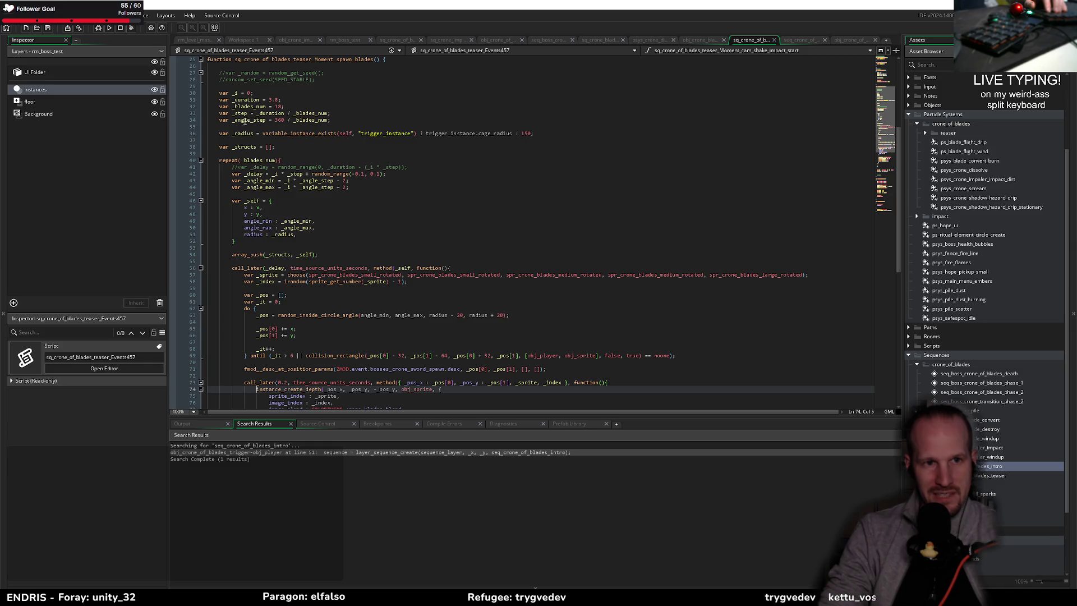
pyautogui.scroll(-2, 250, 174)
pyautogui.scroll(-6, 249, 170)
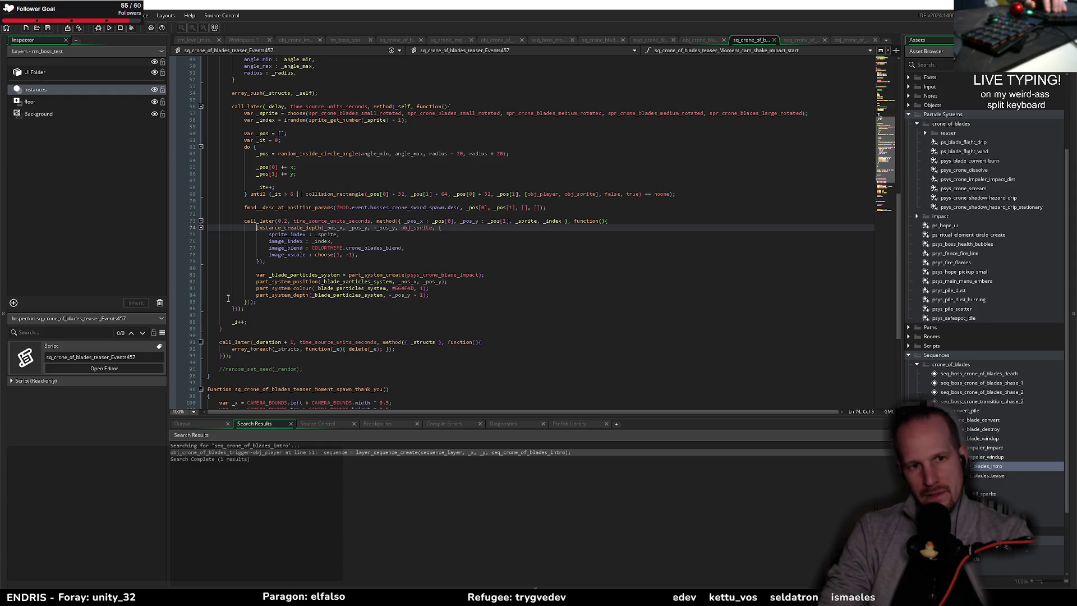
pyautogui.write('var _')
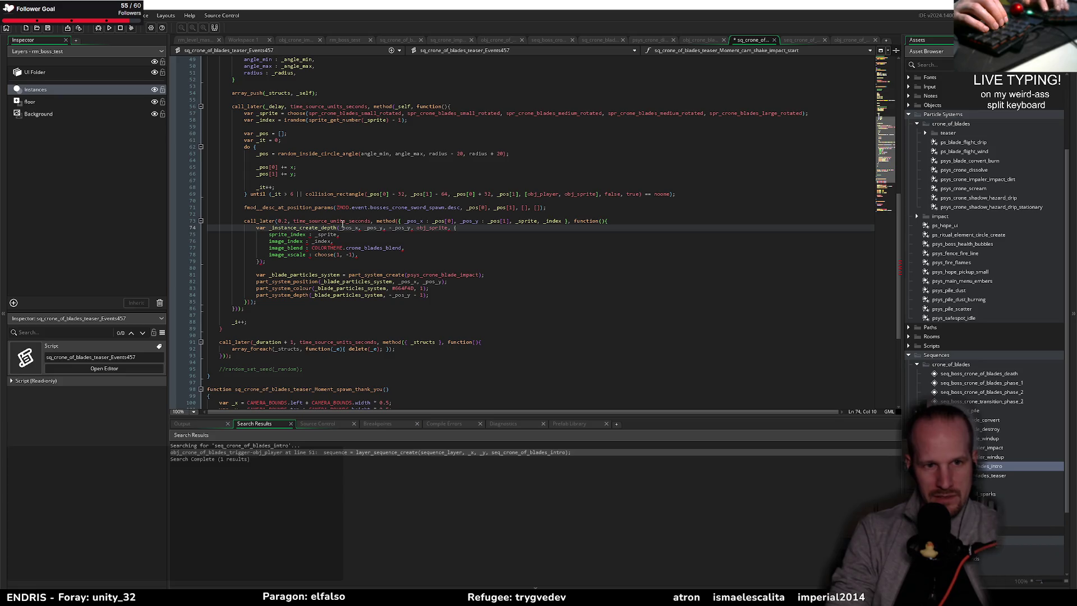
pyautogui.write('blade =')
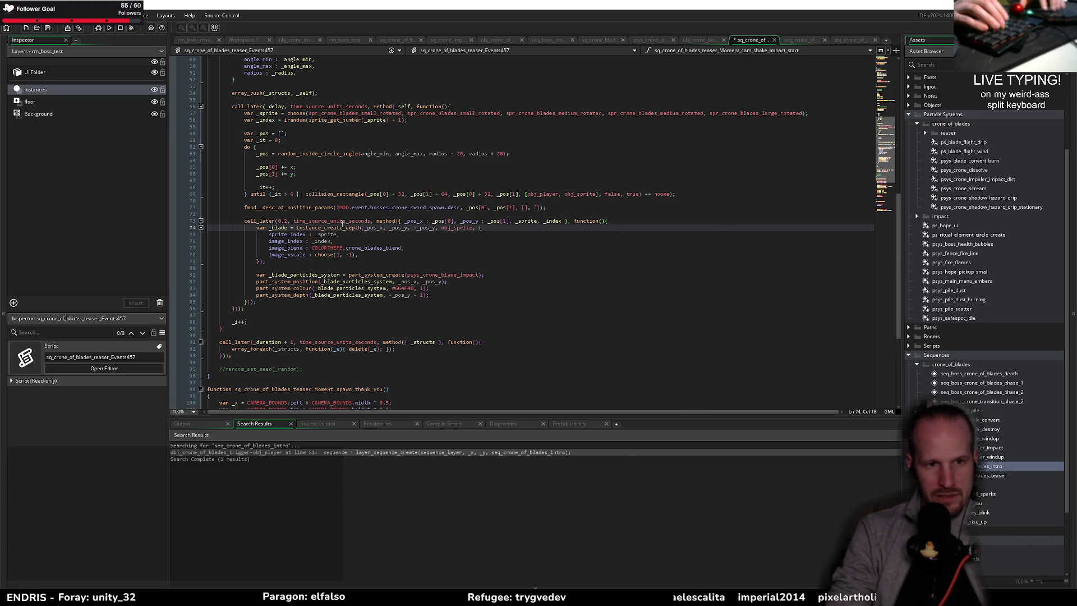
pyautogui.press('Down')
pyautogui.press('Down')
pyautogui.press('Down')
pyautogui.press('Return')
pyautogui.press('Return')
pyautogui.press('Up')
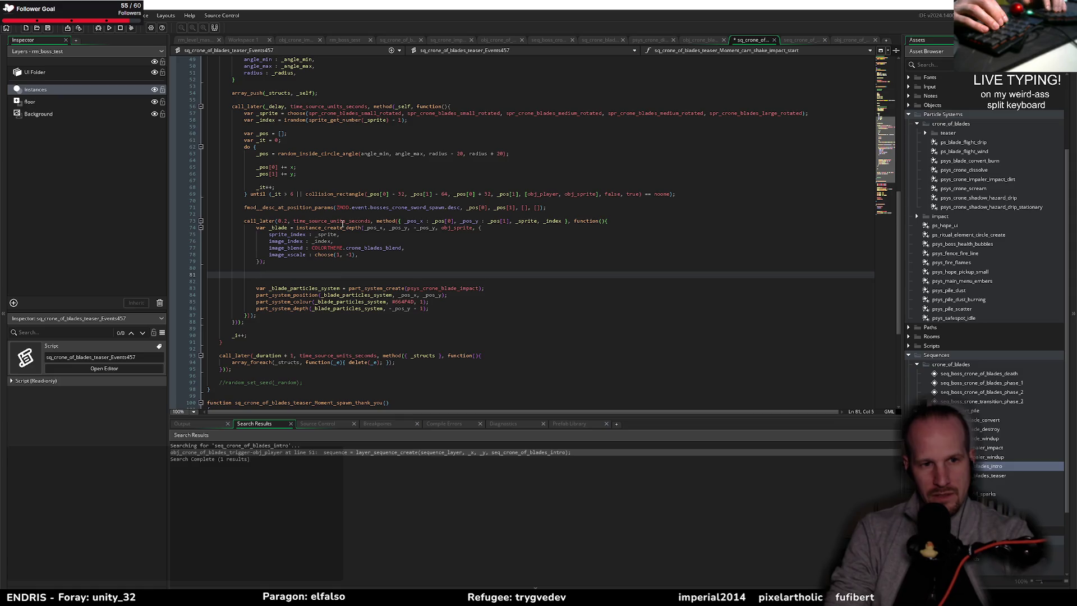
pyautogui.press('Delete')
pyautogui.press('Delete')
pyautogui.press('Down')
pyautogui.press('Down')
pyautogui.press('Down')
pyautogui.press('End')
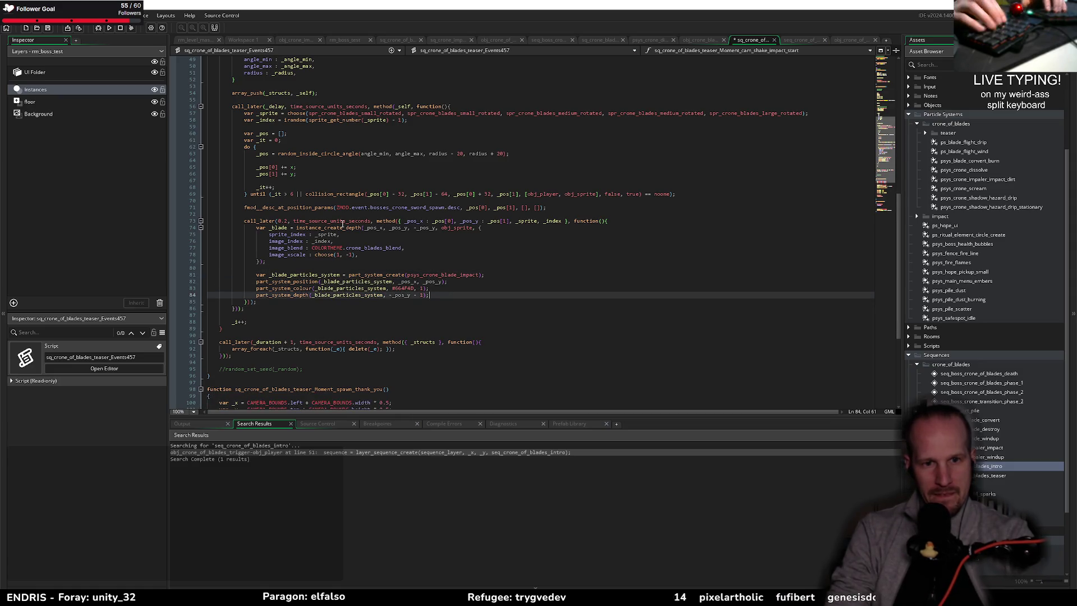
pyautogui.press('Return')
pyautogui.press('Return')
# - Add a with(obj_crone_of_blades){ block that begins an array_push( call
pyautogui.write('w')
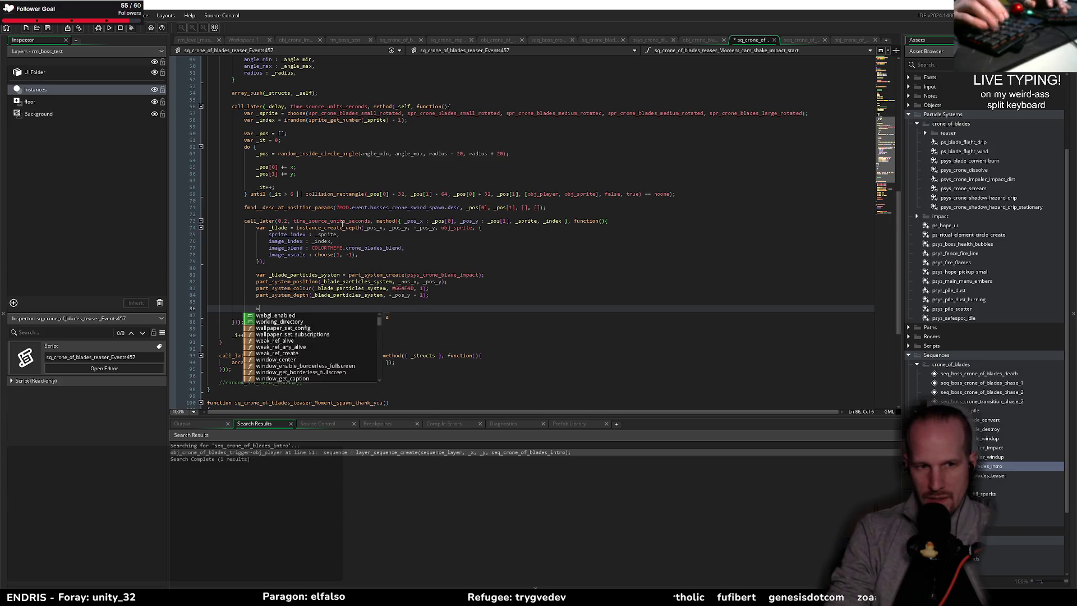
pyautogui.write('ith(obj_crone')
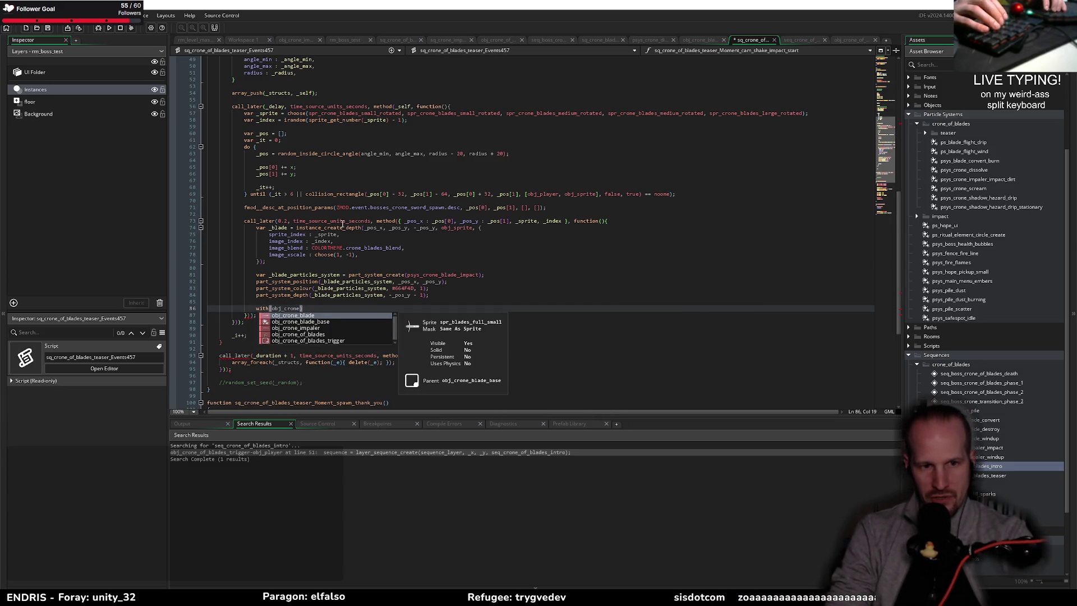
pyautogui.write('_of')
pyautogui.press('Return')
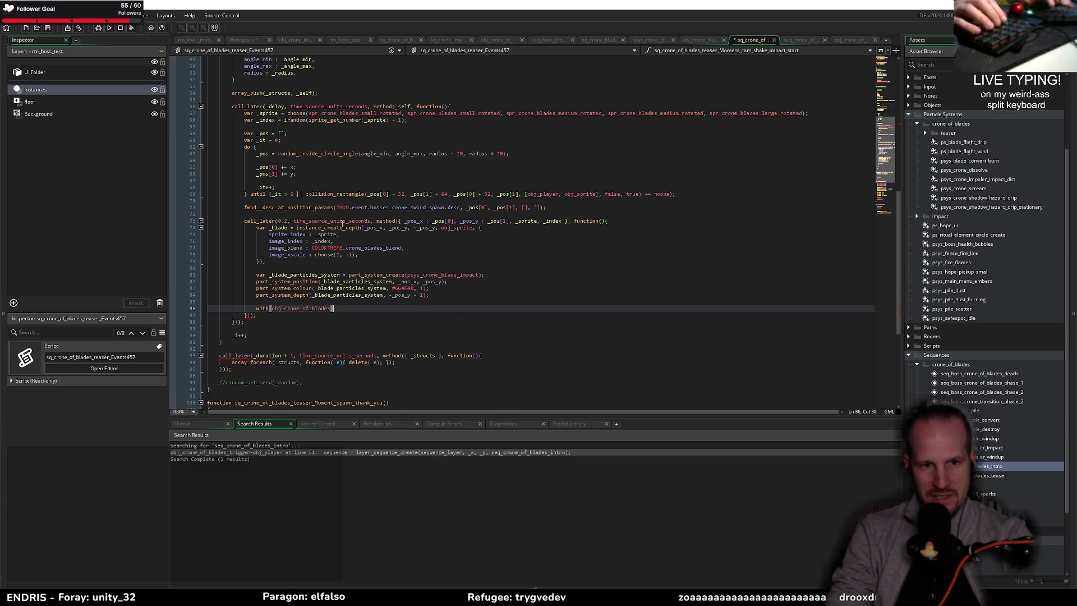
pyautogui.write('){')
pyautogui.press('Return')
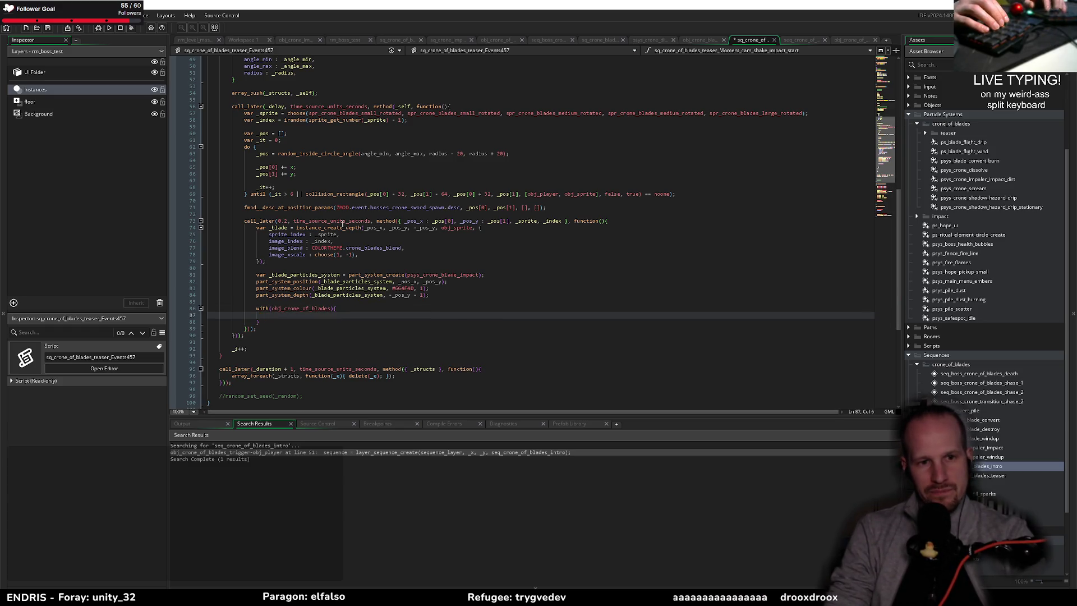
pyautogui.write('array_push')
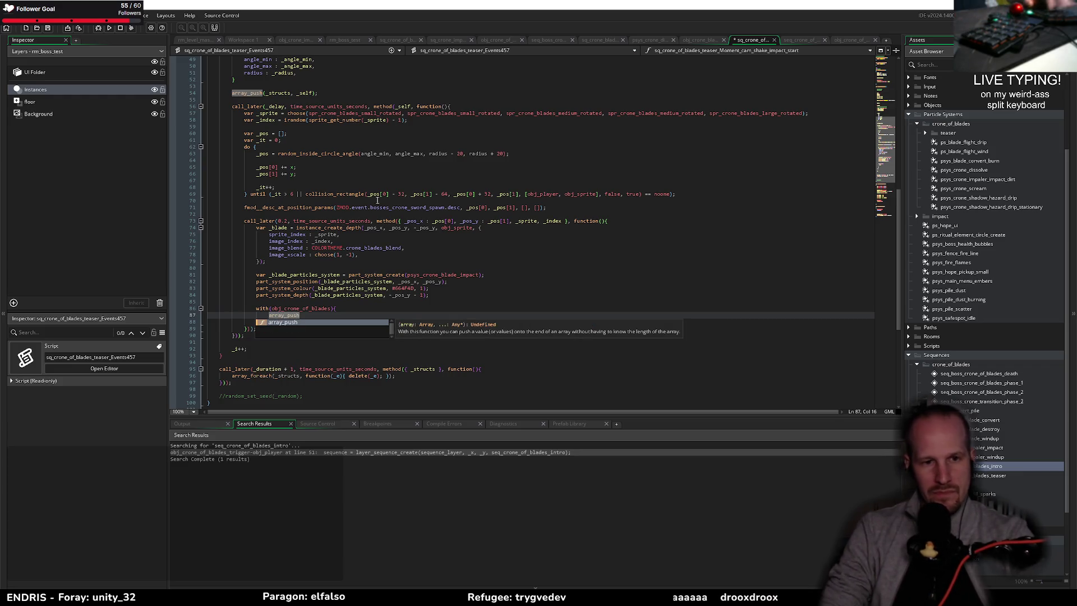
pyautogui.press('Escape')
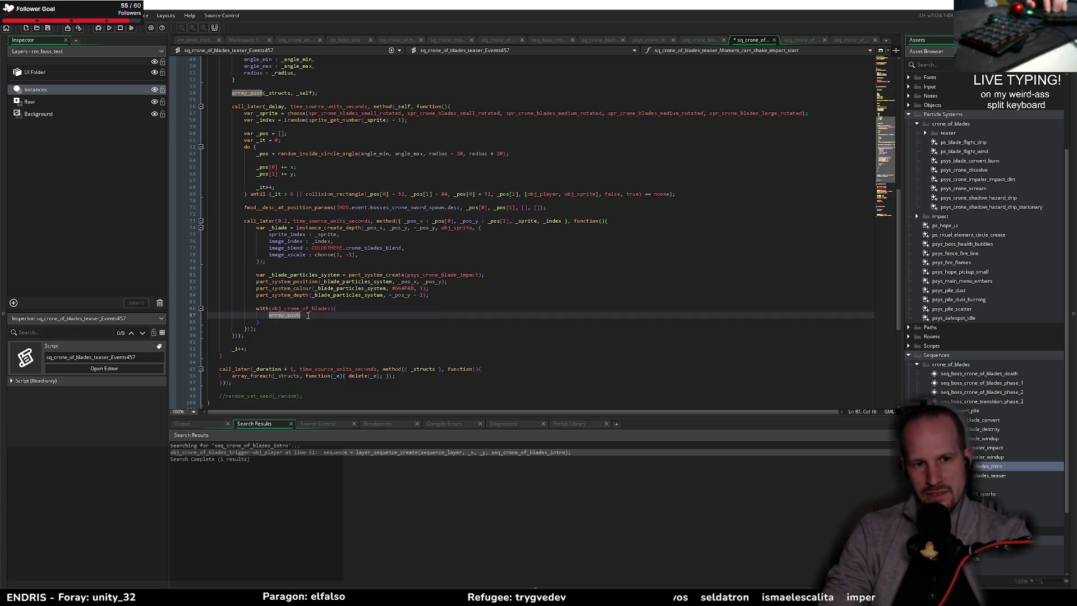
pyautogui.write('(')
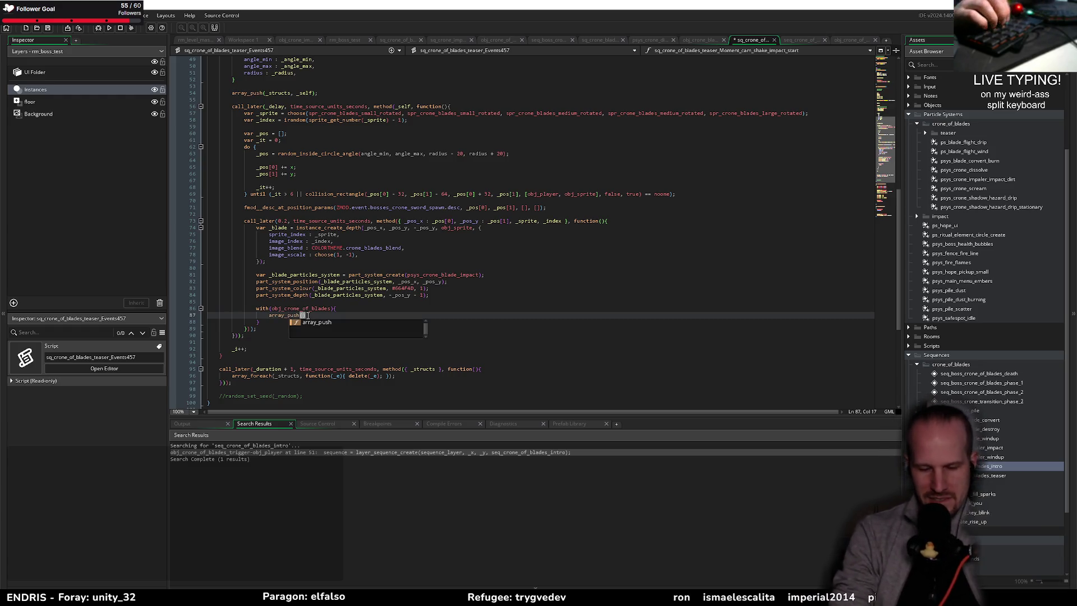
pyautogui.middleClick(310, 308)
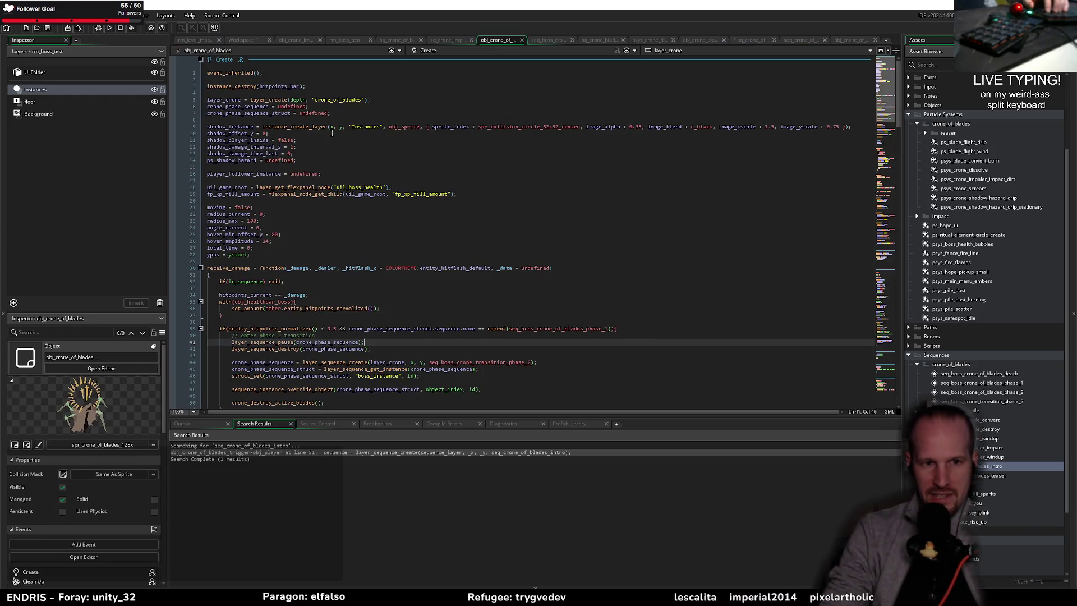
# - Initialise cage_blades = []; on line 17 of the Create event, save, and return to the teaser script
pyautogui.scroll(4, 265, 166)
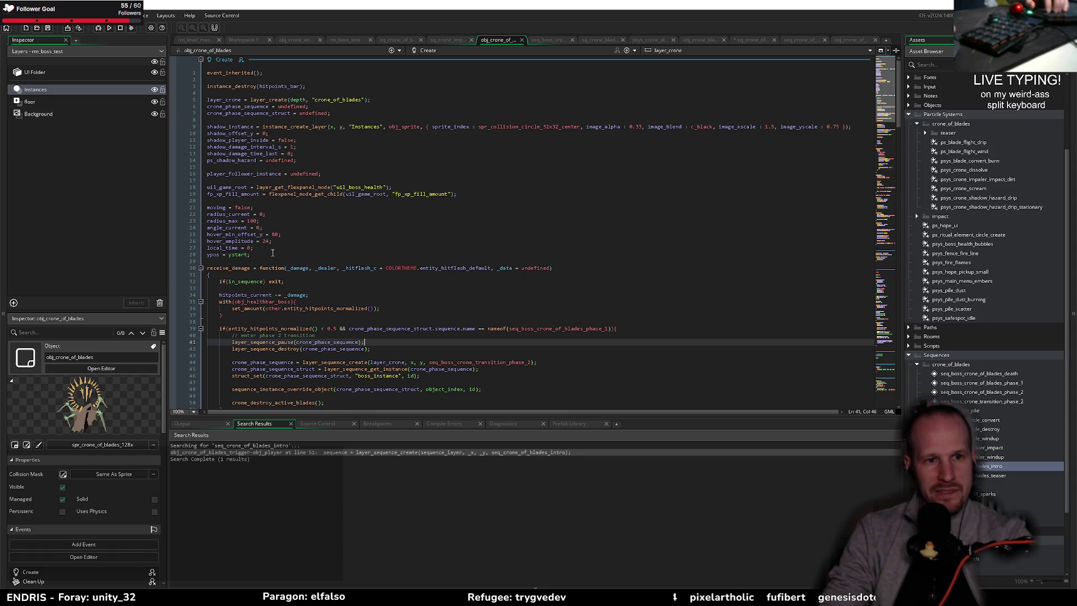
pyautogui.click(357, 175)
pyautogui.press('Return')
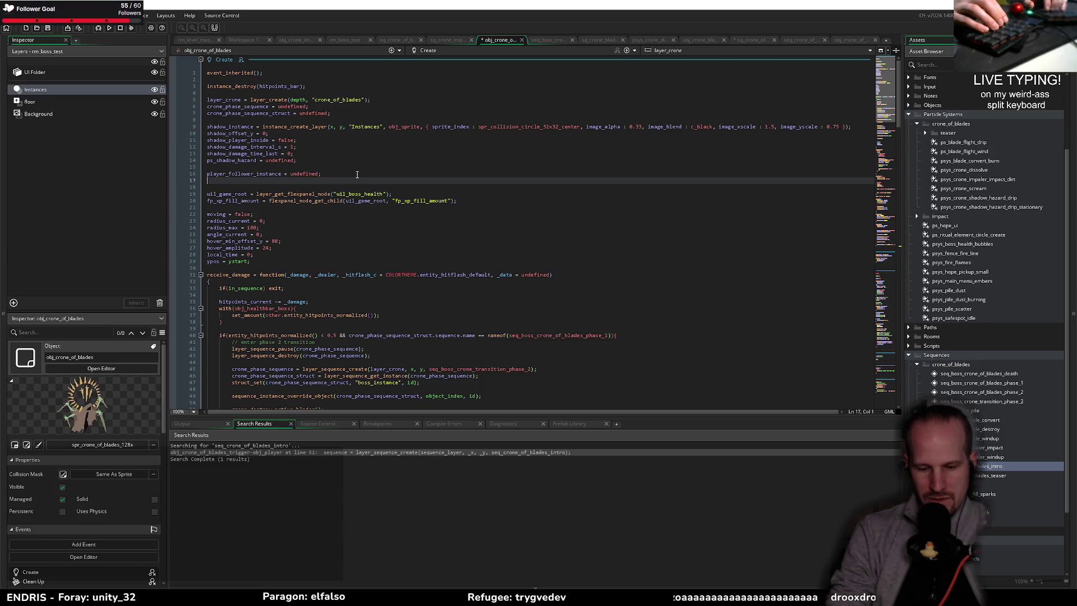
pyautogui.write('cage_bl')
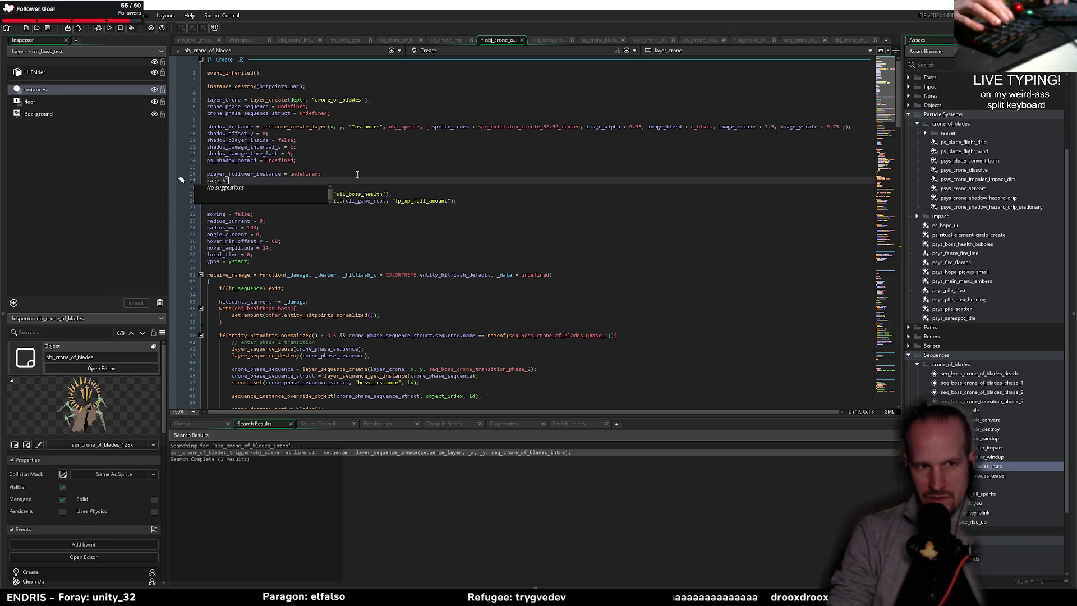
pyautogui.write('ades = [];')
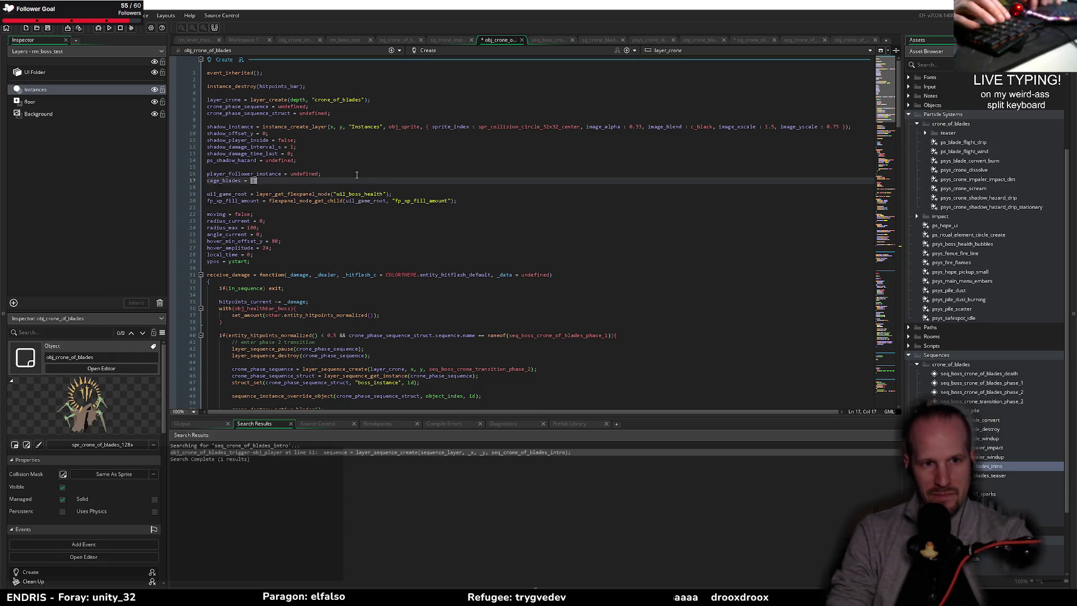
pyautogui.hotkey('ctrl', 's')
pyautogui.press('Left')
pyautogui.press('Left')
pyautogui.press('Left')
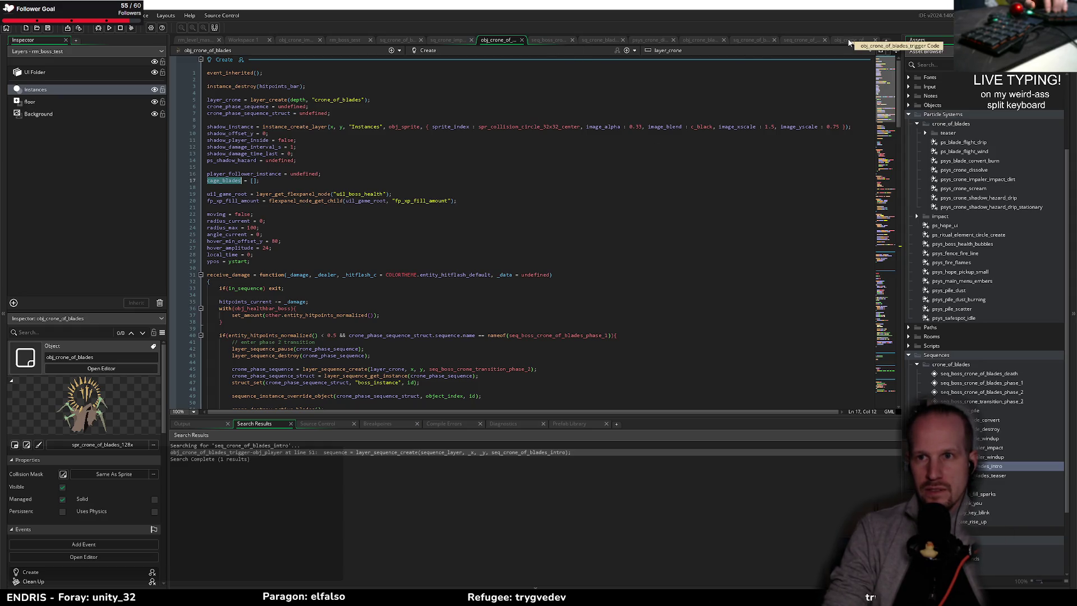
pyautogui.click(800, 39)
pyautogui.click(750, 41)
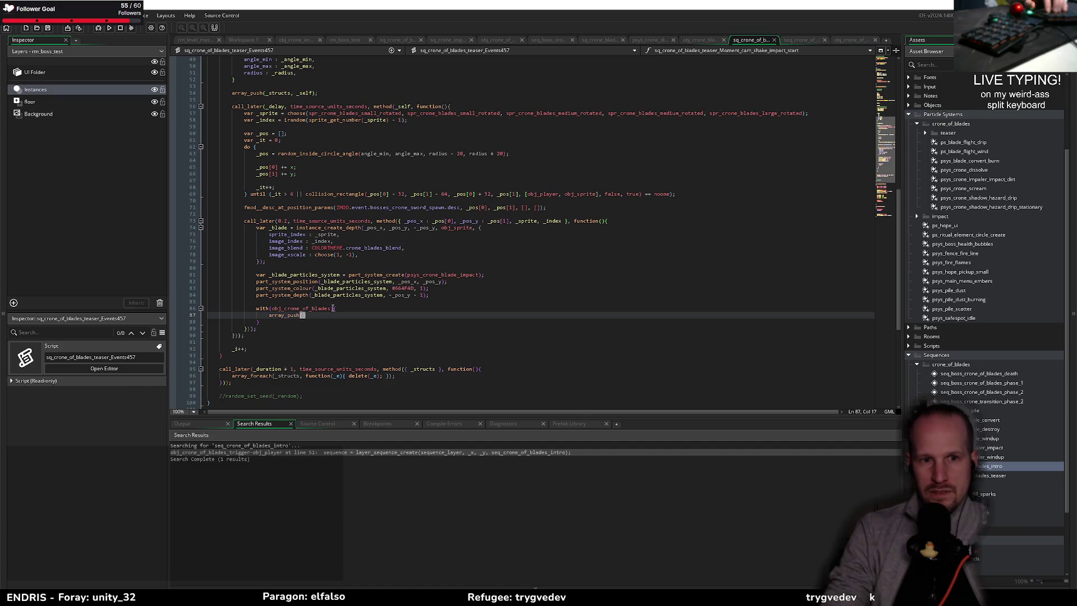
# - Complete the call as array_push(cage_blades, _blade); inside the with block
pyautogui.write('cage_blades')
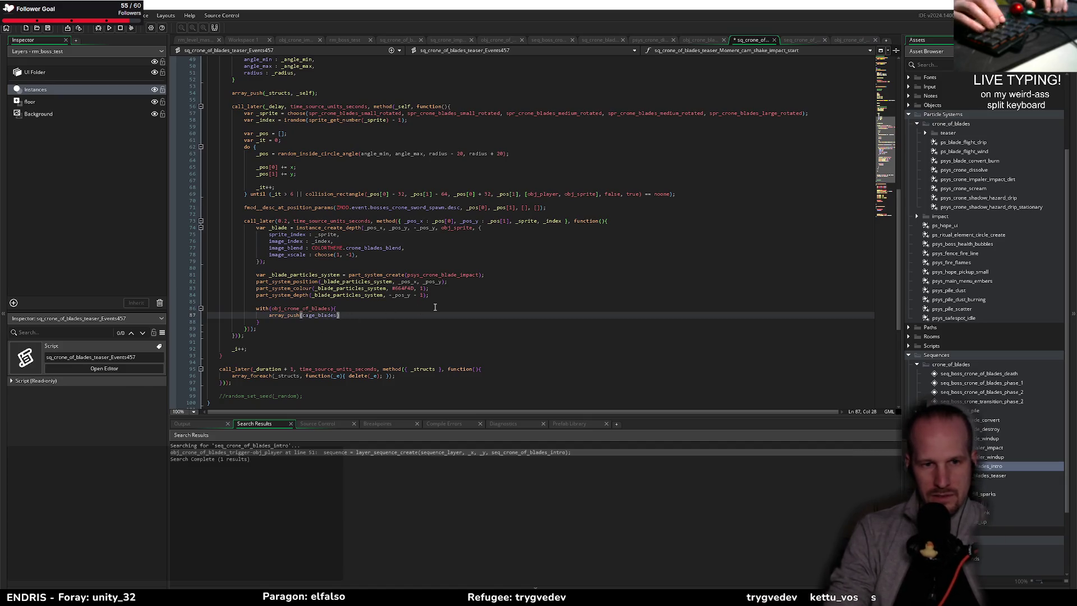
pyautogui.write(', _blade);')
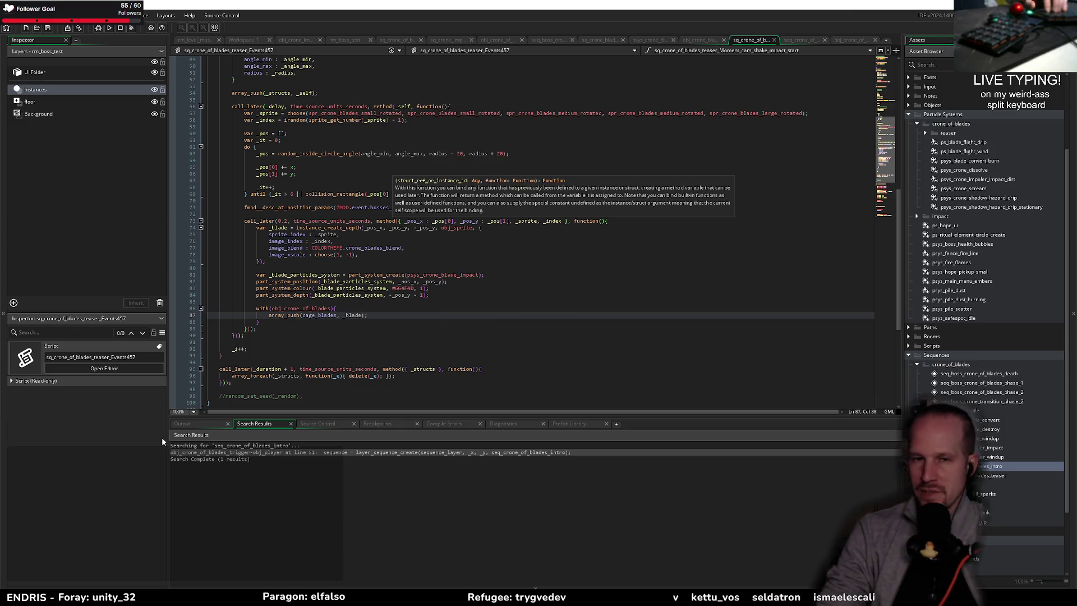
pyautogui.click(337, 329)
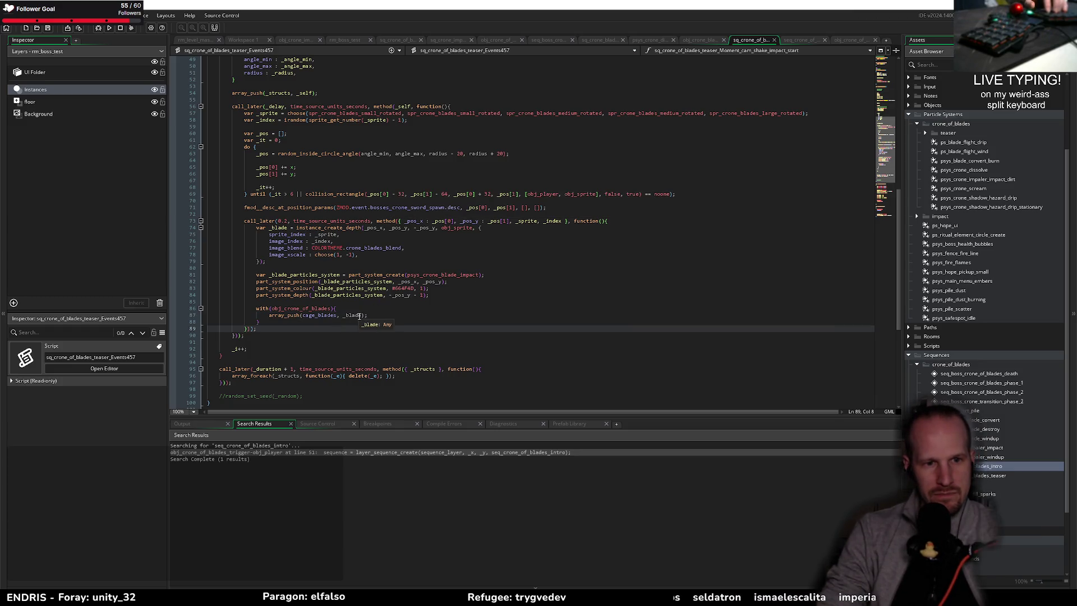
pyautogui.doubleClick(353, 315)
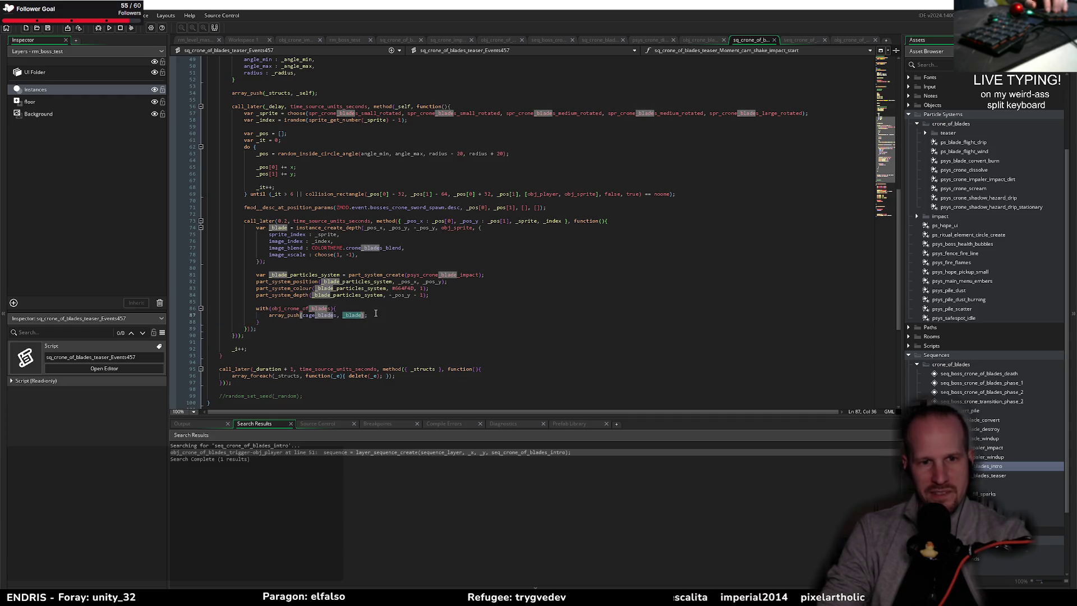
pyautogui.click(376, 314)
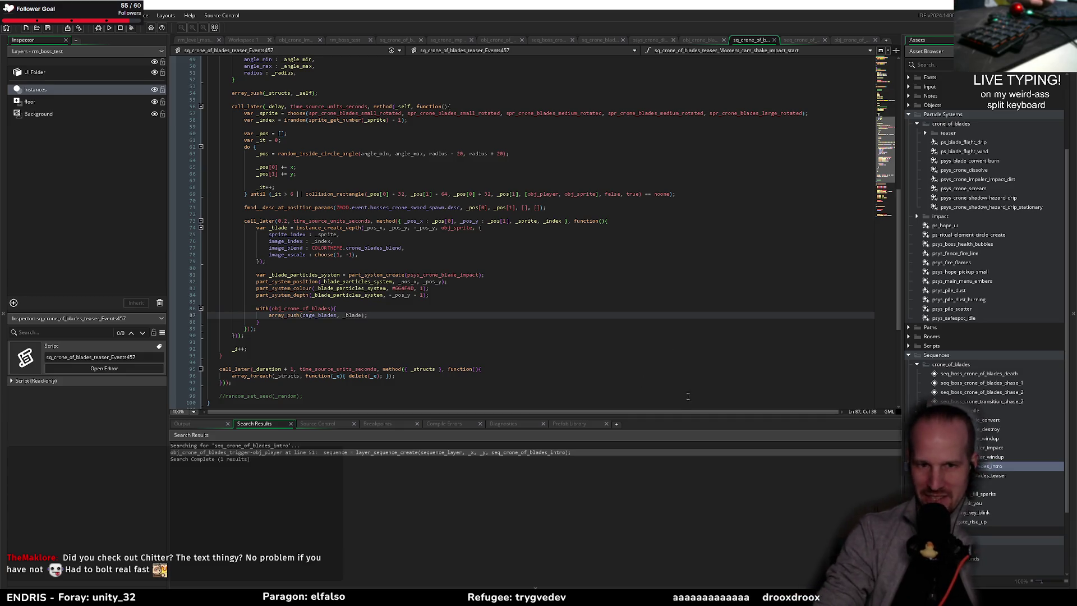
# - Review the blade-spawn callback, checking where _blade and obj_crone_of_blades are used
pyautogui.click(599, 336)
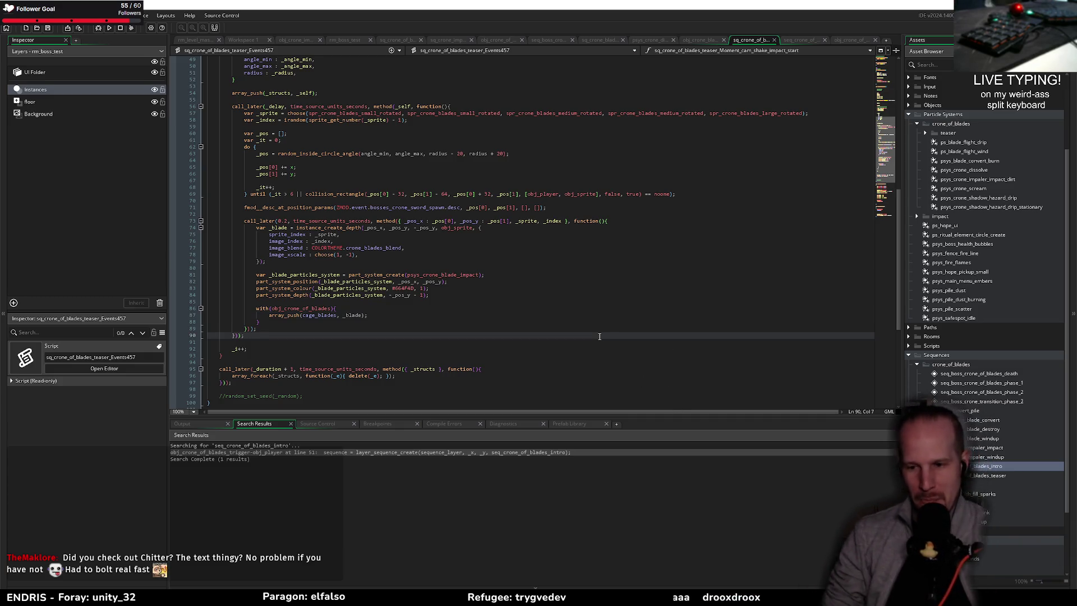
pyautogui.click(521, 274)
pyautogui.click(510, 270)
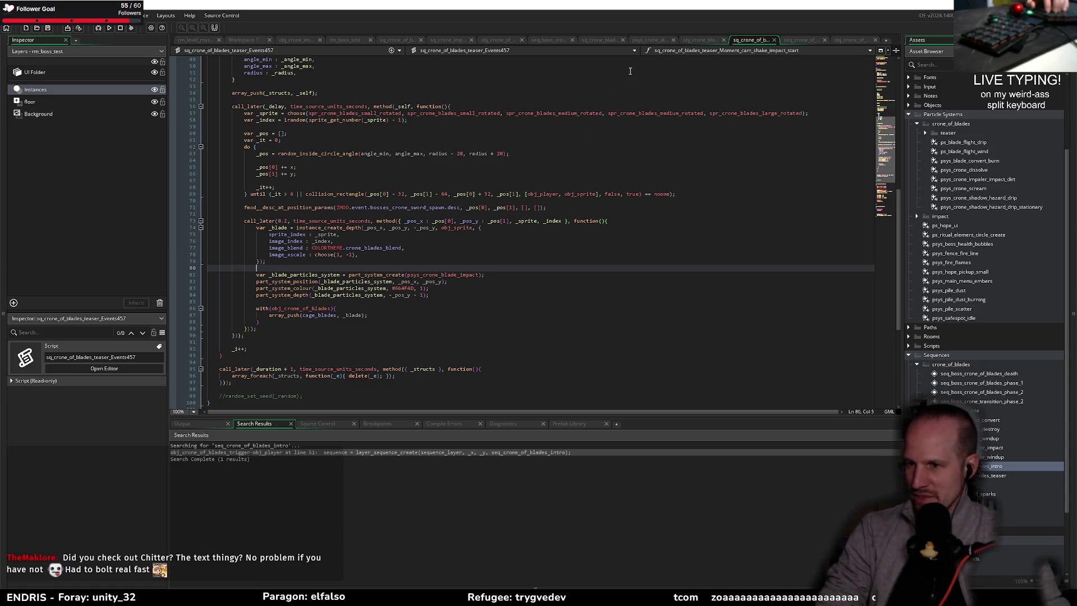
pyautogui.click(336, 302)
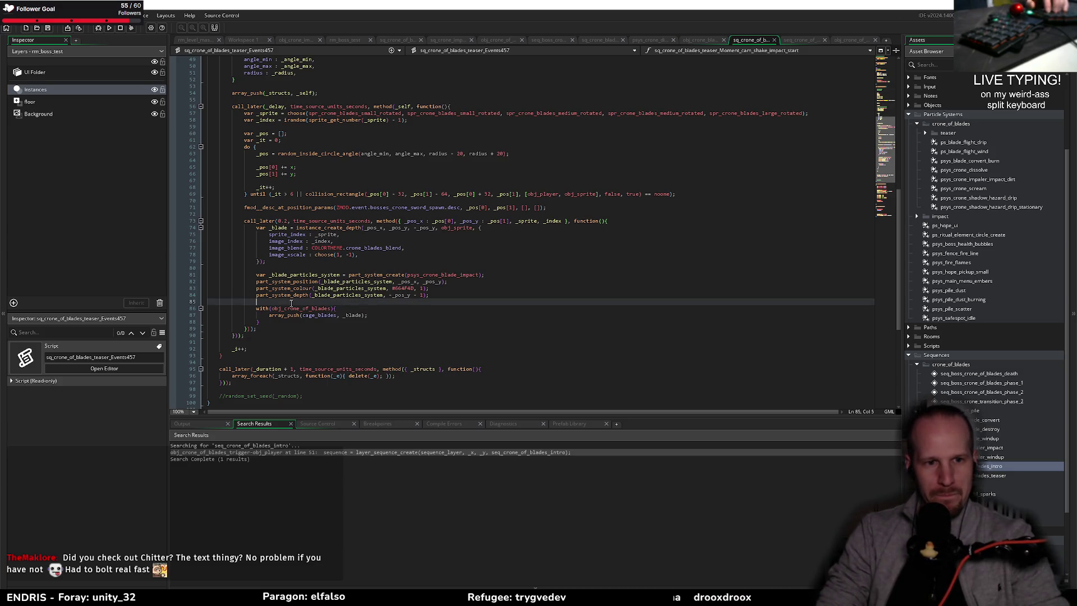
pyautogui.doubleClick(349, 315)
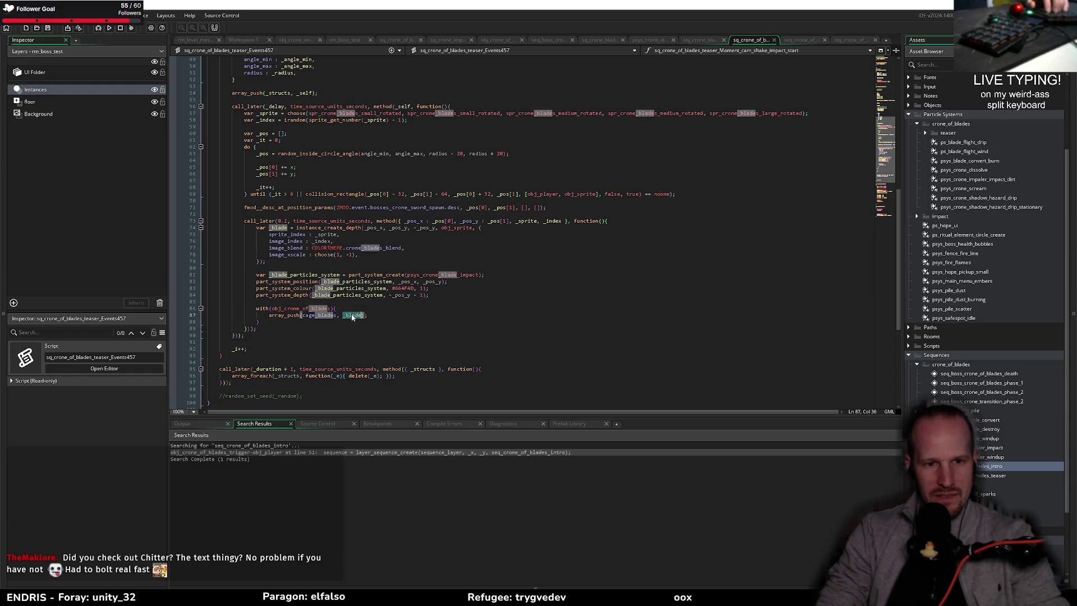
pyautogui.doubleClick(300, 309)
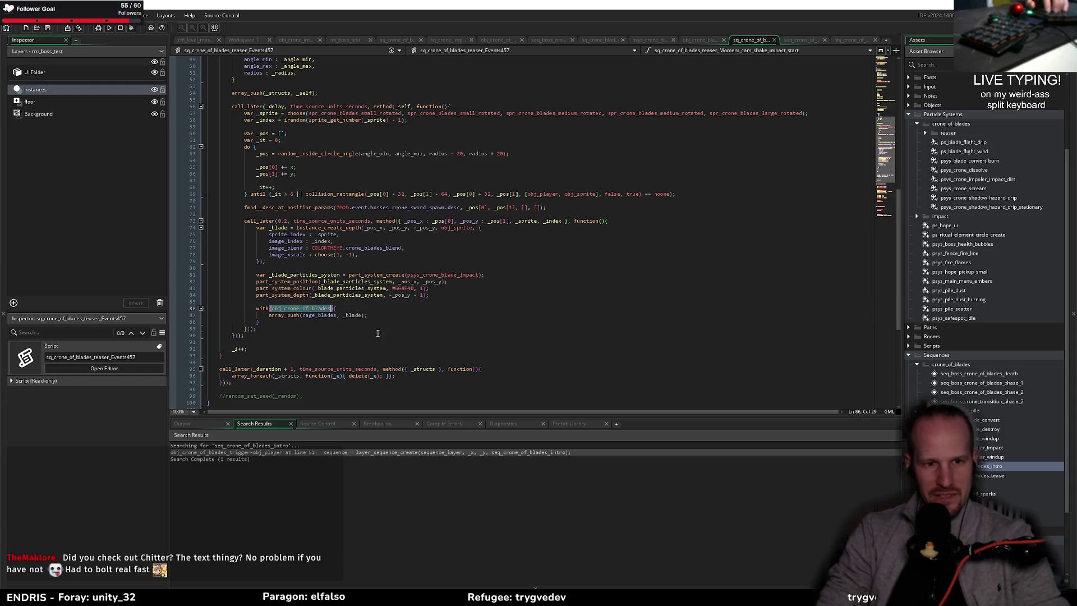
pyautogui.click(258, 322)
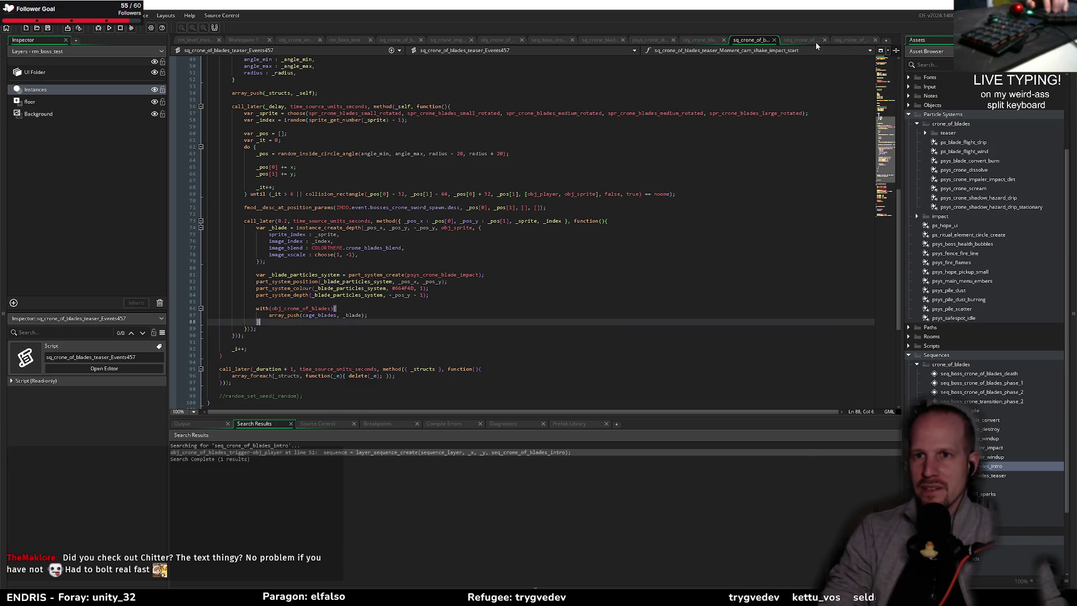
# - Close the obj_crone_impaler code tab and switch to the obj_crone_of_blades Create event
pyautogui.click(845, 39)
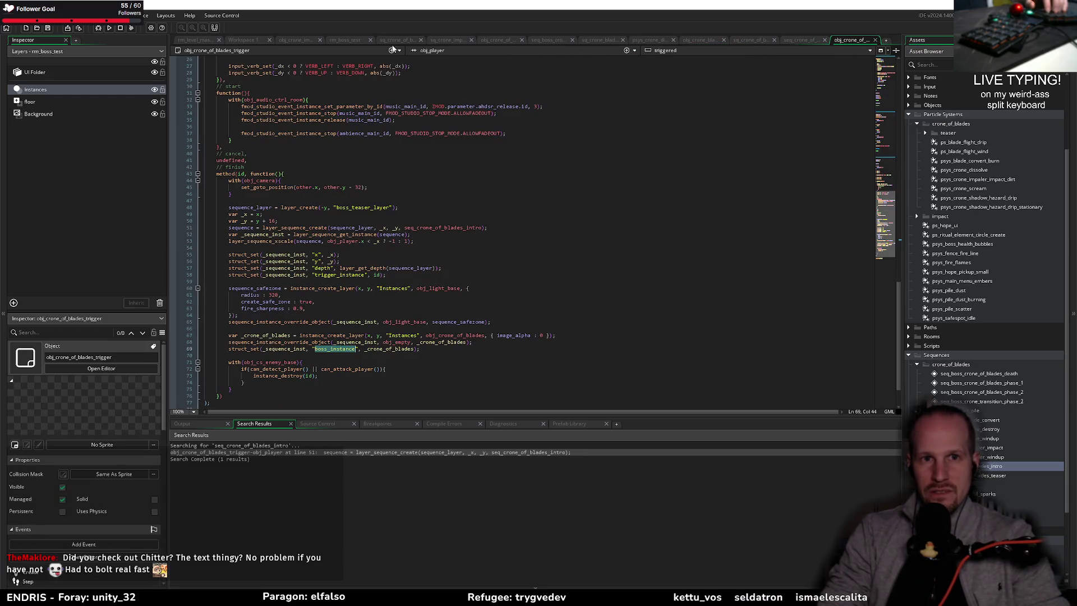
pyautogui.click(289, 40)
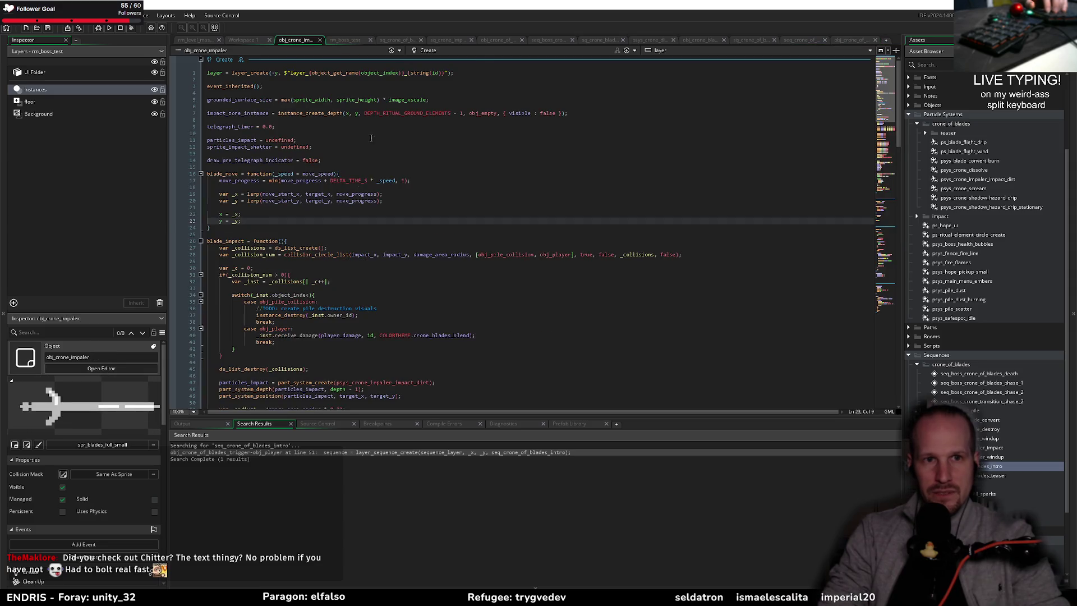
pyautogui.middleClick(307, 43)
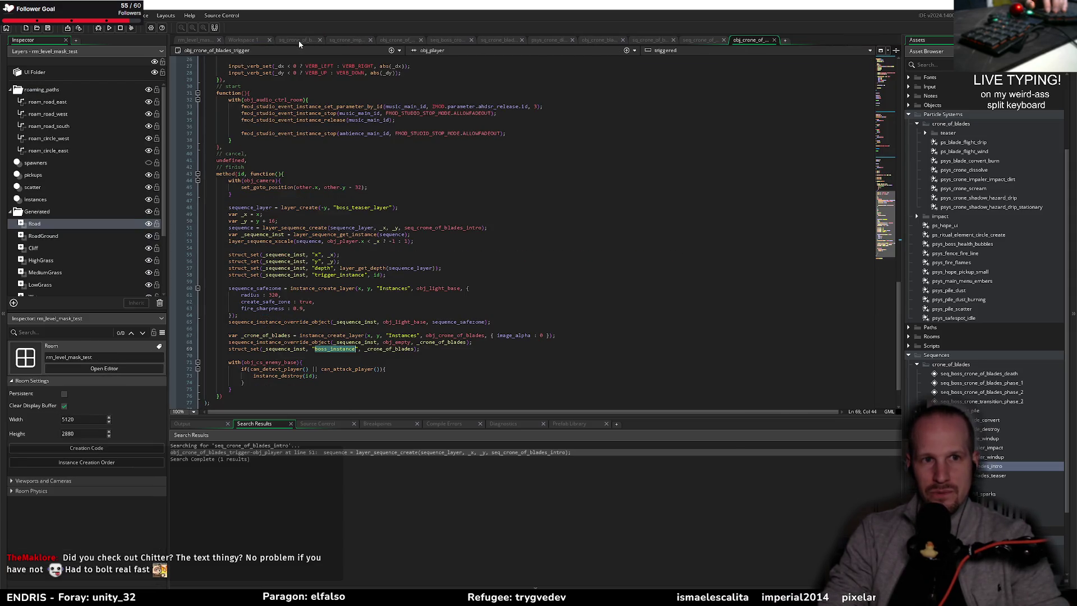
pyautogui.click(377, 42)
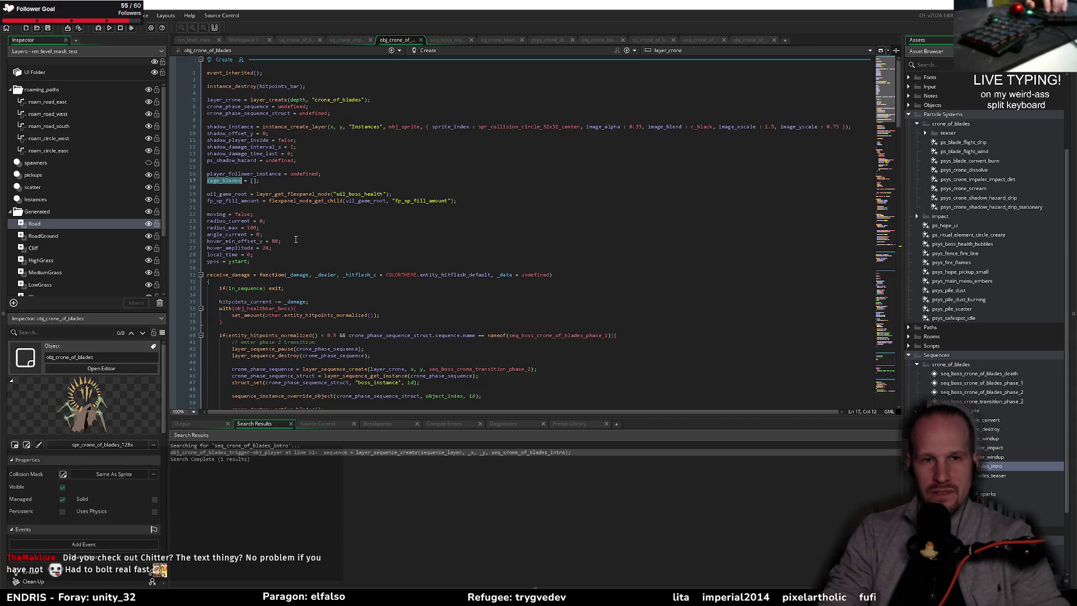
# - Check the cage_blades = [] declaration on line 17 of obj_crone_of_blades' Create code, then go to its Clean Up event
pyautogui.click(251, 281)
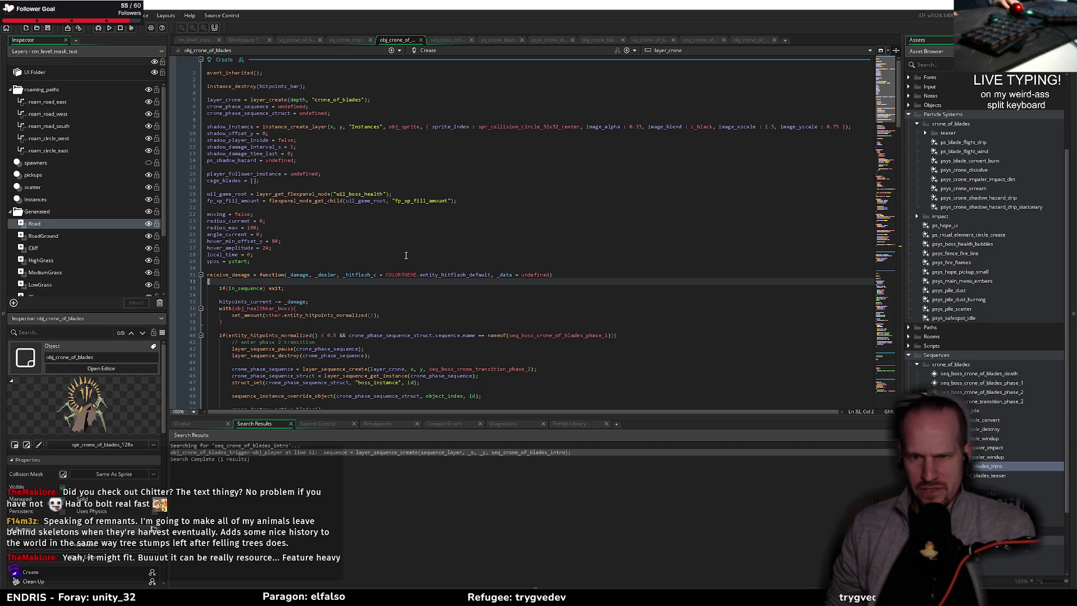
pyautogui.click(375, 255)
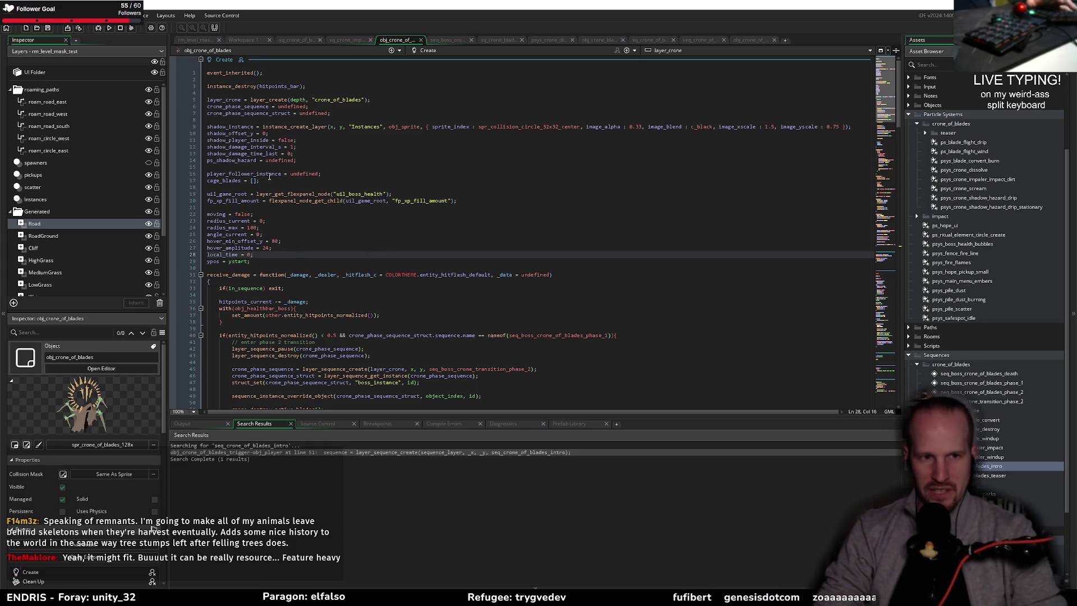
pyautogui.click(270, 176)
pyautogui.click(302, 180)
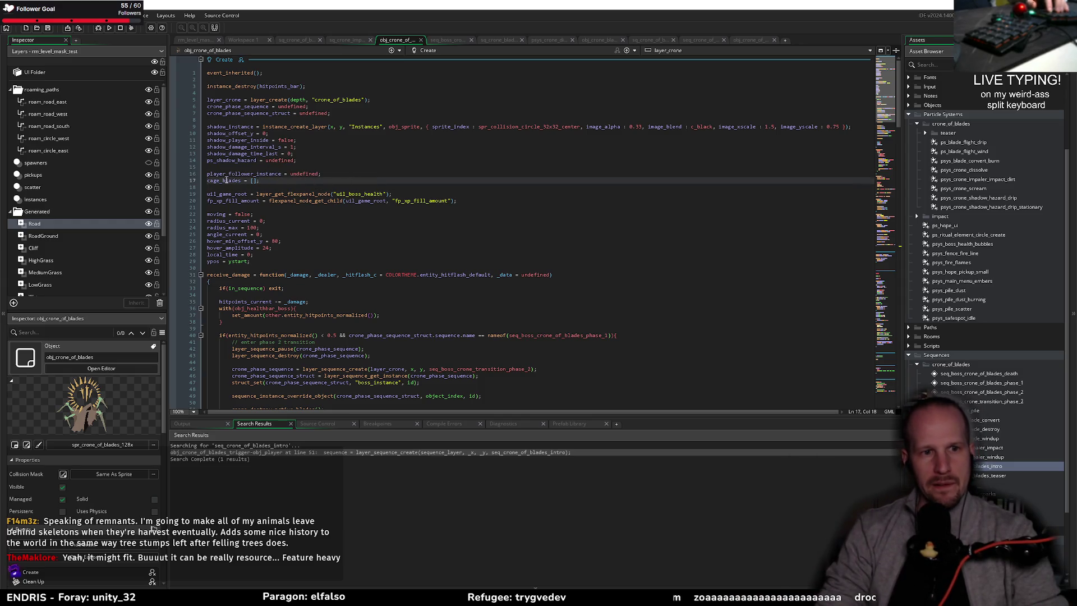
pyautogui.doubleClick(225, 180)
pyautogui.click(486, 50)
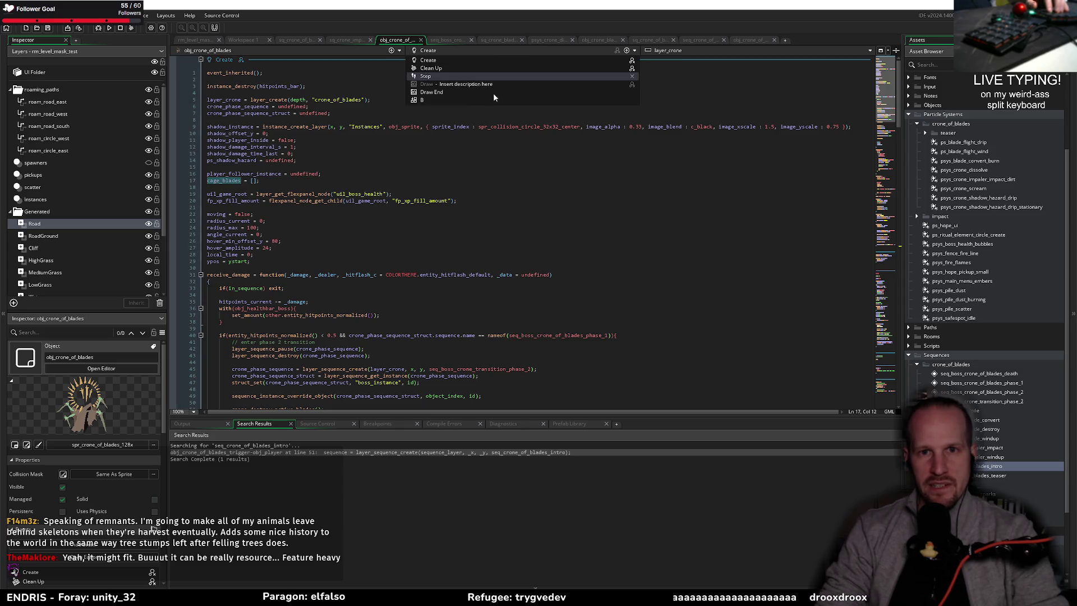
# - In the Clean Up event, write array_foreach(cage_blades, function(_e) { }) over the blades
pyautogui.click(463, 69)
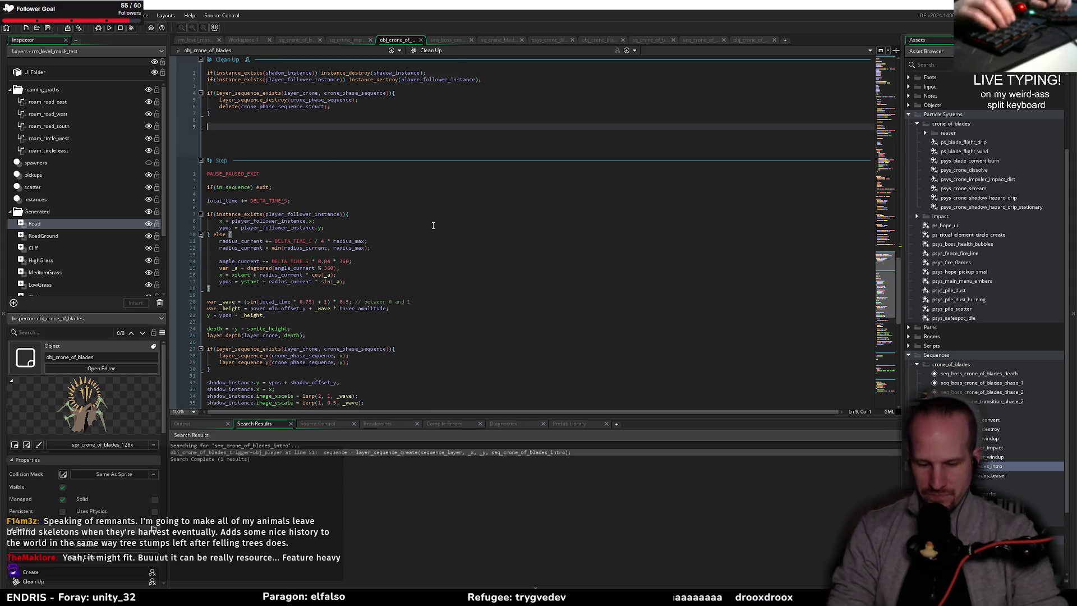
pyautogui.write('array')
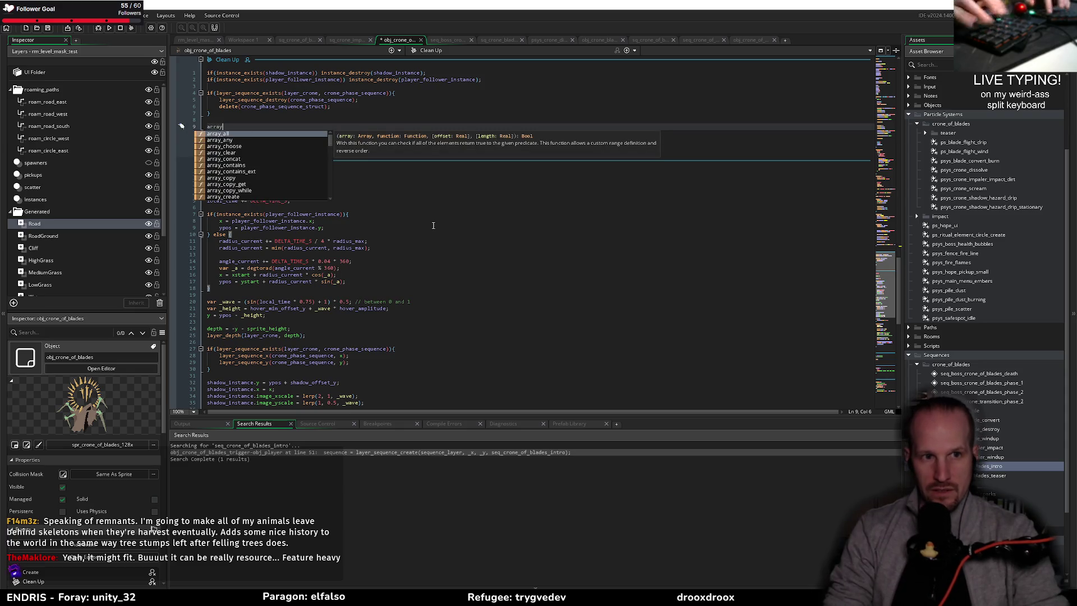
pyautogui.write('_foreach(')
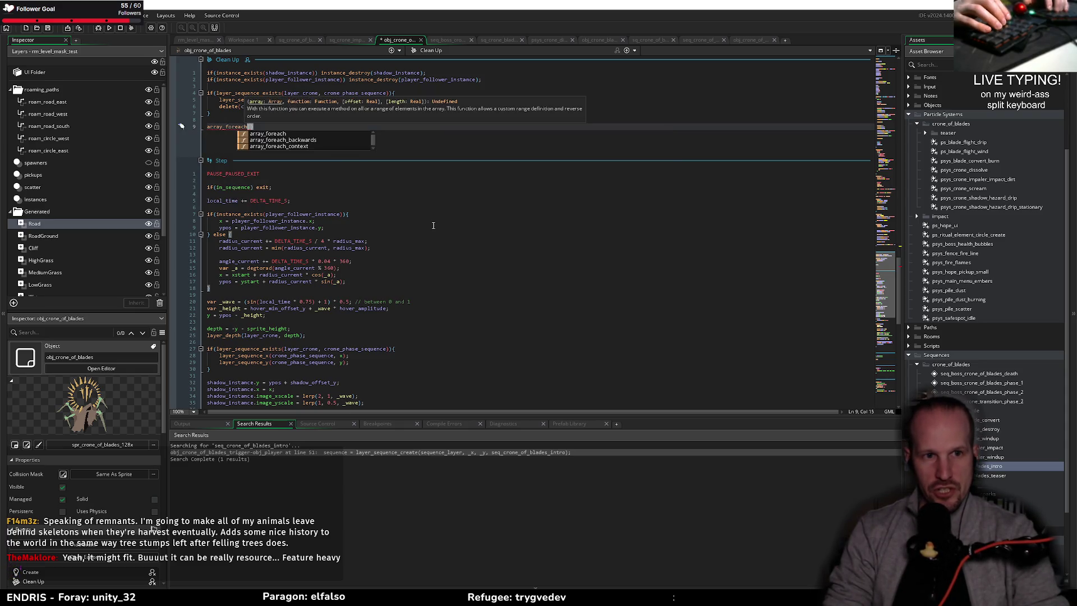
pyautogui.write('array_foreach(')
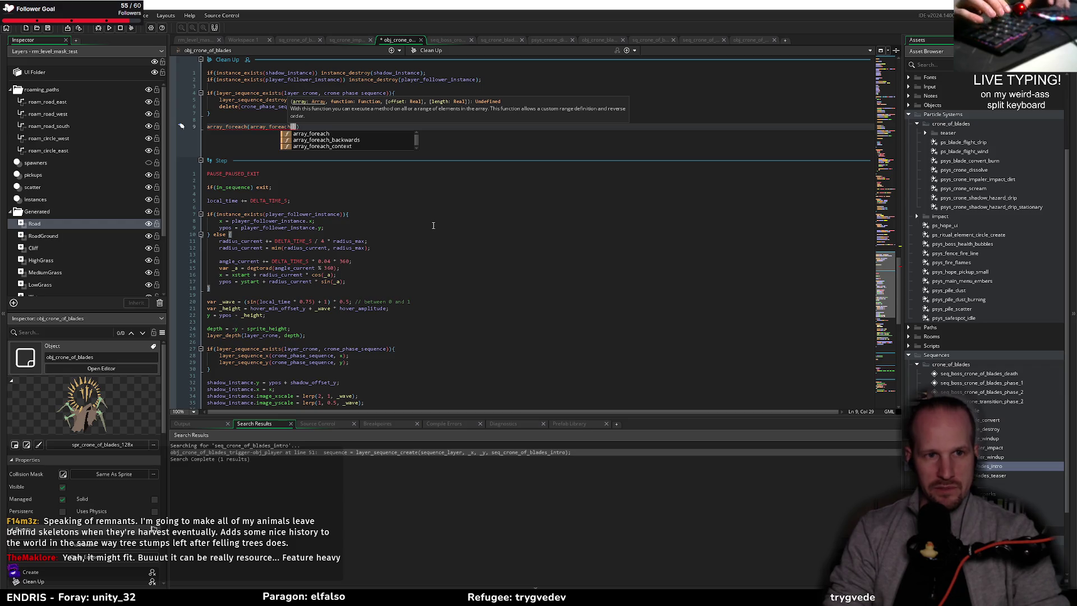
pyautogui.press('BackSpace')
pyautogui.press('BackSpace')
pyautogui.press('BackSpace')
pyautogui.write('cage_blades, ')
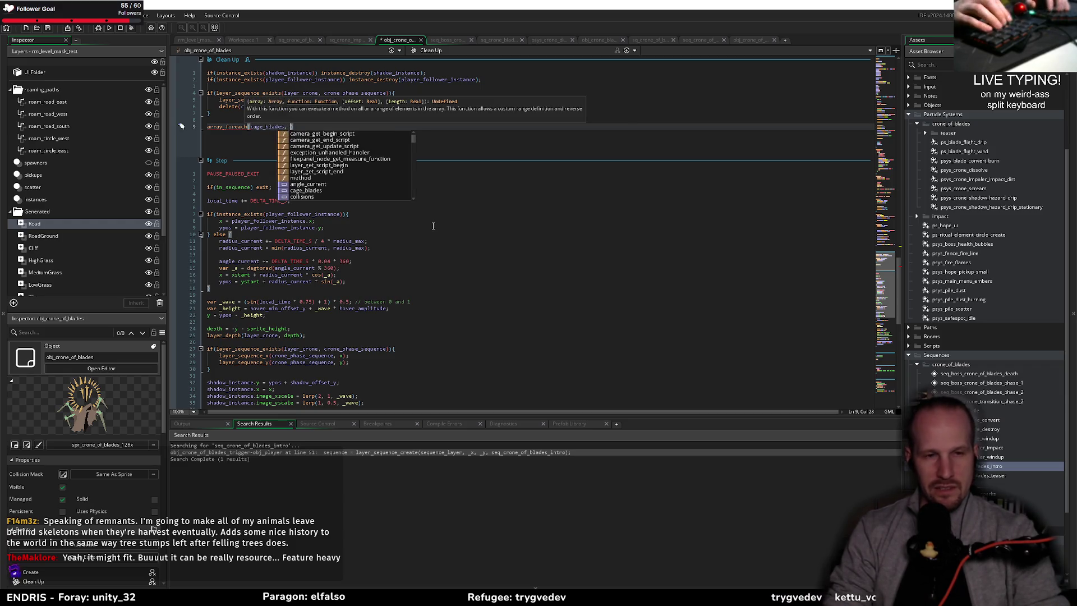
pyautogui.write('fucn')
pyautogui.press('BackSpace')
pyautogui.press('BackSpace')
pyautogui.press('BackSpace')
pyautogui.write('ncte')
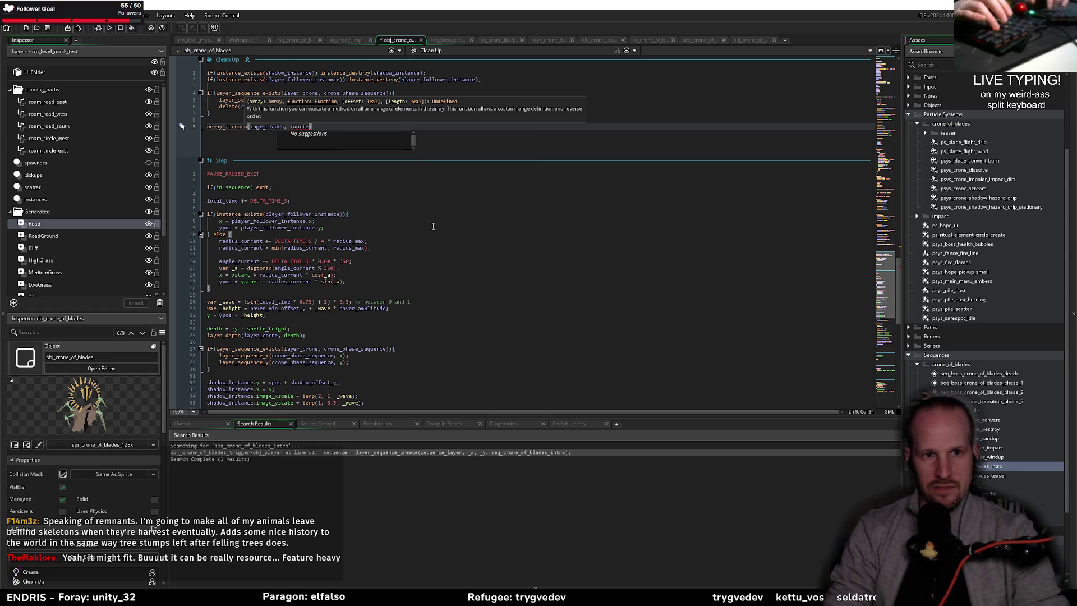
pyautogui.press('BackSpace')
pyautogui.write('ion() {')
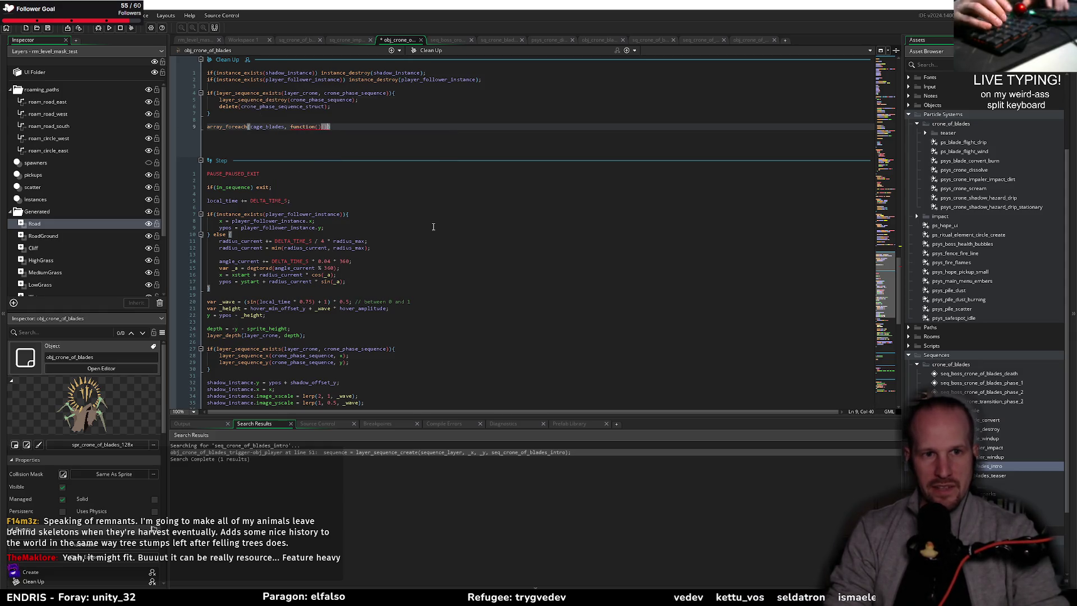
pyautogui.press('Left')
pyautogui.press('Left')
pyautogui.press('Left')
pyautogui.press('Return')
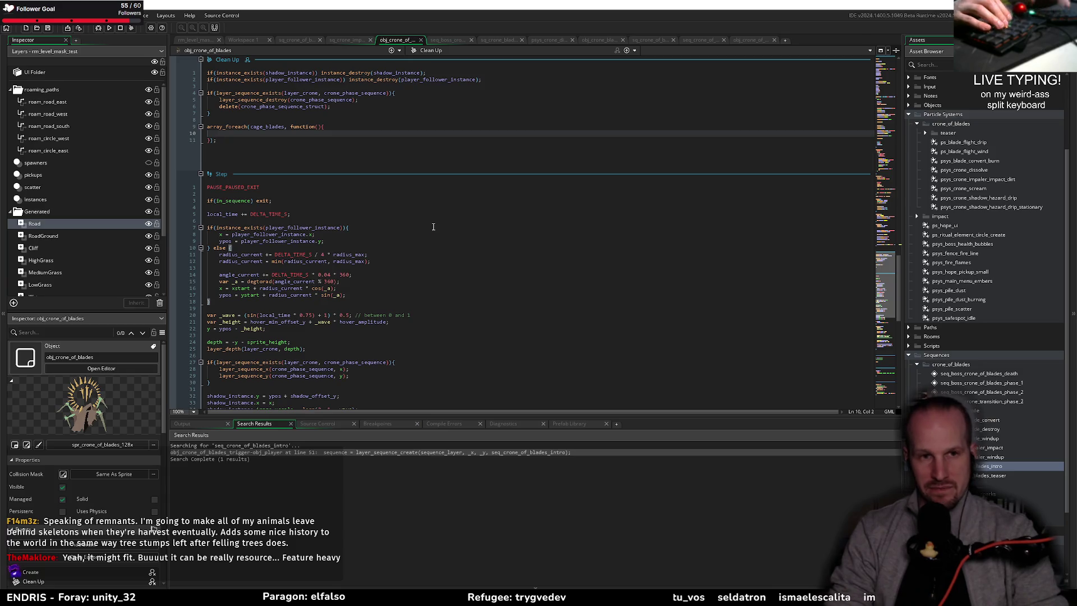
pyautogui.press('Up')
pyautogui.press('End')
pyautogui.press('Left')
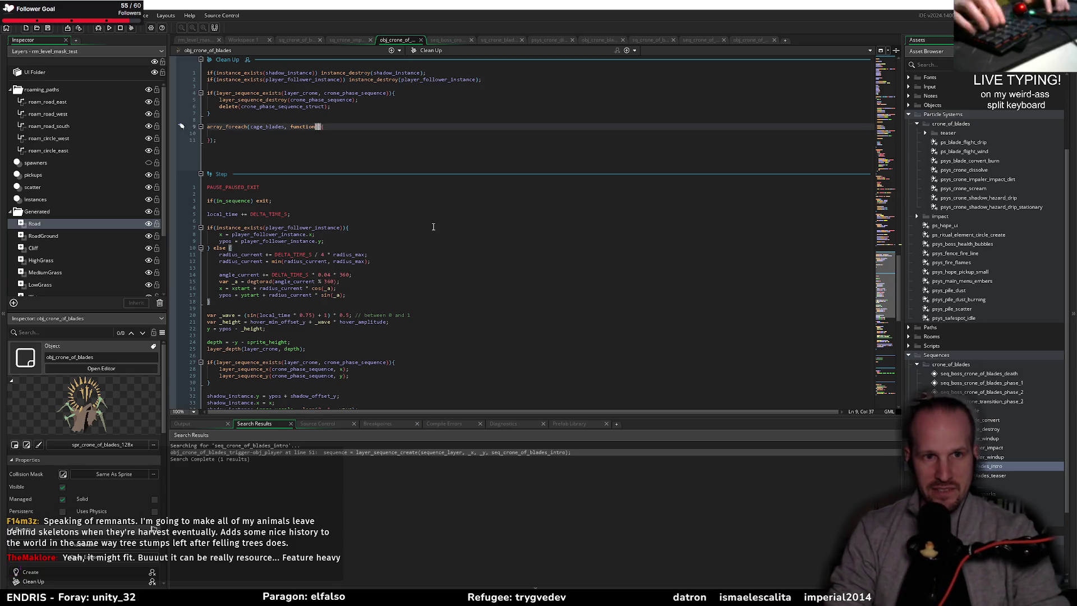
pyautogui.write('_e')
pyautogui.press('Down')
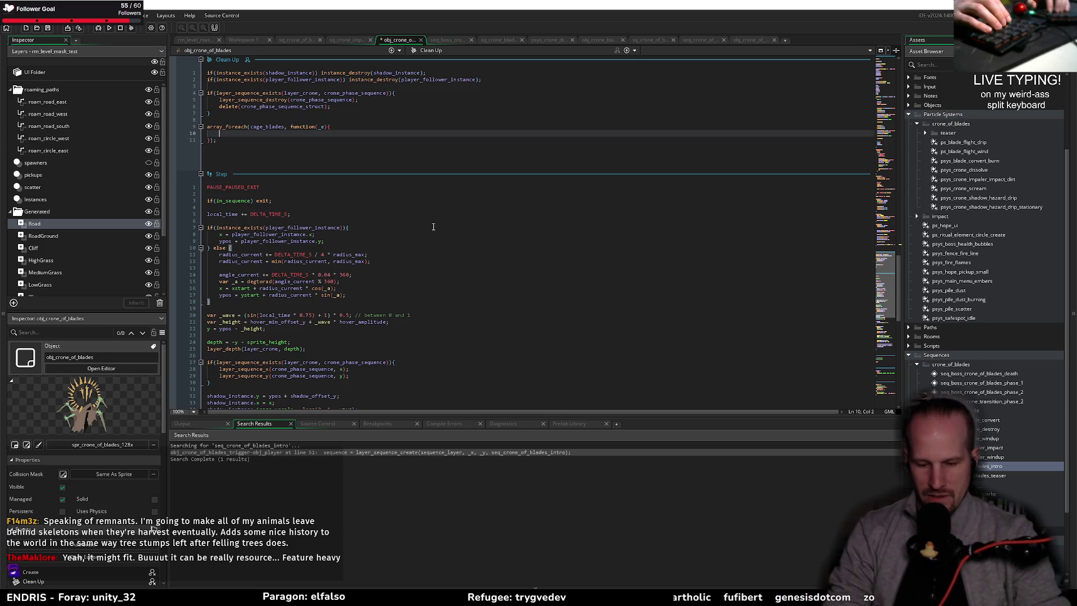
# - Inside the loop, create var _fade = time_source_create(time_source_game, 1, time_source_units_frames, method(_e, function(){}))
pyautogui.write('var _')
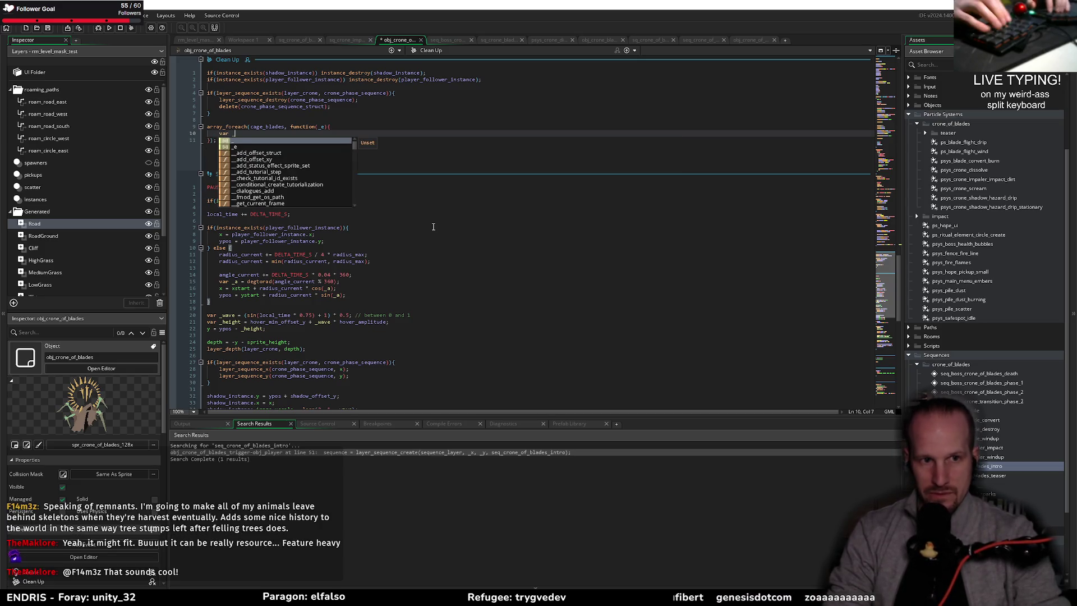
pyautogui.write('face')
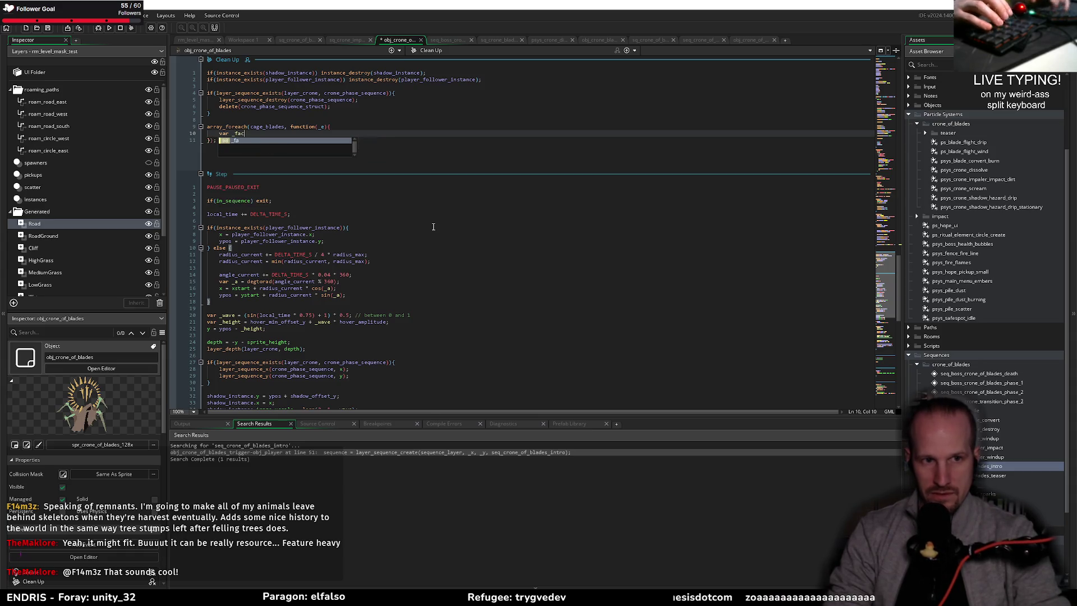
pyautogui.press('BackSpace')
pyautogui.write('de = ')
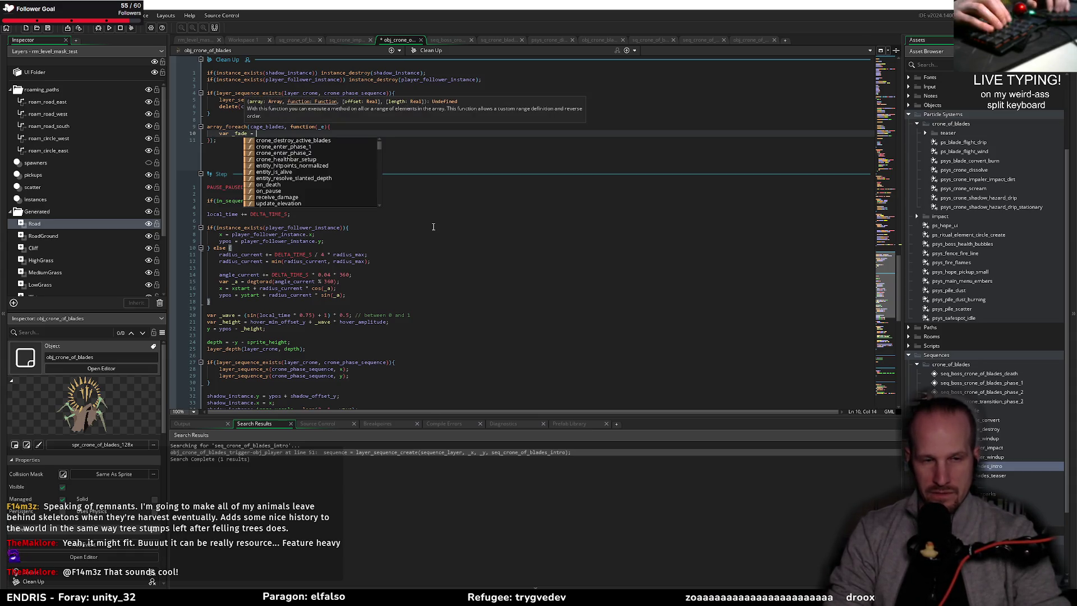
pyautogui.write('time_source_create(')
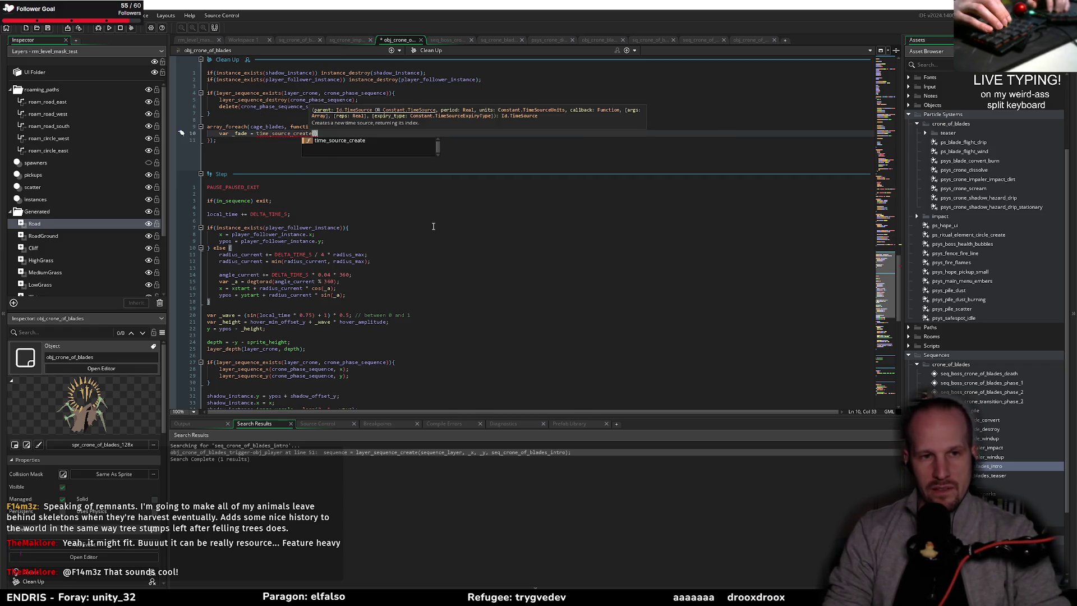
pyautogui.write('time_source_')
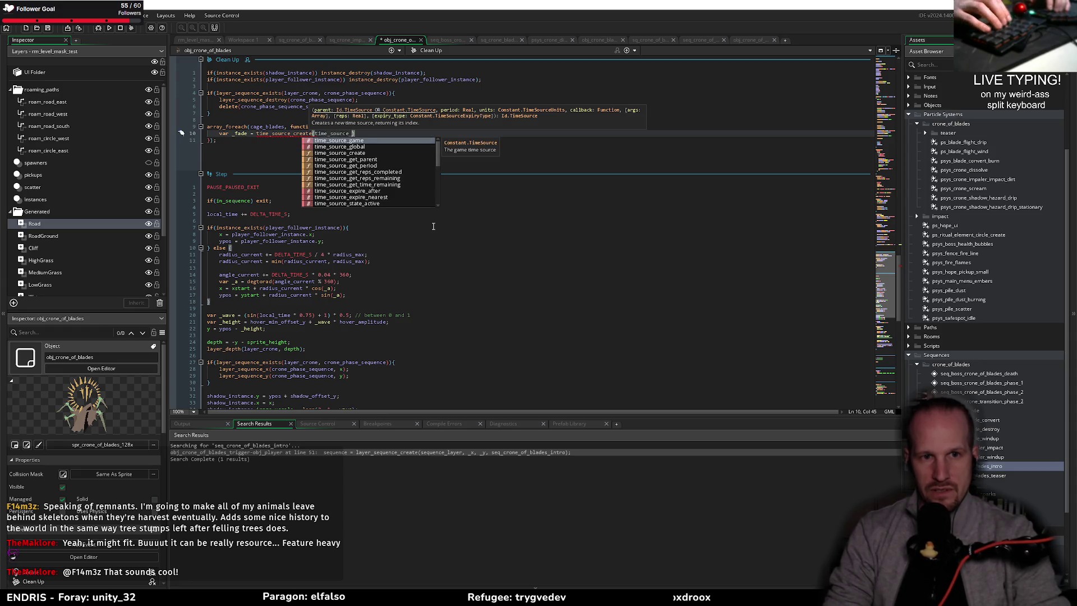
pyautogui.press('Return')
pyautogui.write(', ')
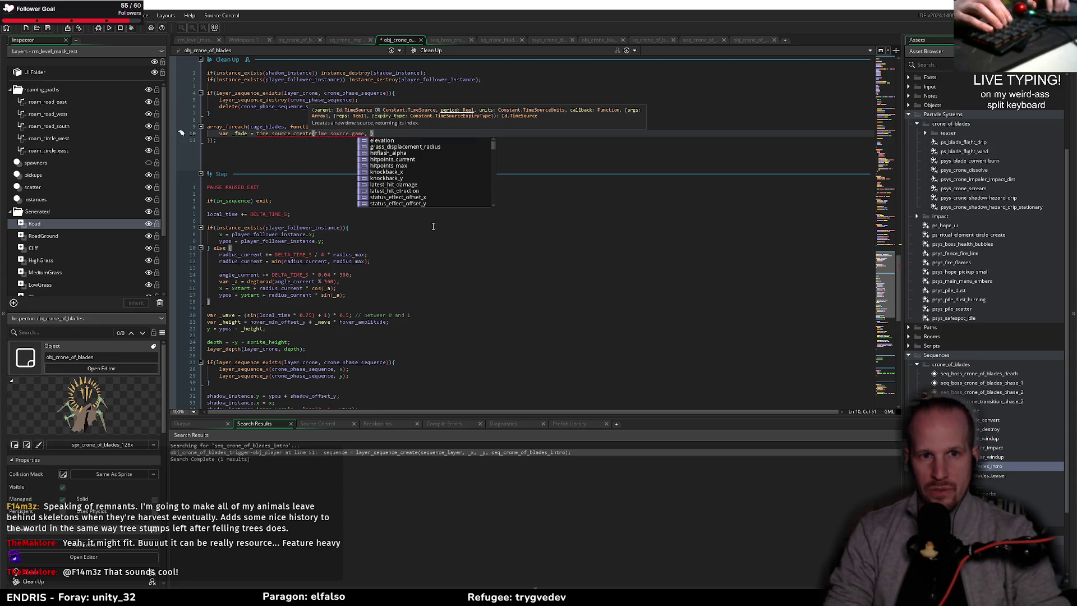
pyautogui.write('1')
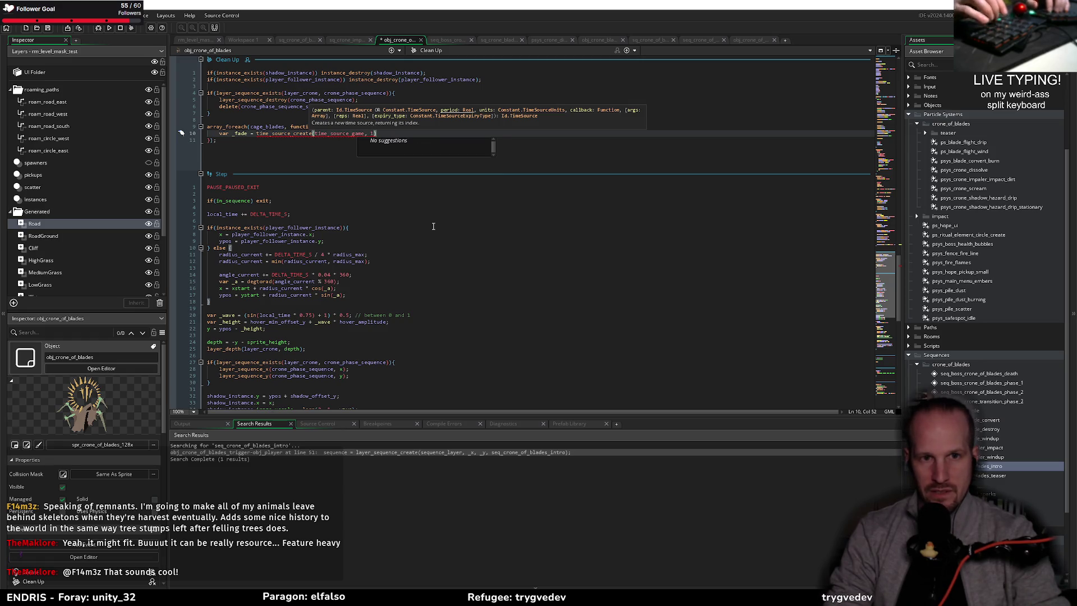
pyautogui.write(', time_sio')
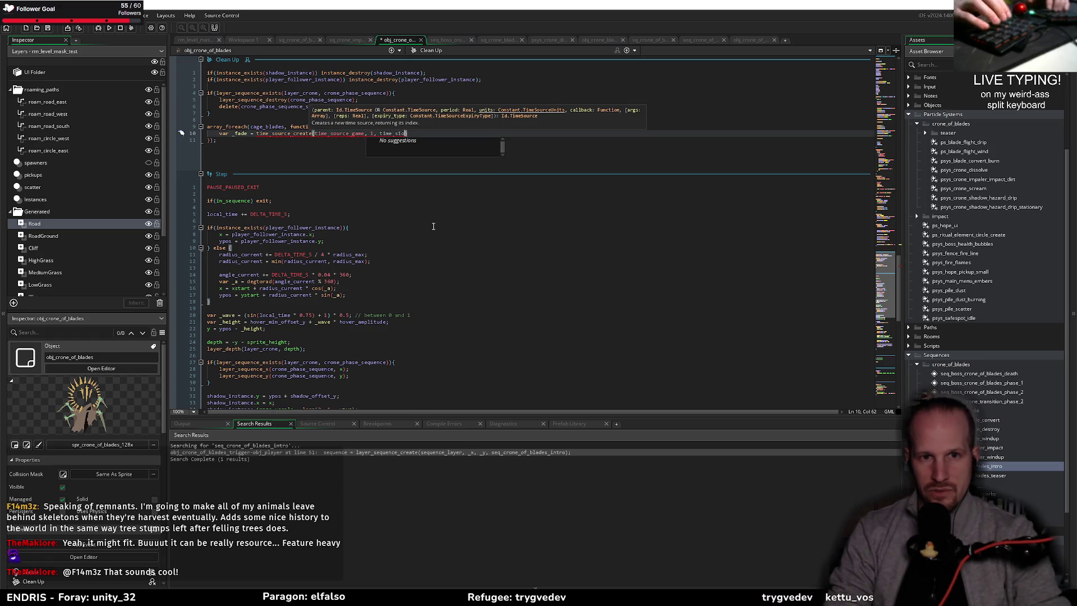
pyautogui.press('BackSpace')
pyautogui.press('Return')
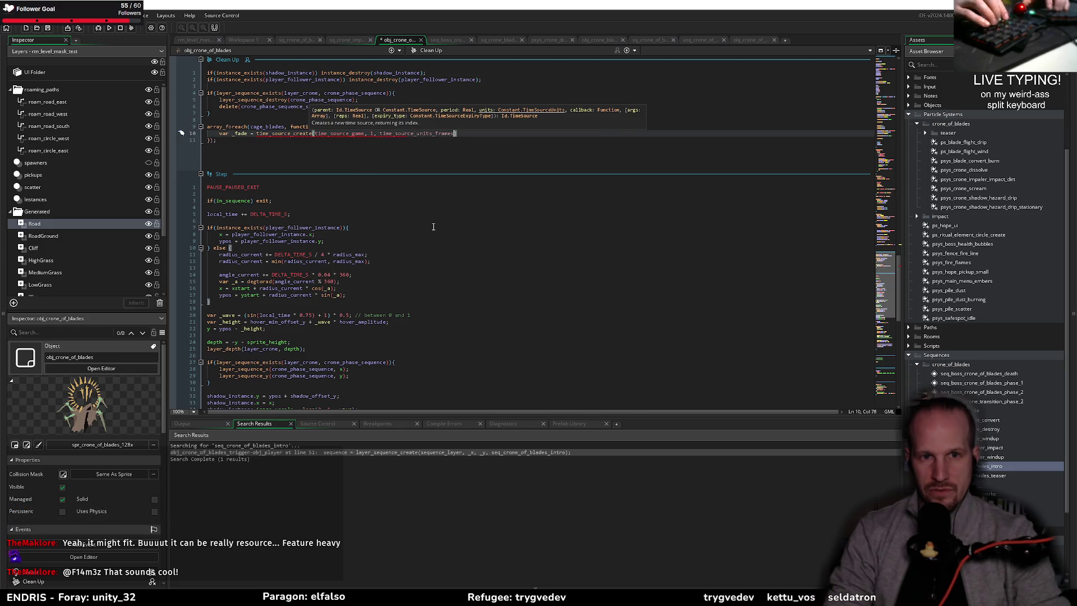
pyautogui.write(', ')
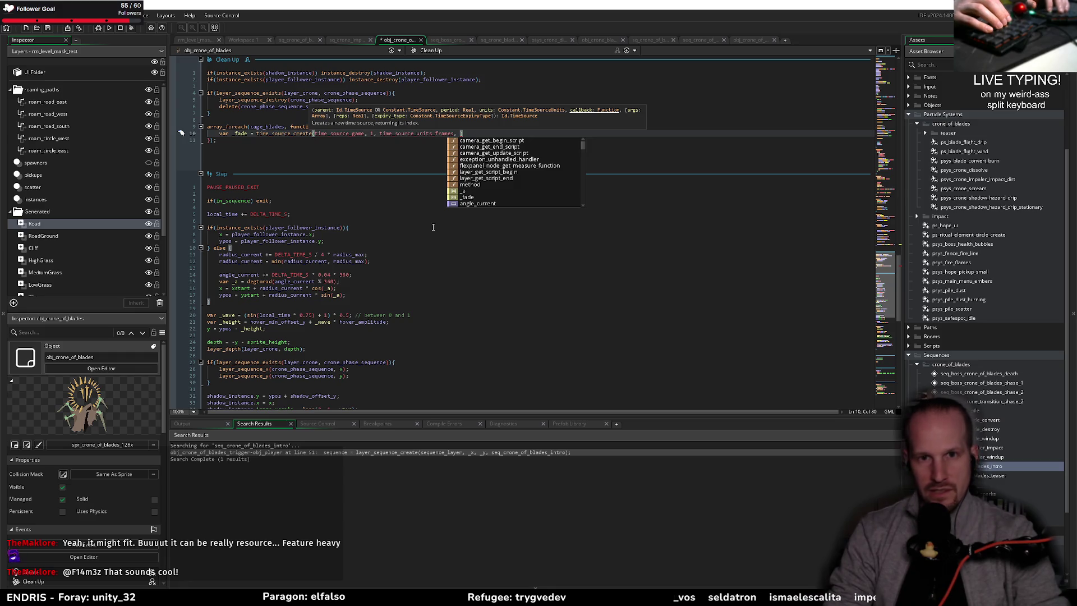
pyautogui.write('method(')
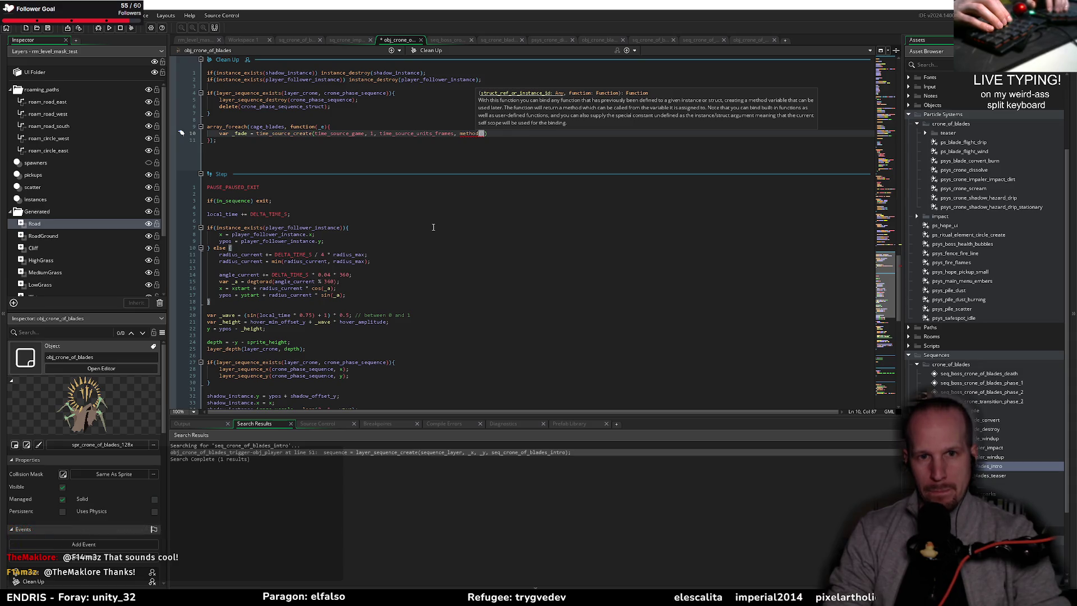
pyautogui.write('_e, fu')
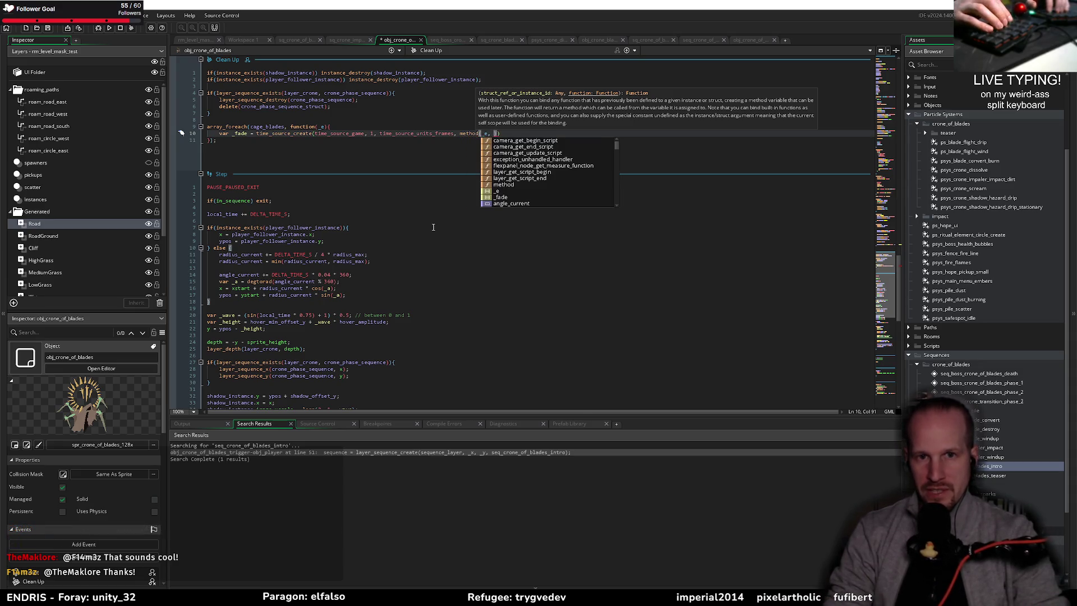
pyautogui.write('nction(){')
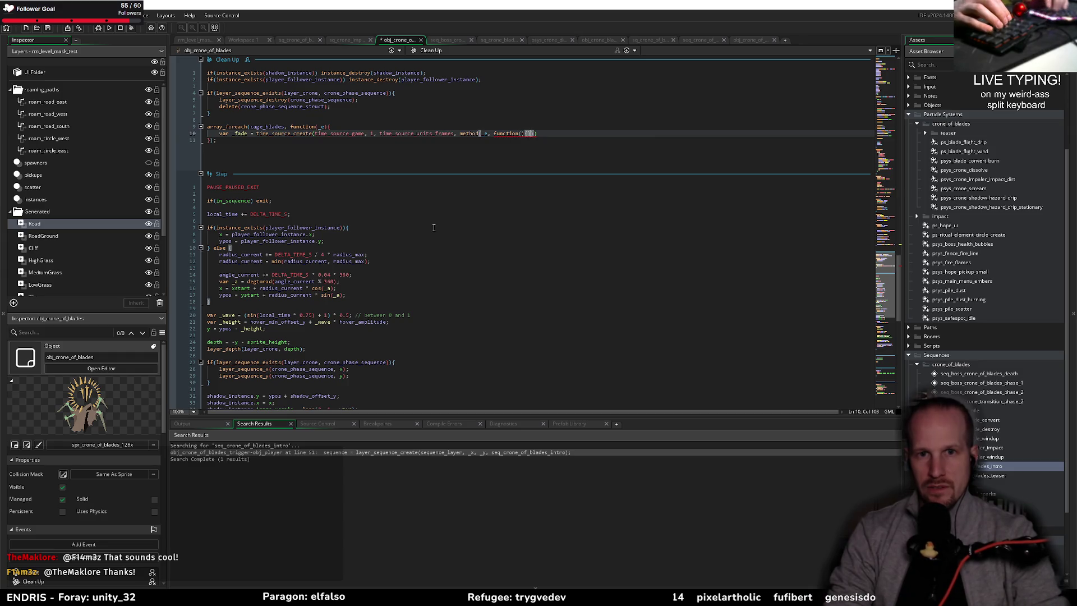
pyautogui.press('Return')
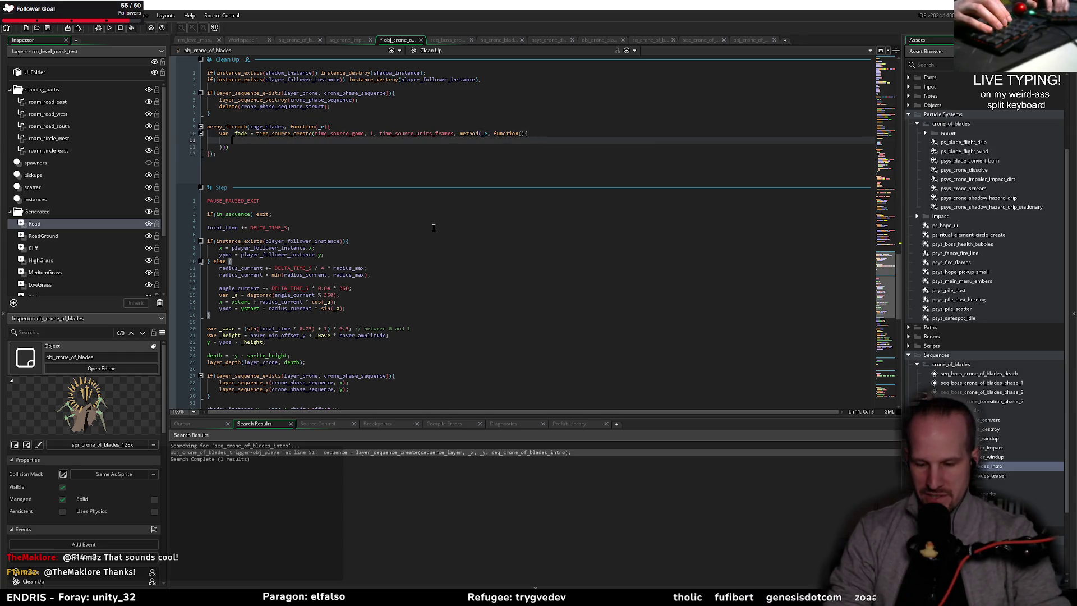
pyautogui.press('Up')
pyautogui.press('Up')
pyautogui.press('End')
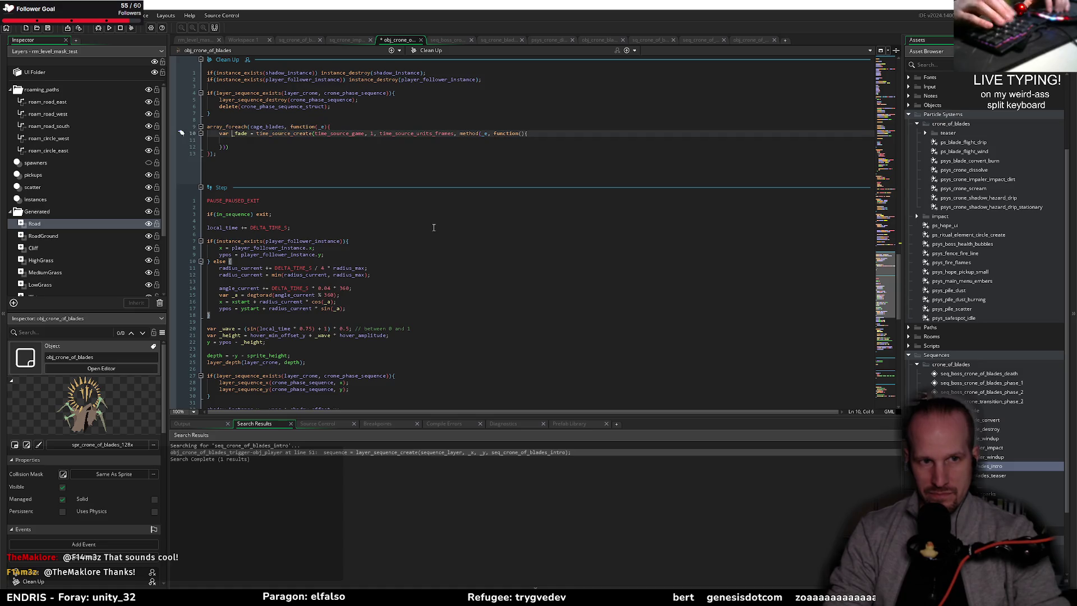
pyautogui.press('Return')
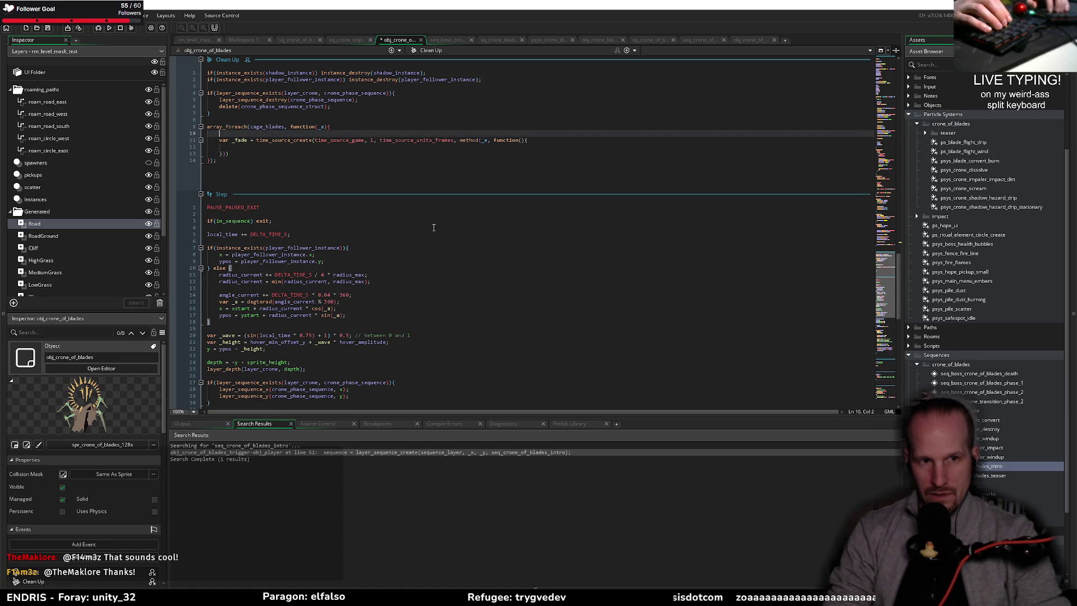
# - Add variable_instance_set(_e, "fade_duration", random_range(180, 240)); inside the blade loop
pyautogui.write('variabl')
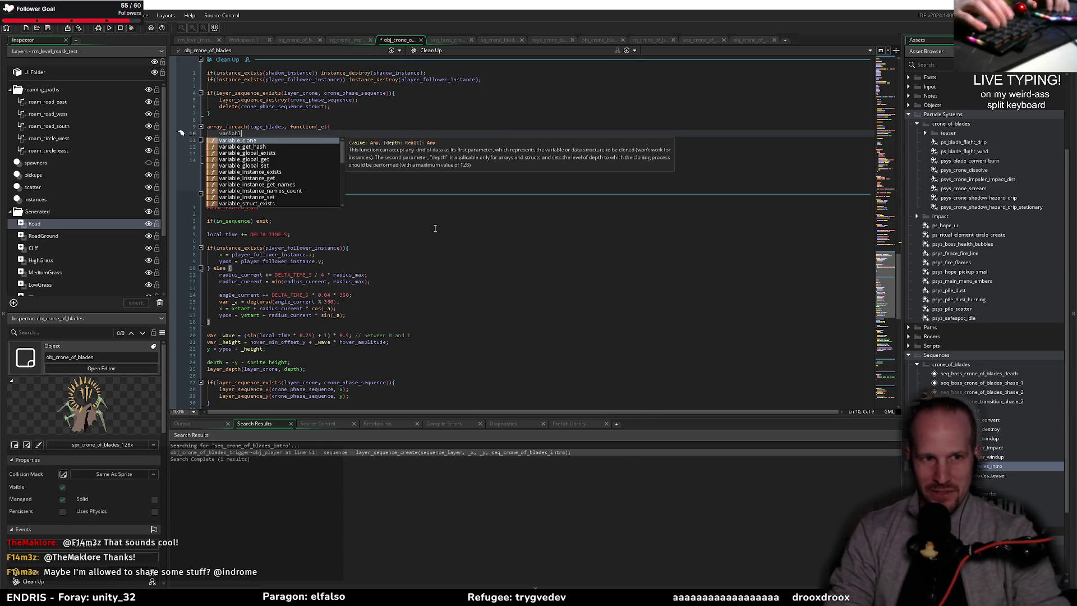
pyautogui.click(434, 228)
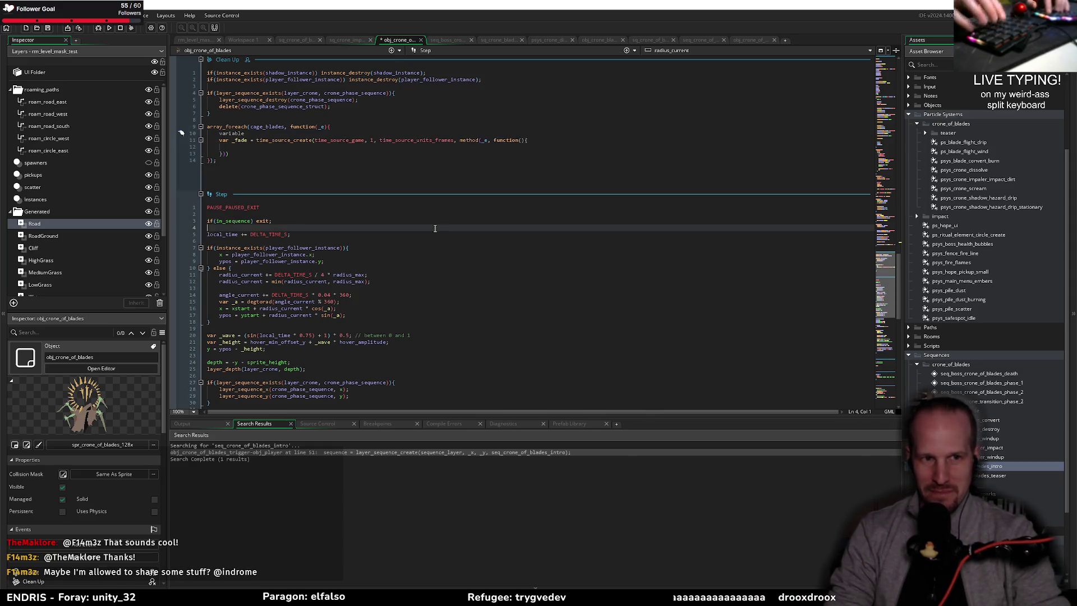
pyautogui.click(269, 133)
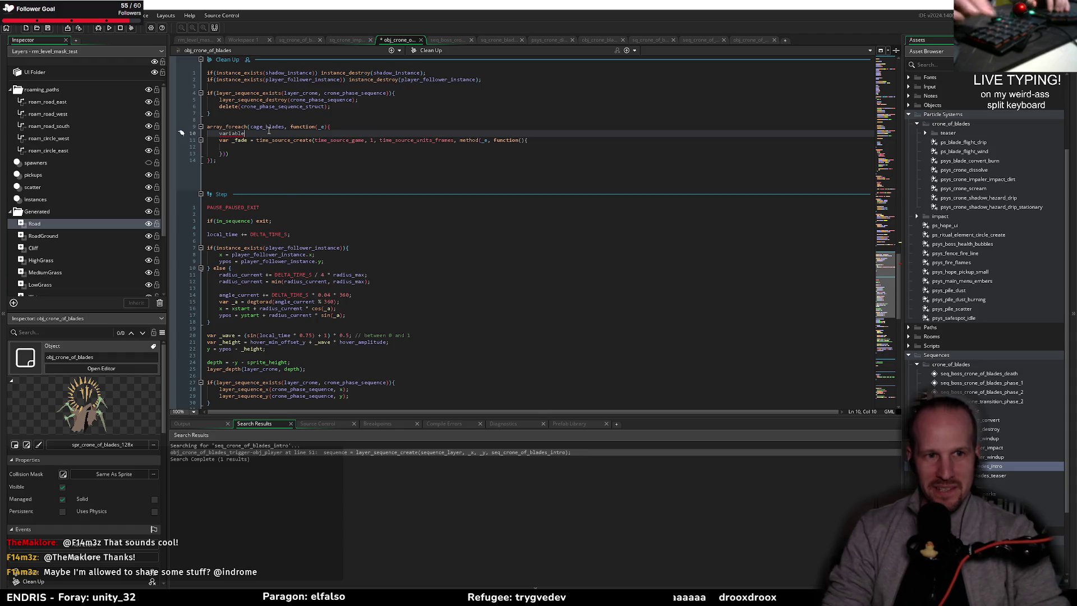
pyautogui.write('_instance_set(')
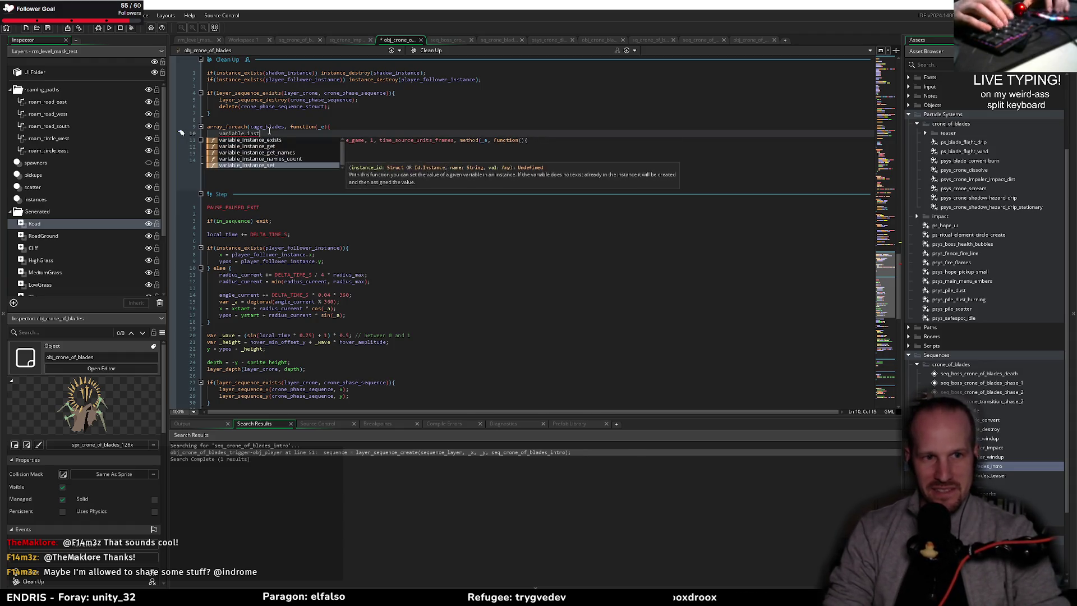
pyautogui.write('_e, "fade_duration')
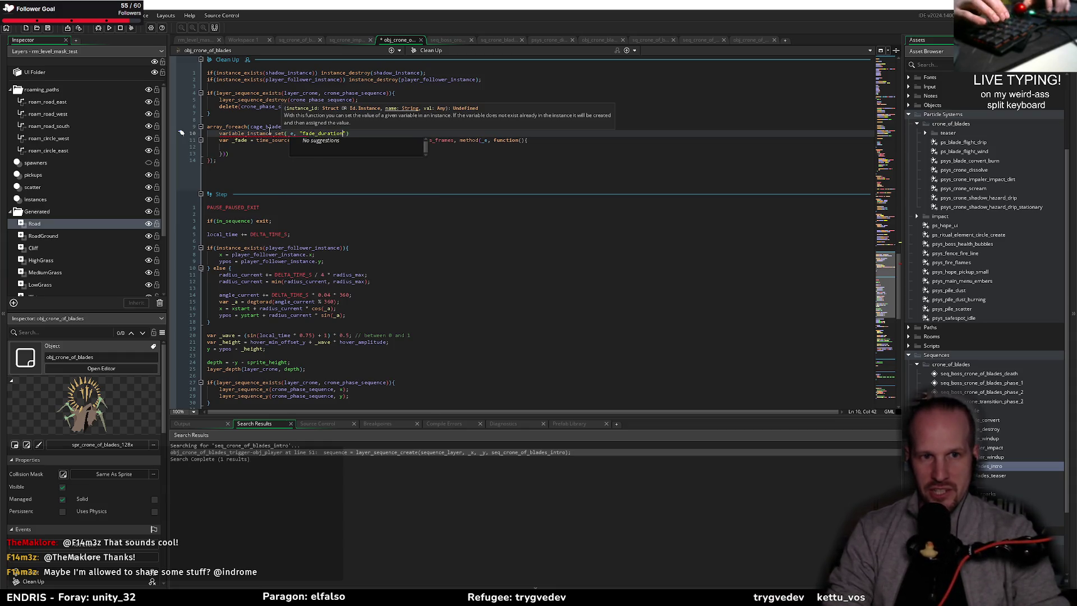
pyautogui.write('", ')
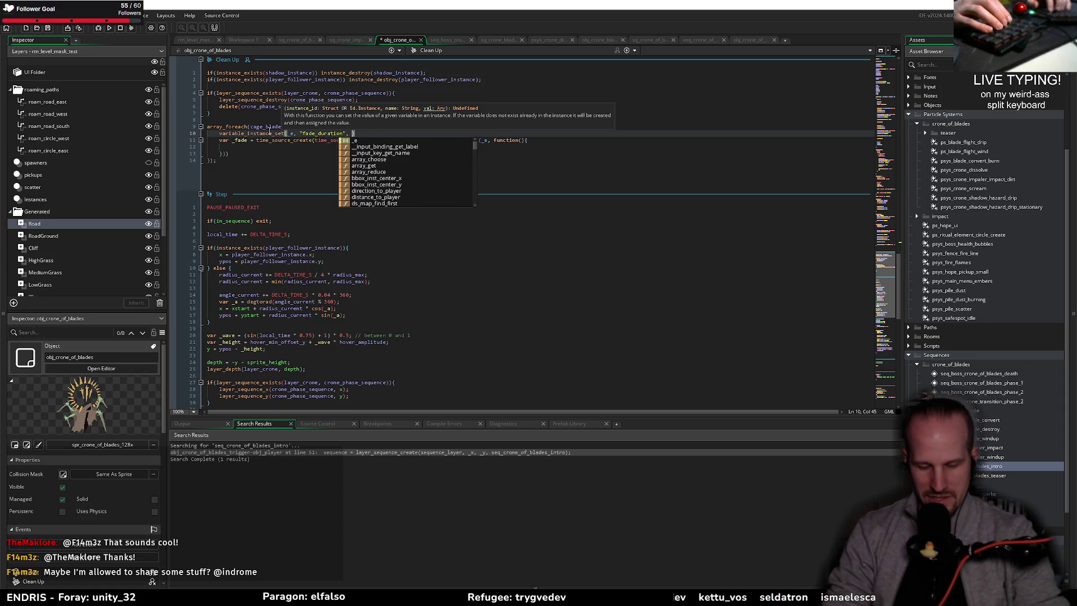
pyautogui.write('i')
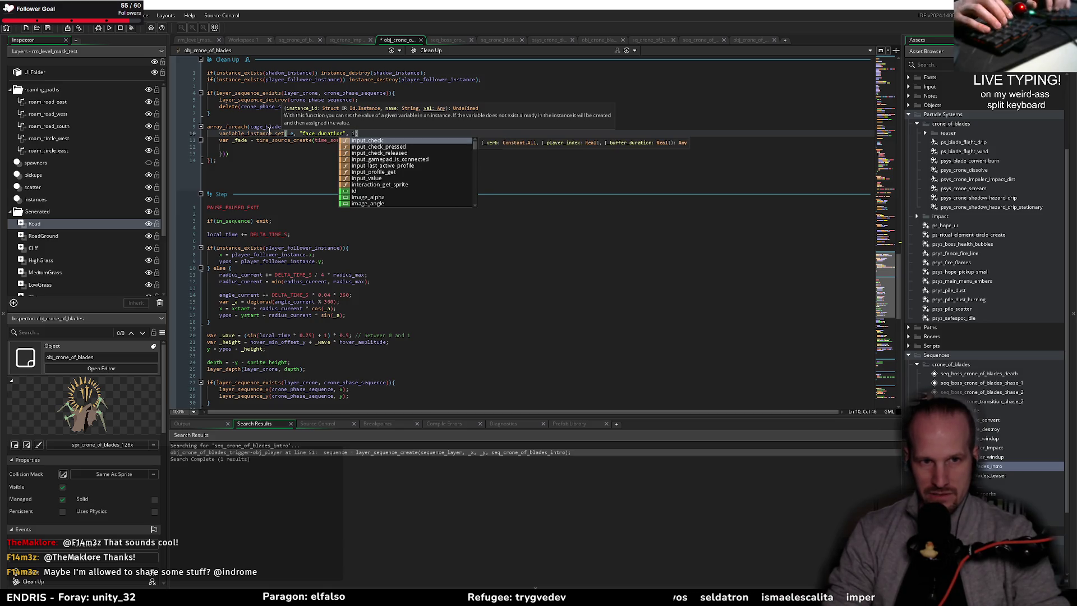
pyautogui.press('BackSpace')
pyautogui.write('random(')
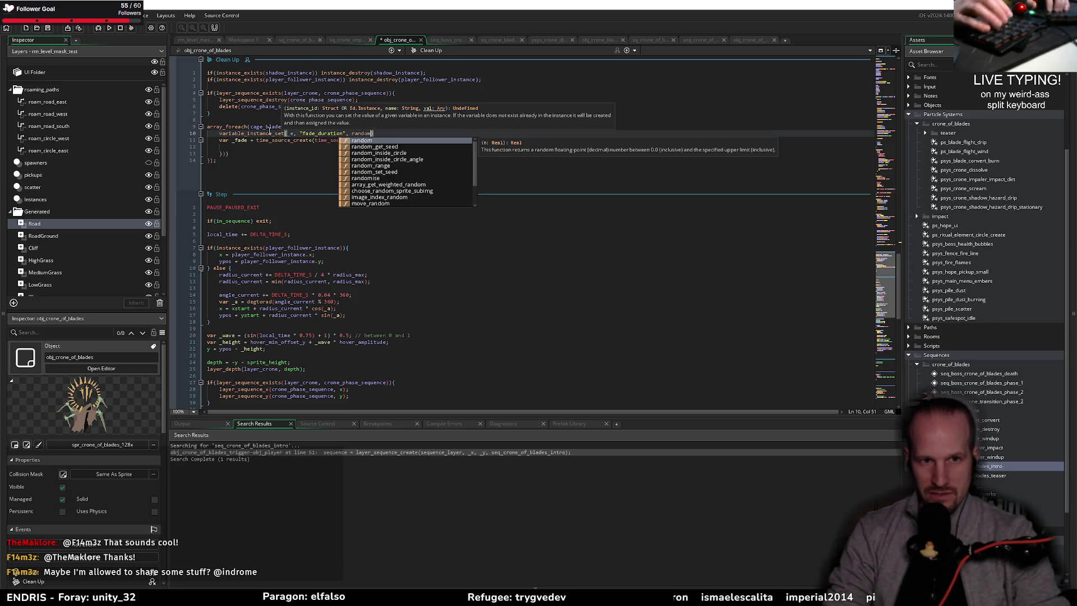
pyautogui.press('BackSpace')
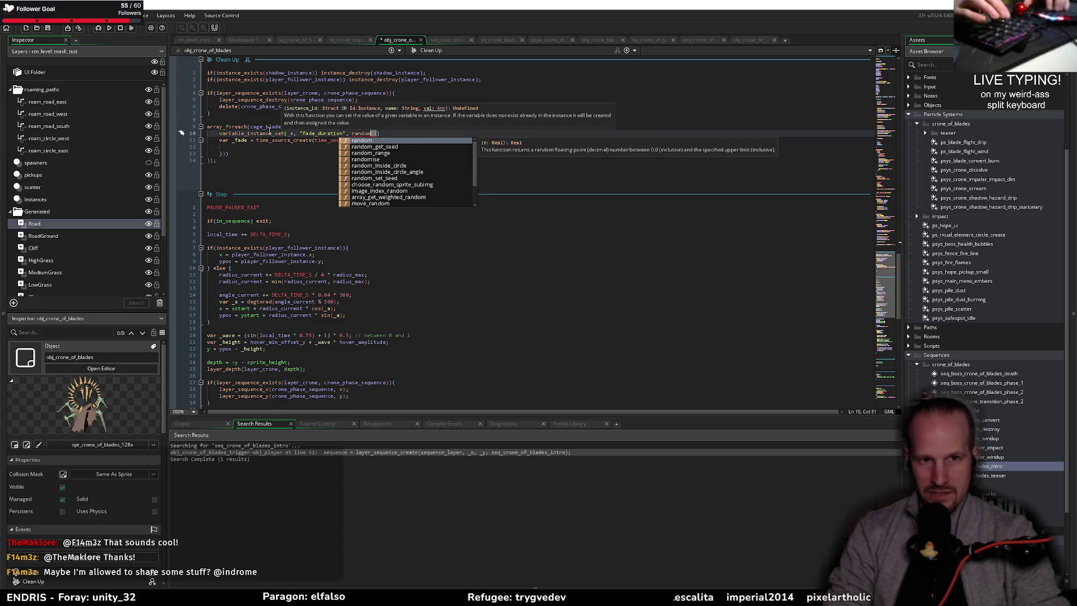
pyautogui.write('_range(')
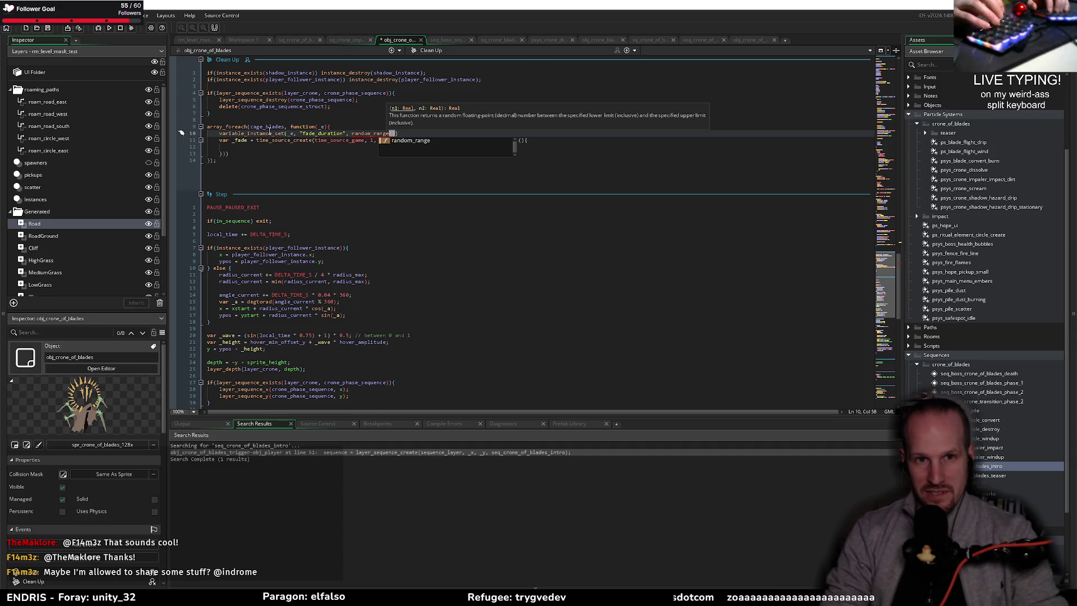
pyautogui.write('180, ')
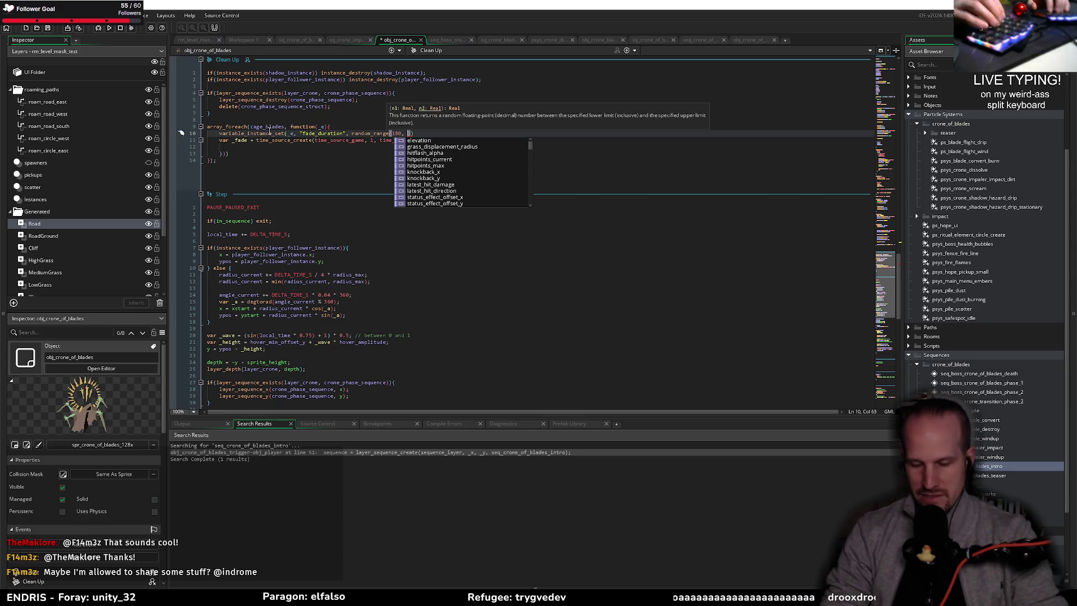
pyautogui.write('240)')
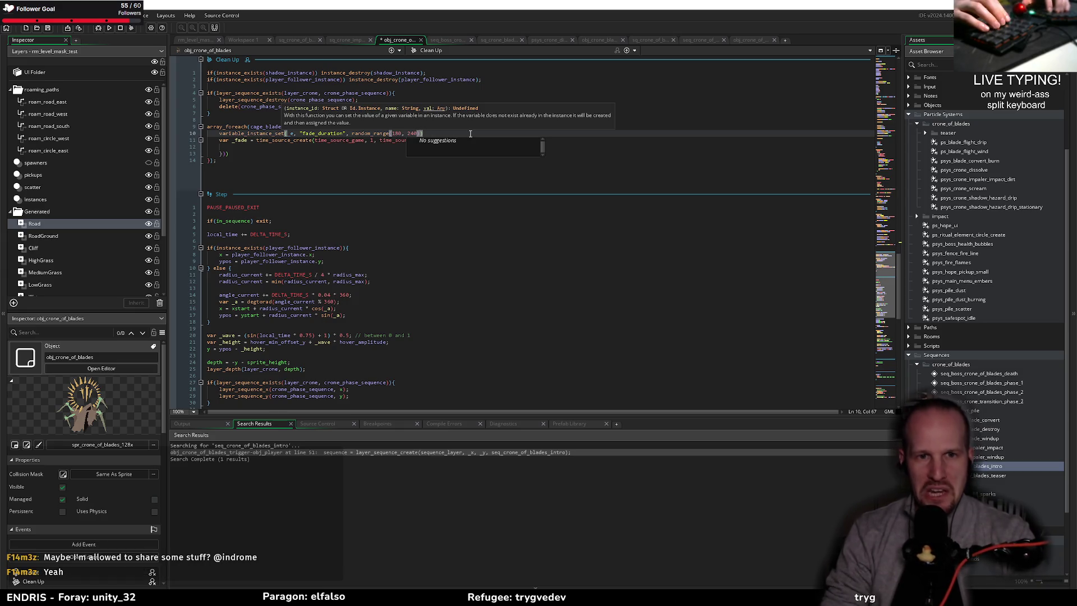
pyautogui.write(';')
# - Duplicate that line as variable_instance_set(_e, "fade_progress", 0); and save the object
pyautogui.hotkey('ctrl', 'd')
pyautogui.press('Home')
pyautogui.hotkey('ctrl', 'Right')
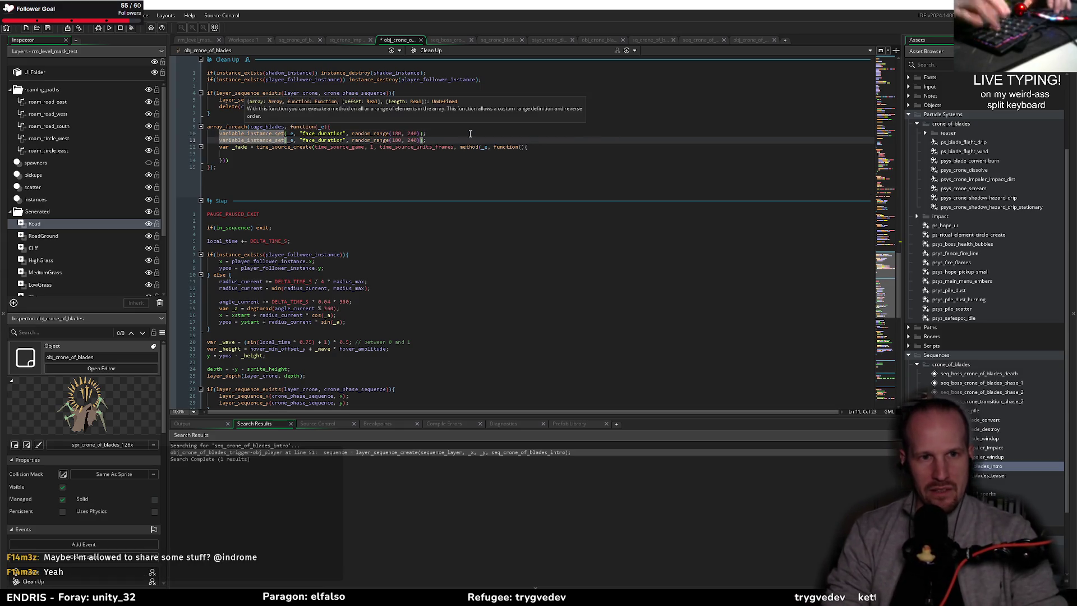
pyautogui.hotkey('ctrl', 'Right')
pyautogui.hotkey('ctrl', 'Right')
pyautogui.hotkey('ctrl', 'Right')
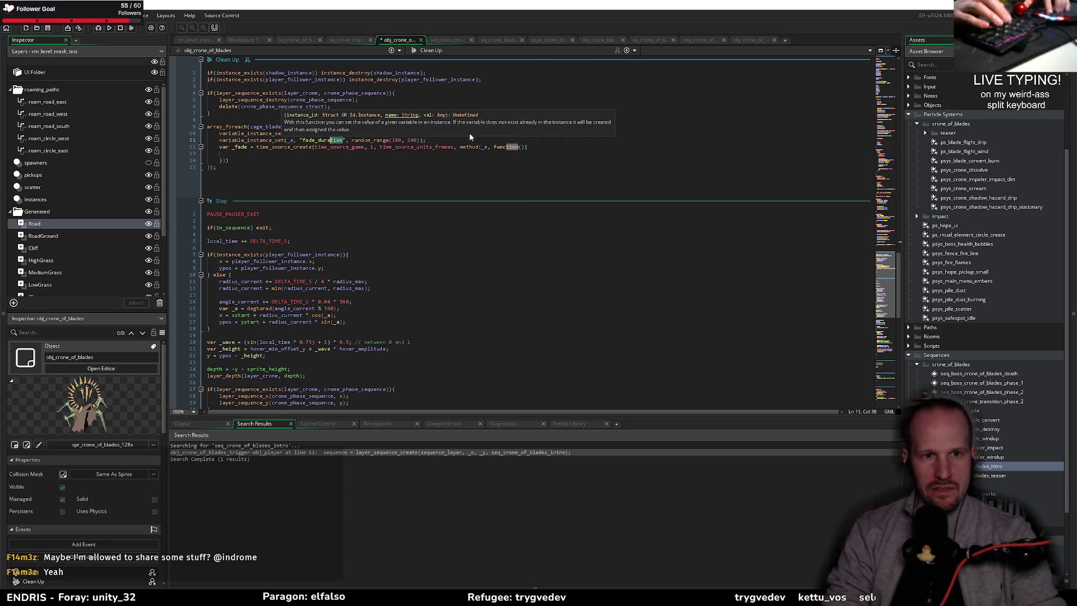
pyautogui.press('BackSpace')
pyautogui.press('BackSpace')
pyautogui.press('BackSpace')
pyautogui.press('Delete')
pyautogui.press('Delete')
pyautogui.press('Delete')
pyautogui.write('proger')
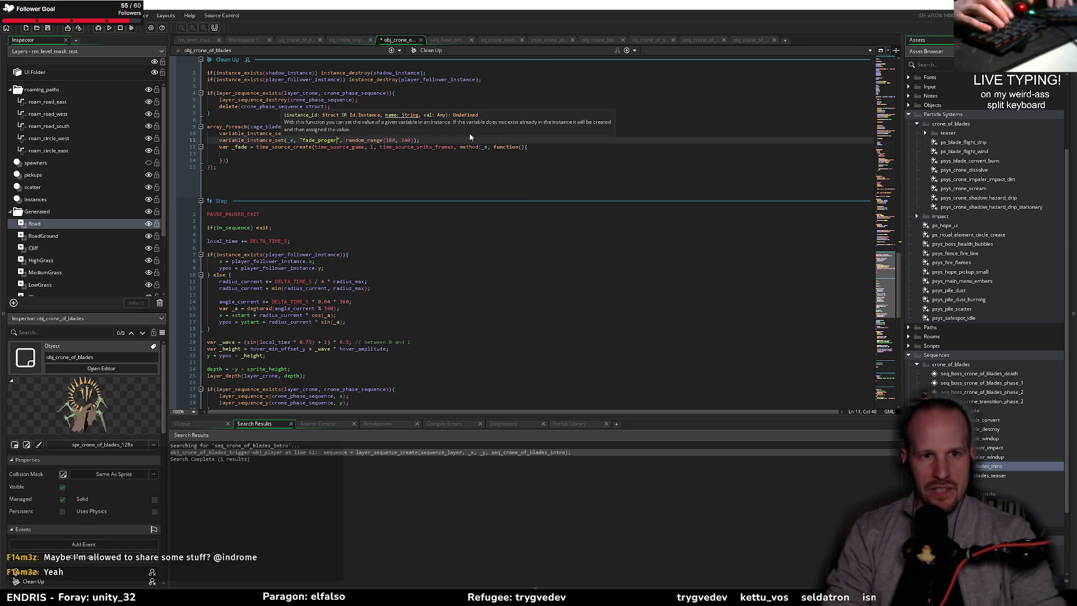
pyautogui.press('BackSpace')
pyautogui.press('BackSpace')
pyautogui.write('ress')
pyautogui.press('End')
pyautogui.press('Left')
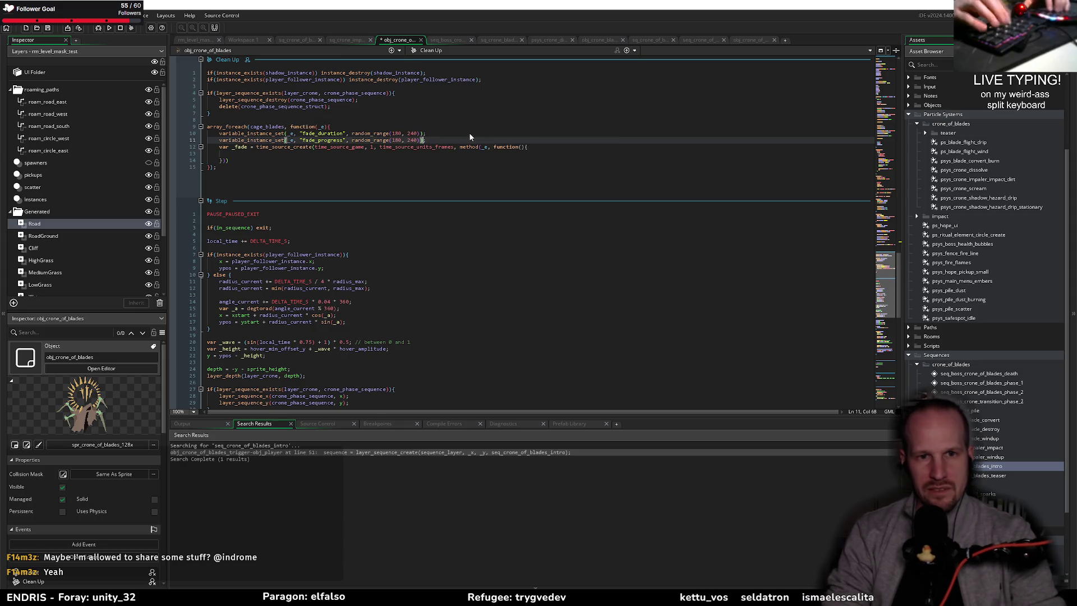
pyautogui.hotkey('ctrl', 'shift', 'Left')
pyautogui.hotkey('ctrl', 'shift', 'Left')
pyautogui.hotkey('ctrl', 'shift', 'Left')
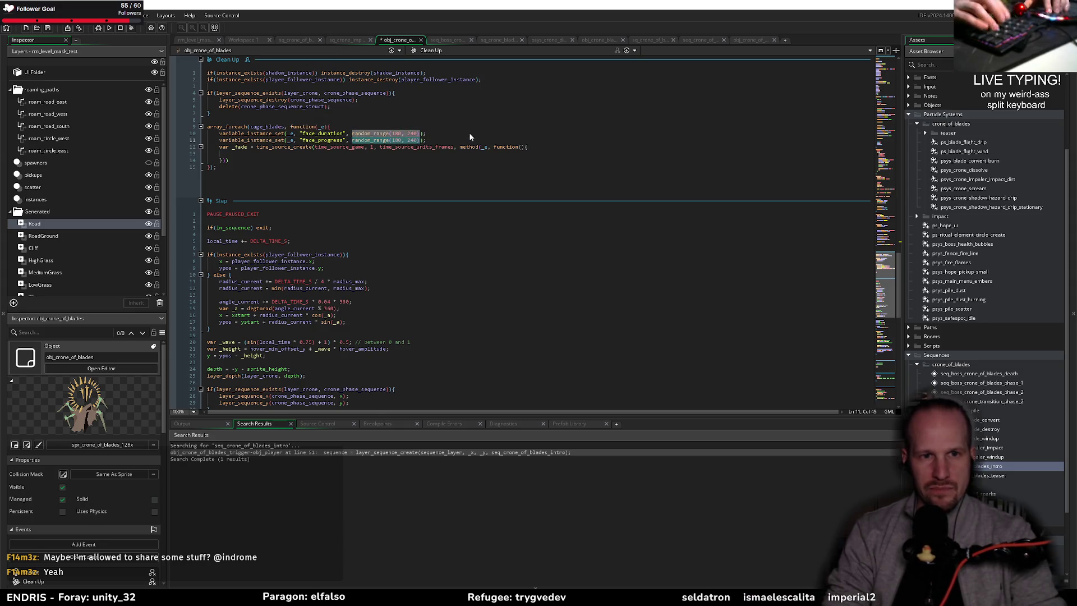
pyautogui.write('0')
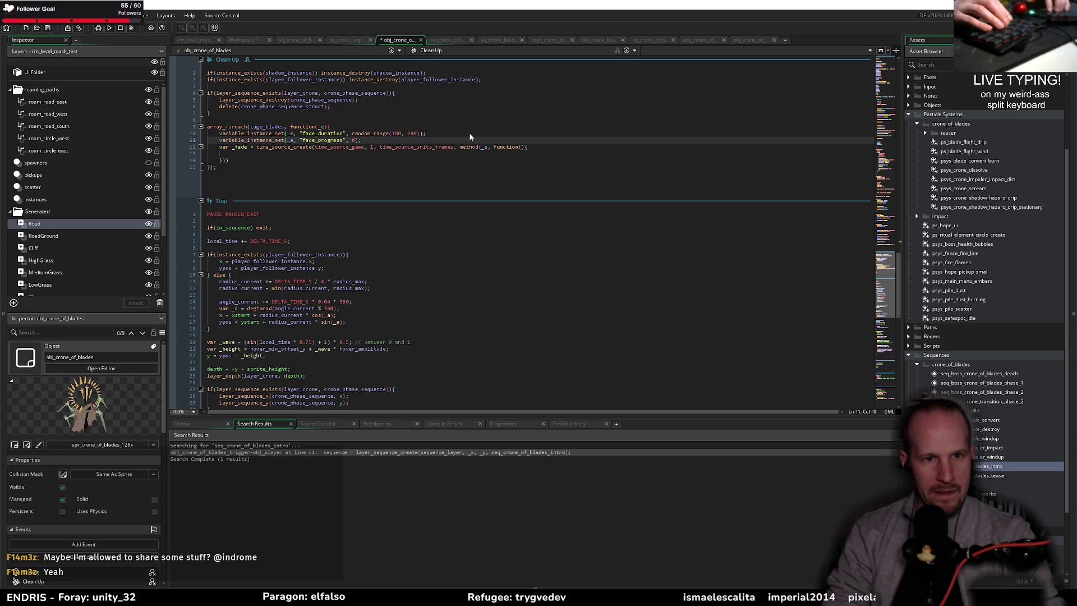
pyautogui.press('Down')
pyautogui.press('Down')
pyautogui.hotkey('ctrl', 's')
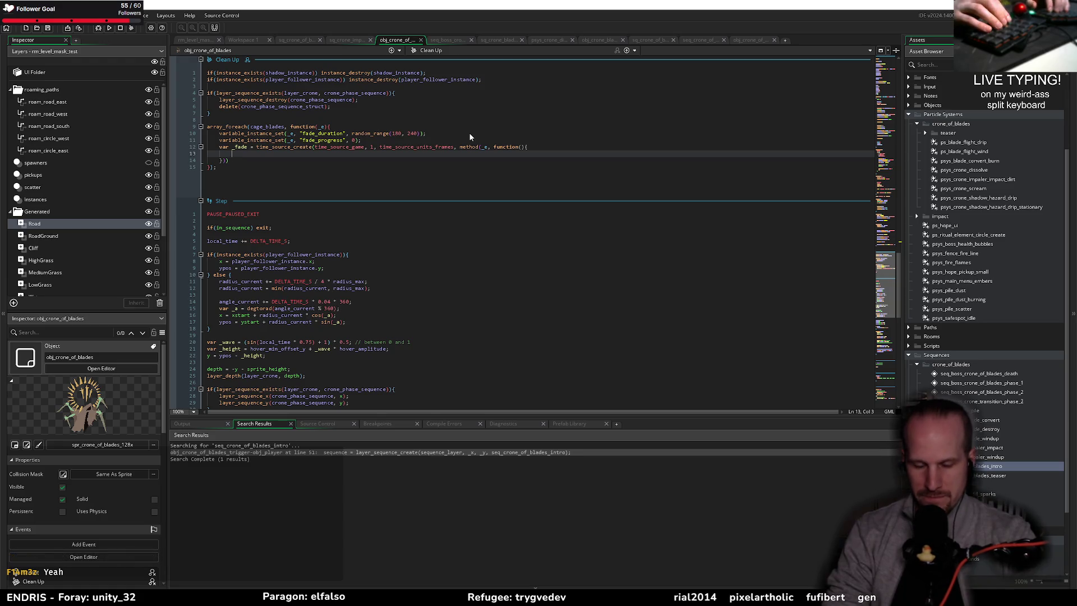
# - Write fade_progress += DELTA_TIME_S / fade_duration; and image_alpha = 1 - fade_progress; in the fade callback
pyautogui.write('fad')
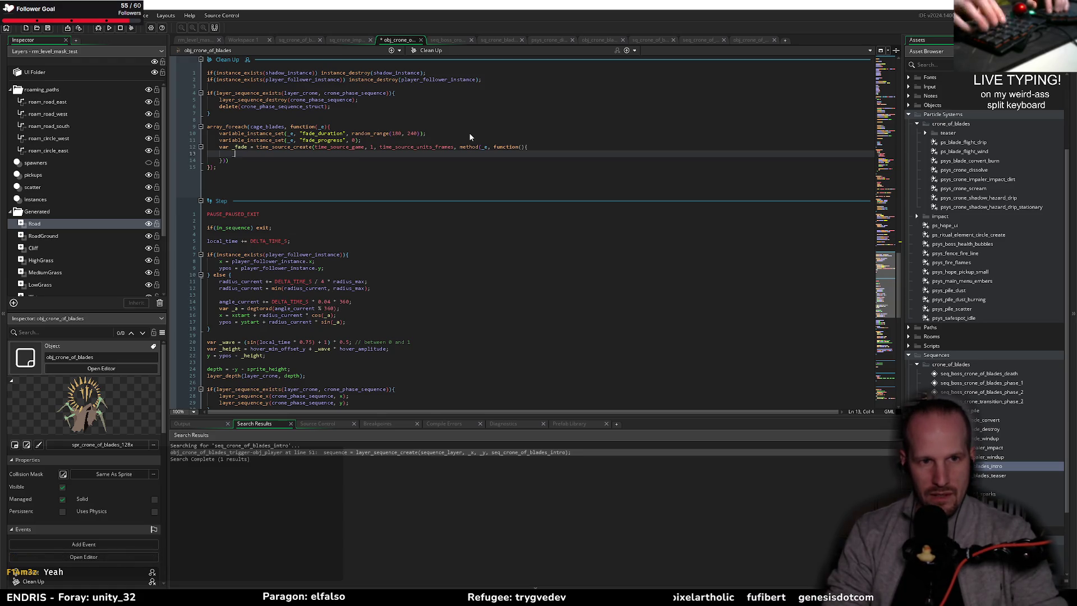
pyautogui.write('e_p')
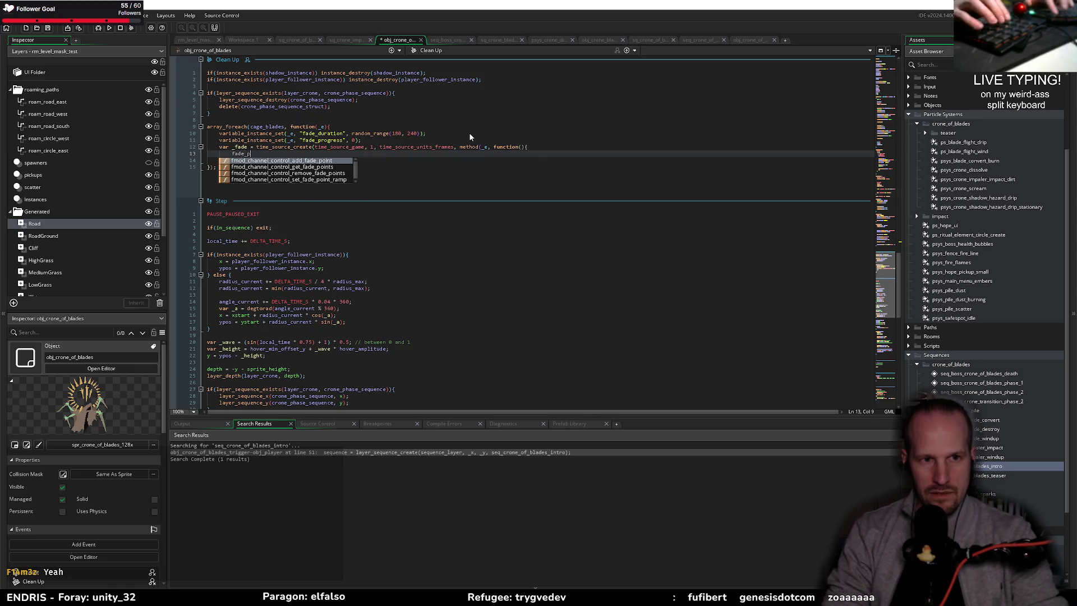
pyautogui.write('rogress += ')
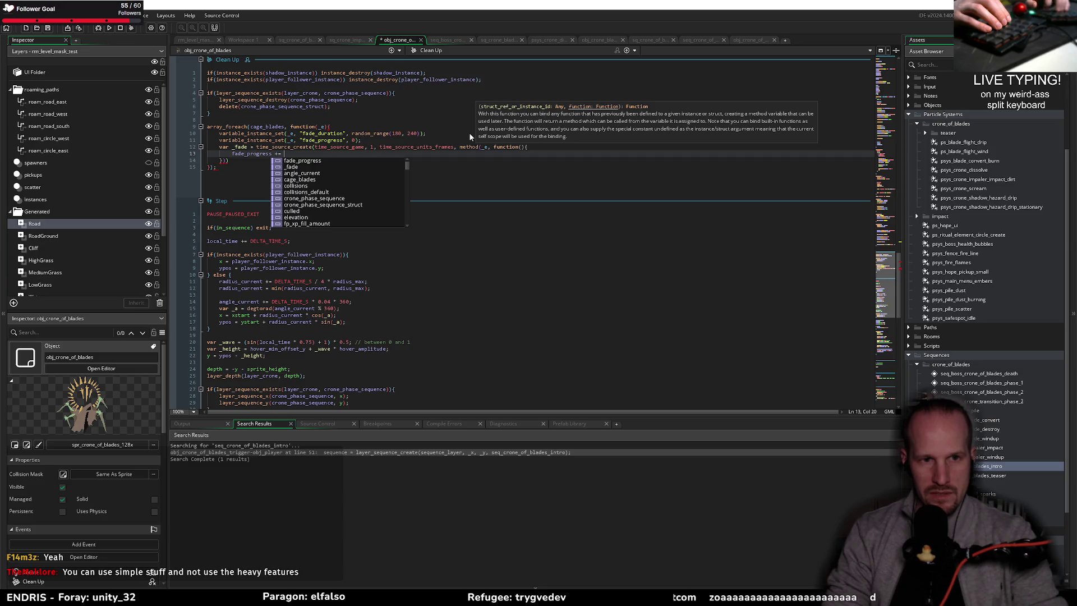
pyautogui.write('DELTA_TIME_S / ')
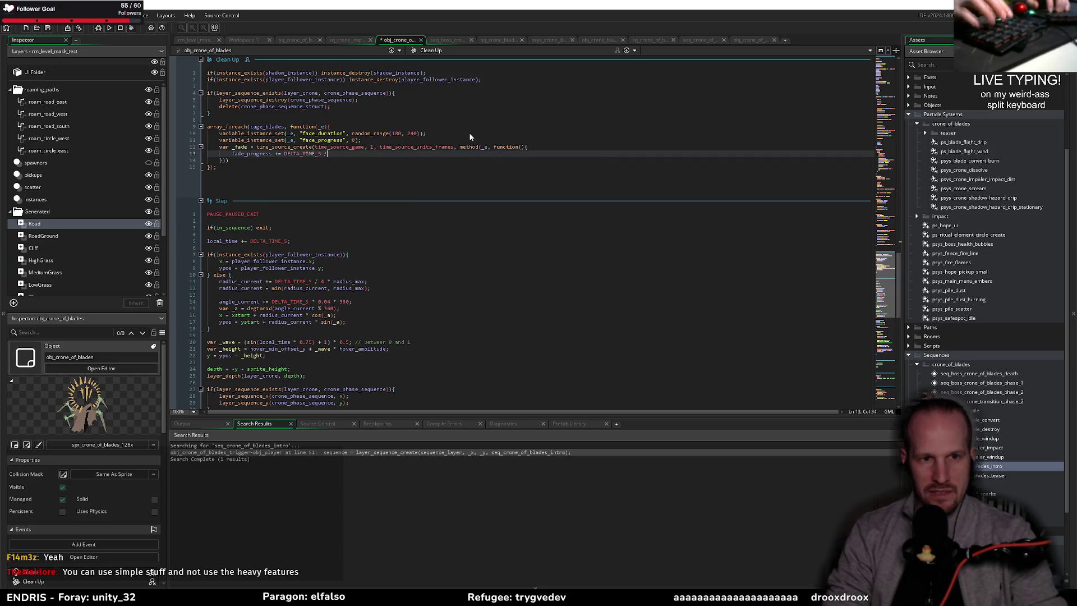
pyautogui.write('fade_')
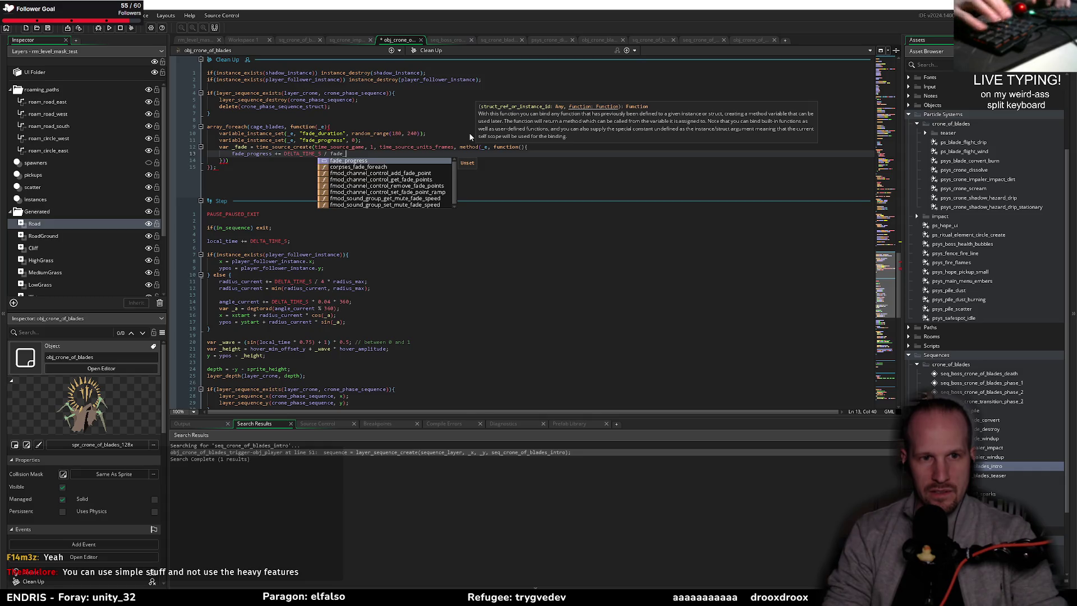
pyautogui.write('duration;')
pyautogui.press('Return')
pyautogui.press('Return')
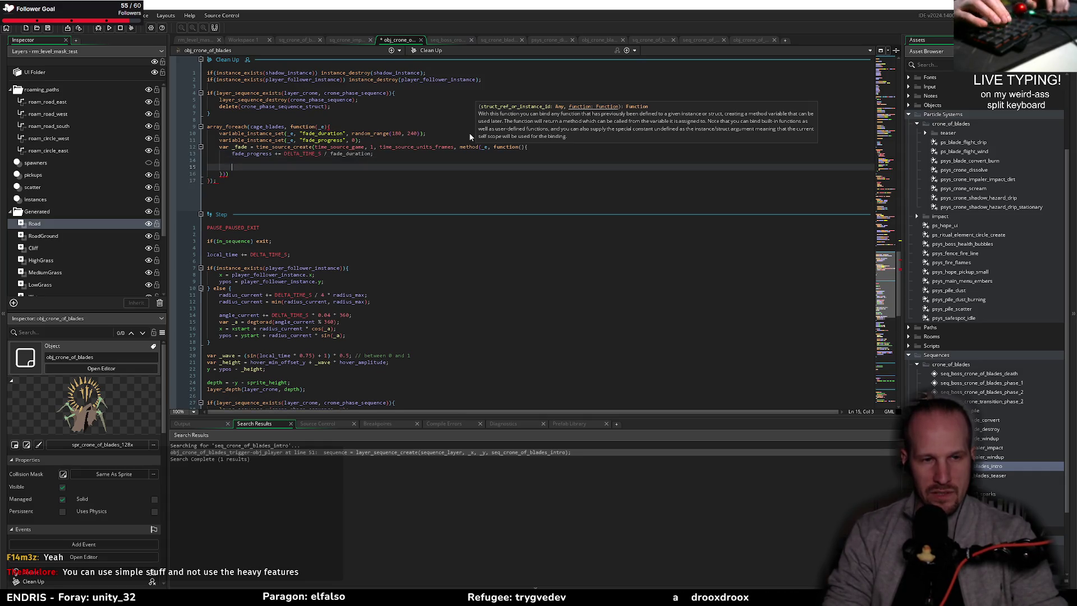
pyautogui.write('image_')
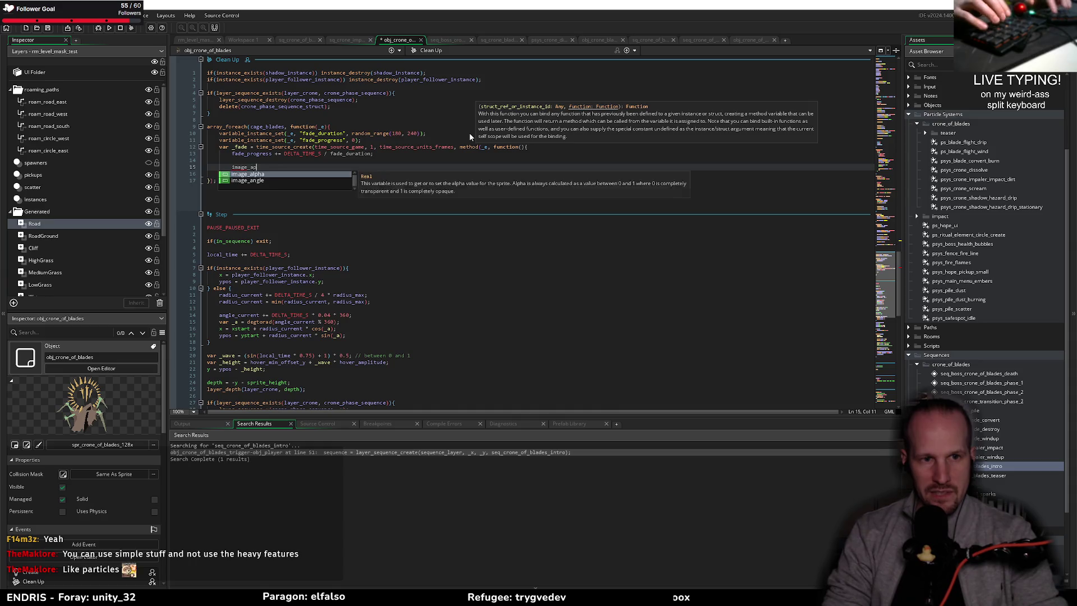
pyautogui.write('alpha = 1')
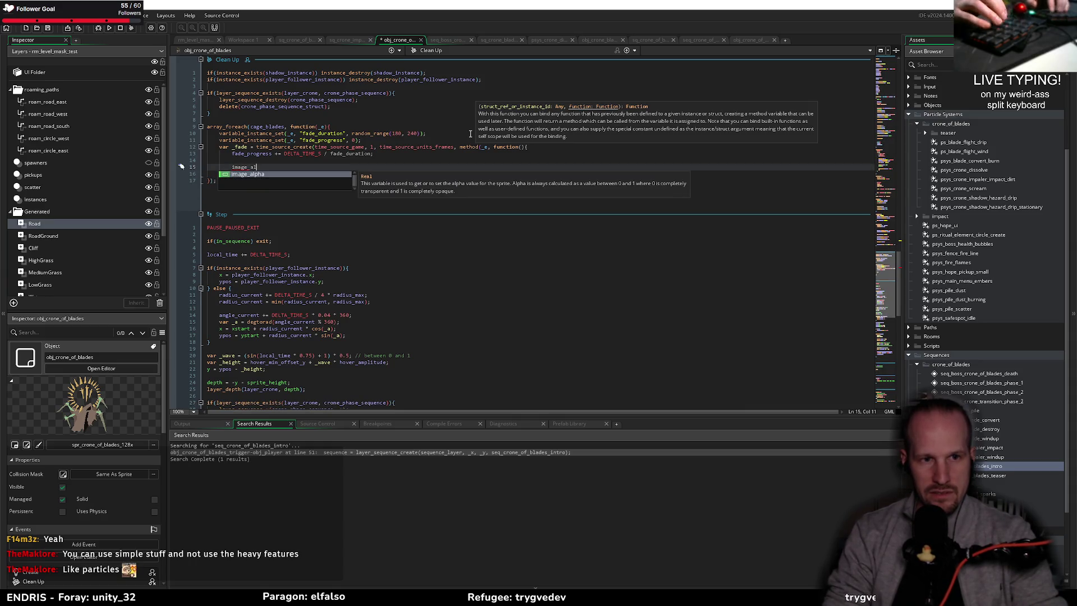
pyautogui.press('Escape')
pyautogui.press('Escape')
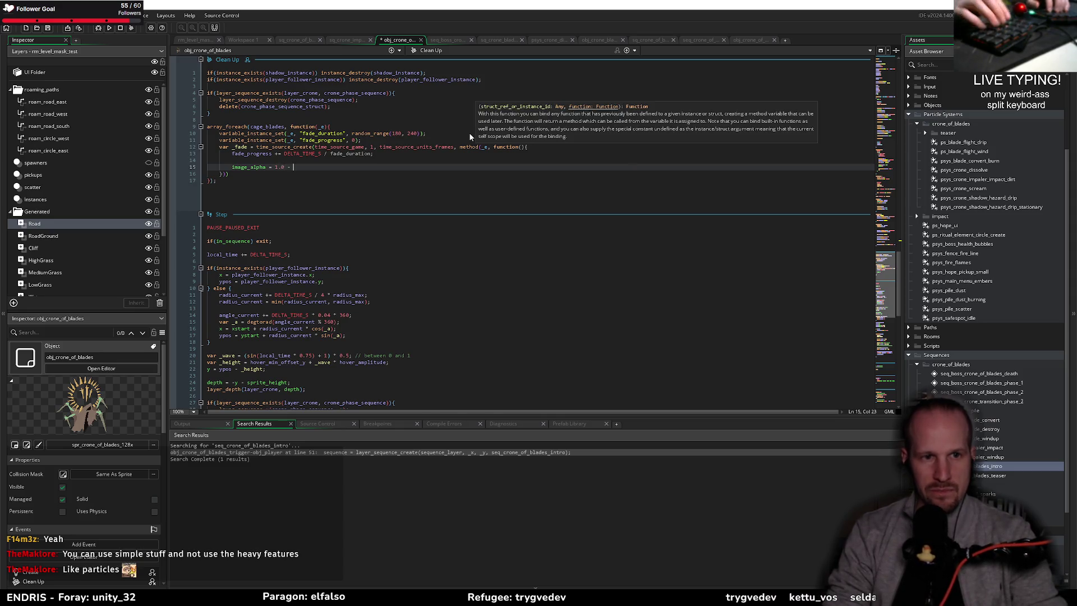
pyautogui.write('- fade_progress;')
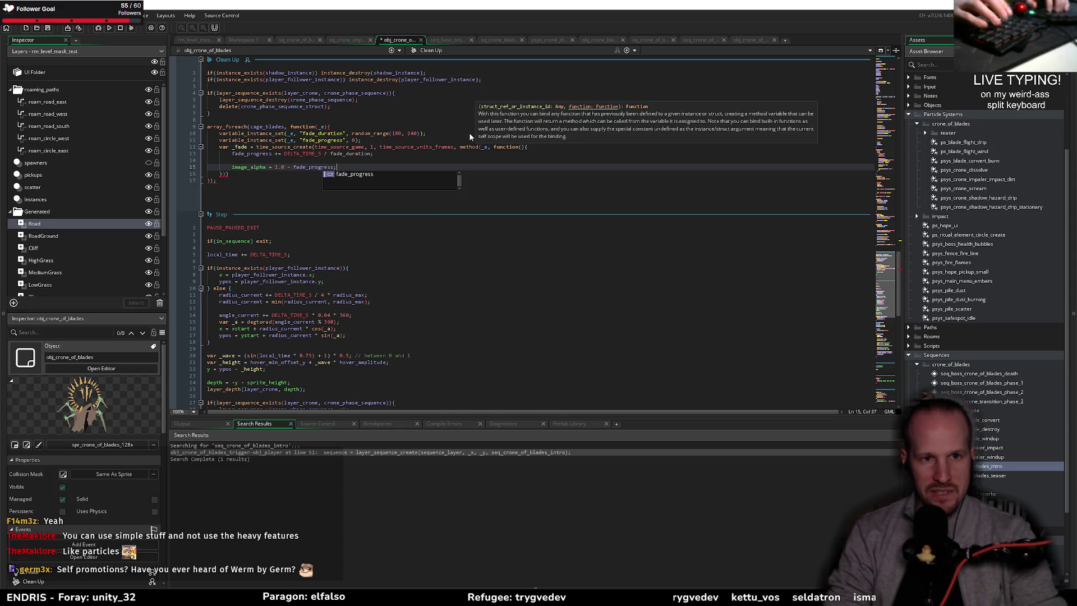
pyautogui.press('Up')
pyautogui.press('Up')
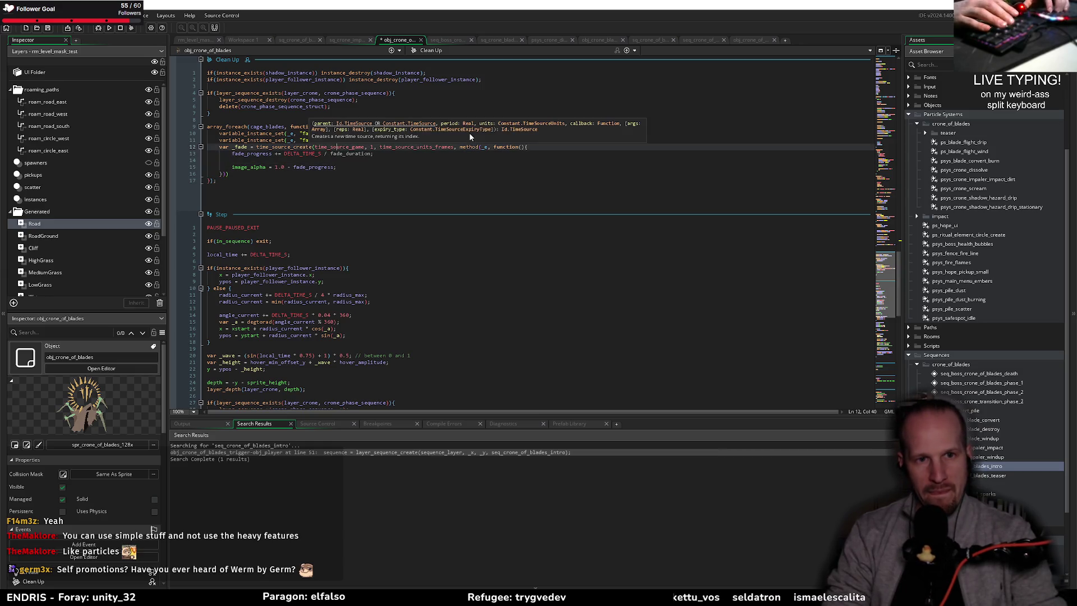
pyautogui.press('Down')
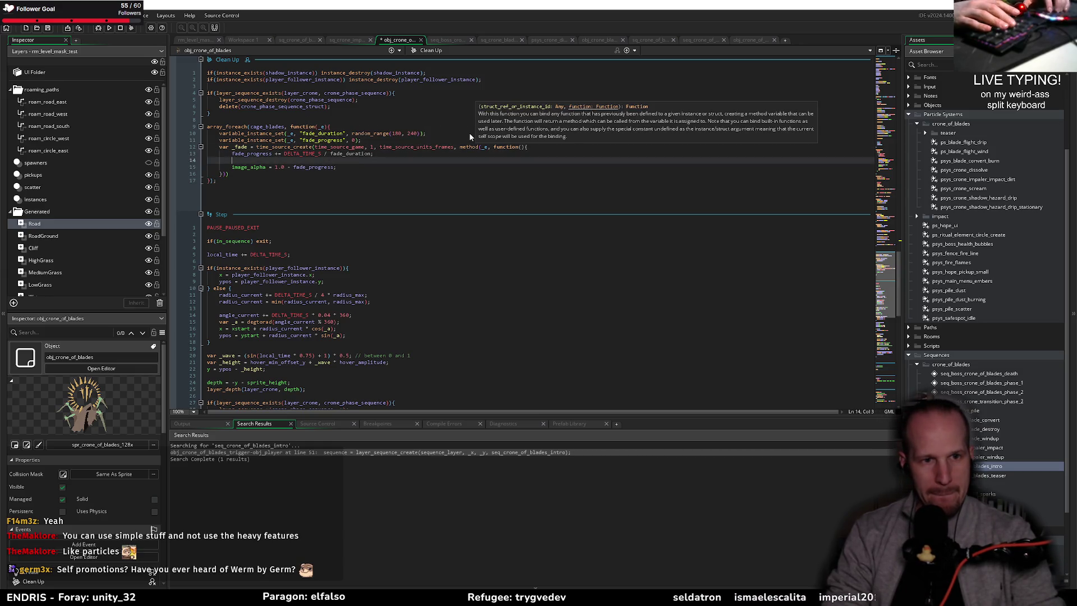
# - Above the progress update, add an if (image_alpha <= 0) block that calls instance_destroy(id)
pyautogui.press('Up')
pyautogui.press('Return')
pyautogui.press('Return')
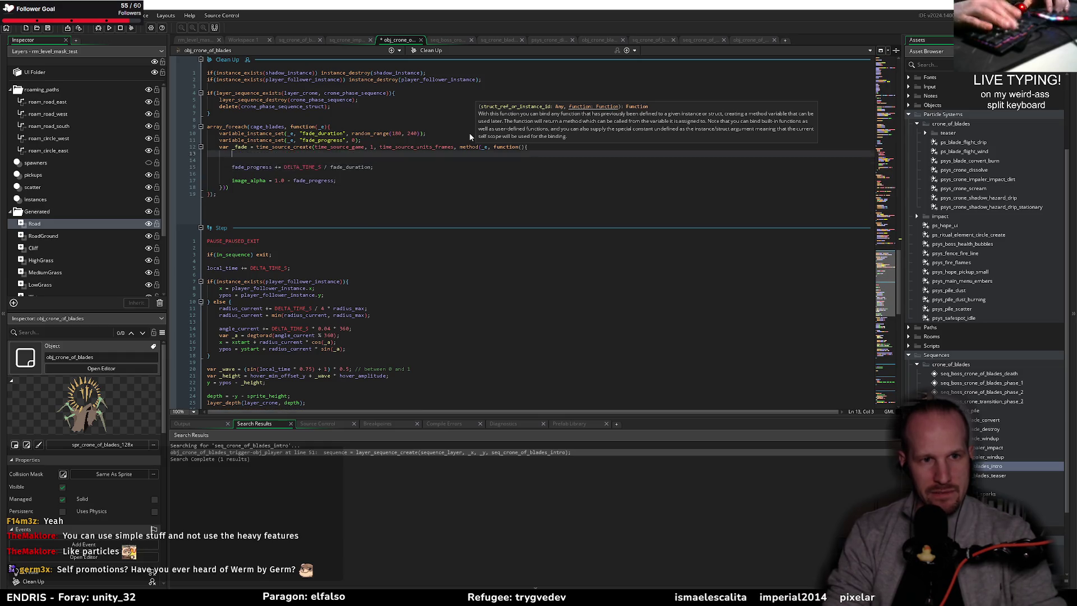
pyautogui.press('Up')
pyautogui.press('Up')
pyautogui.write('if(image_ap')
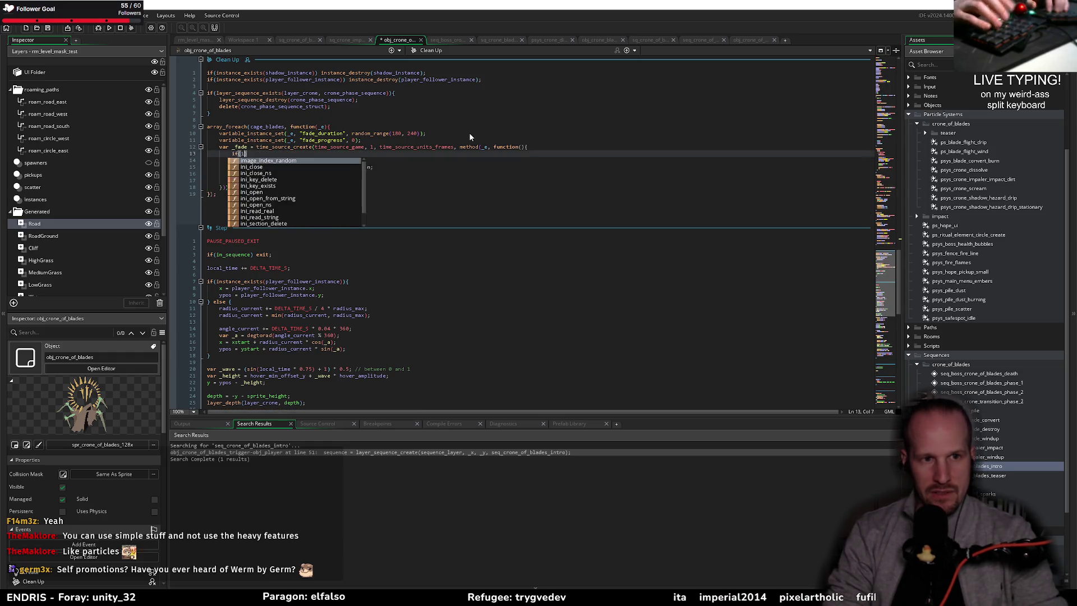
pyautogui.write('lha')
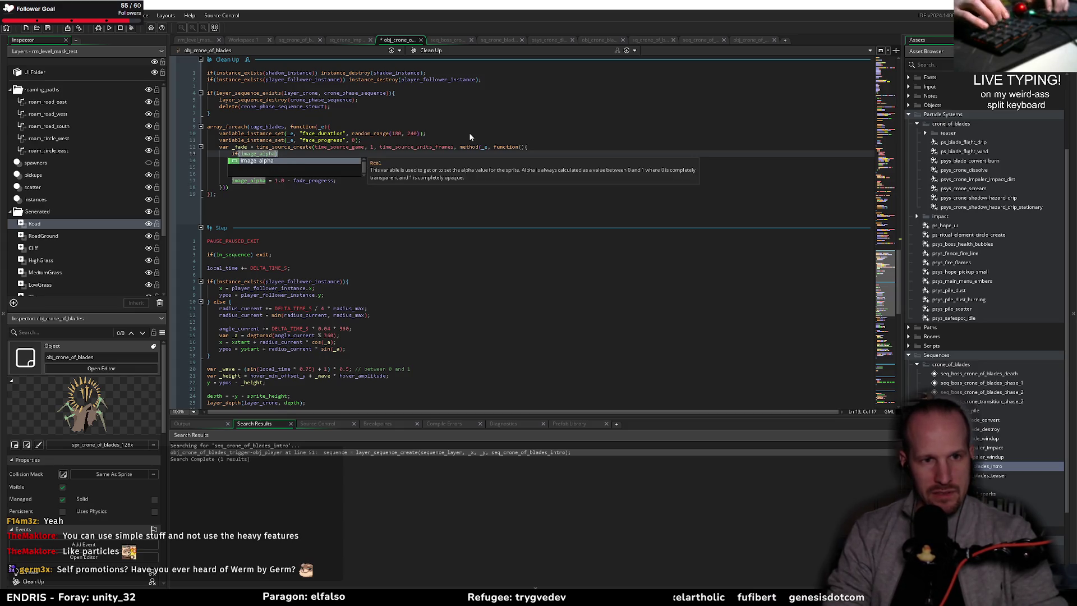
pyautogui.write(' < 0')
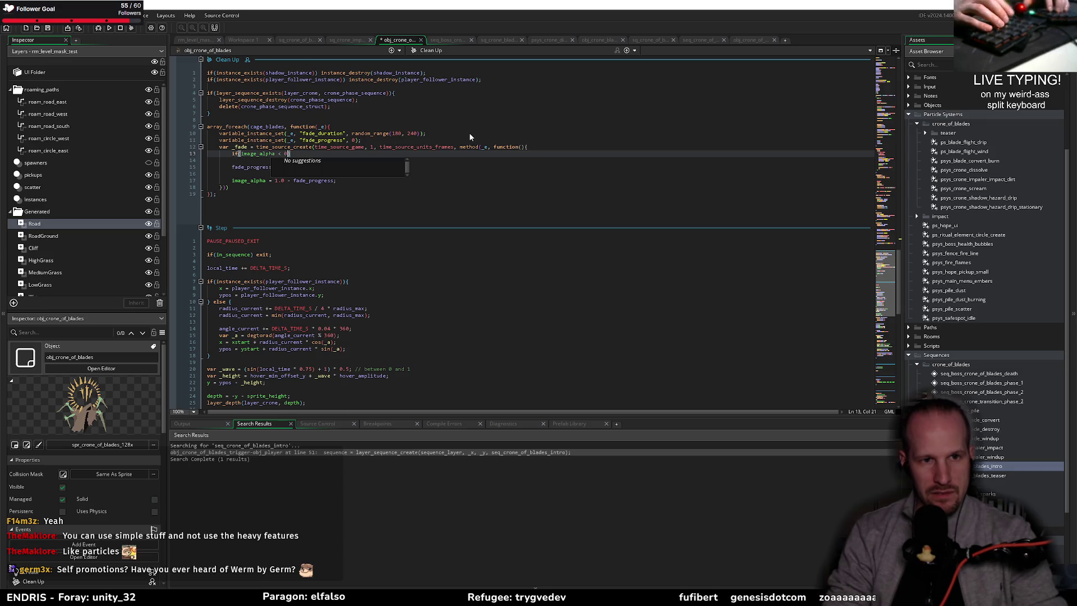
pyautogui.press('BackSpace')
pyautogui.write('= 0){')
pyautogui.press('Return')
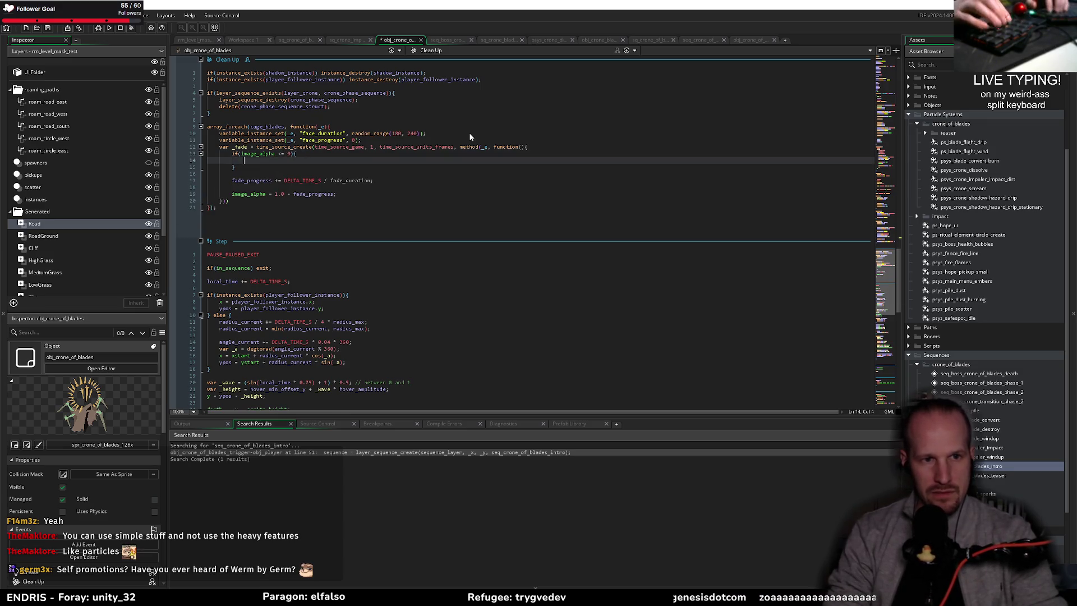
pyautogui.write('instance_destroy')
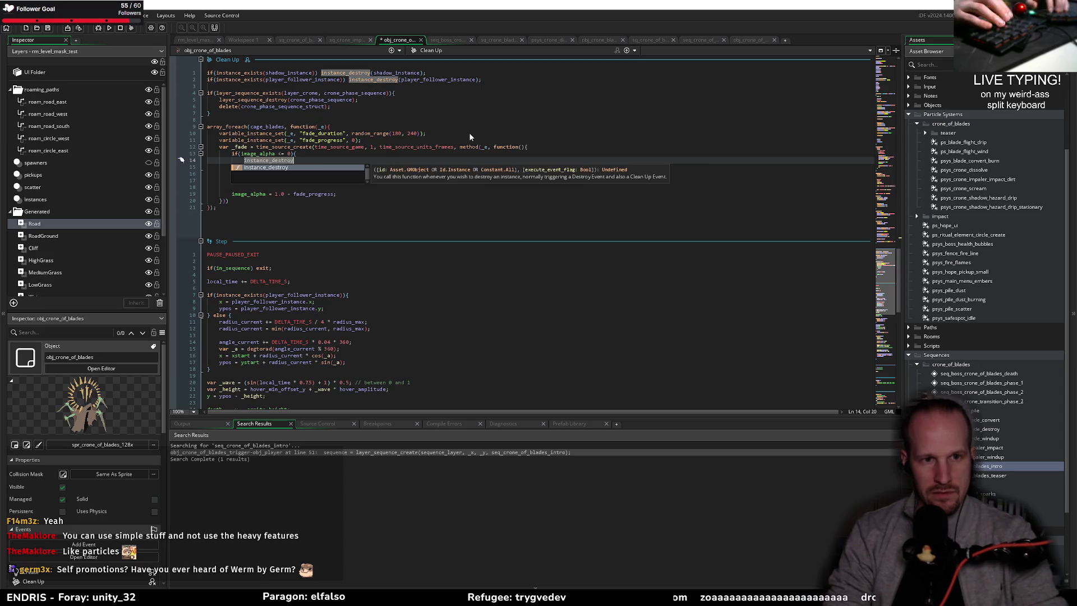
pyautogui.write('(id);')
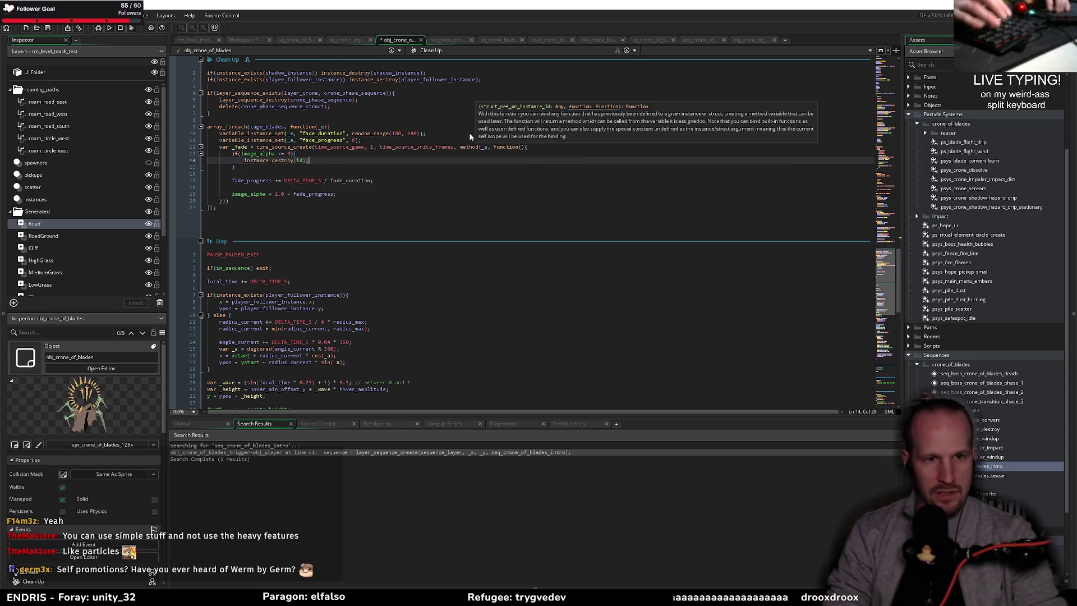
pyautogui.press('Home')
pyautogui.press('Return')
pyautogui.press('Return')
pyautogui.press('Up')
pyautogui.press('Up')
# - Add time_source_destroy(fade_timer); and exit; inside the alpha check, and save
pyautogui.write('t')
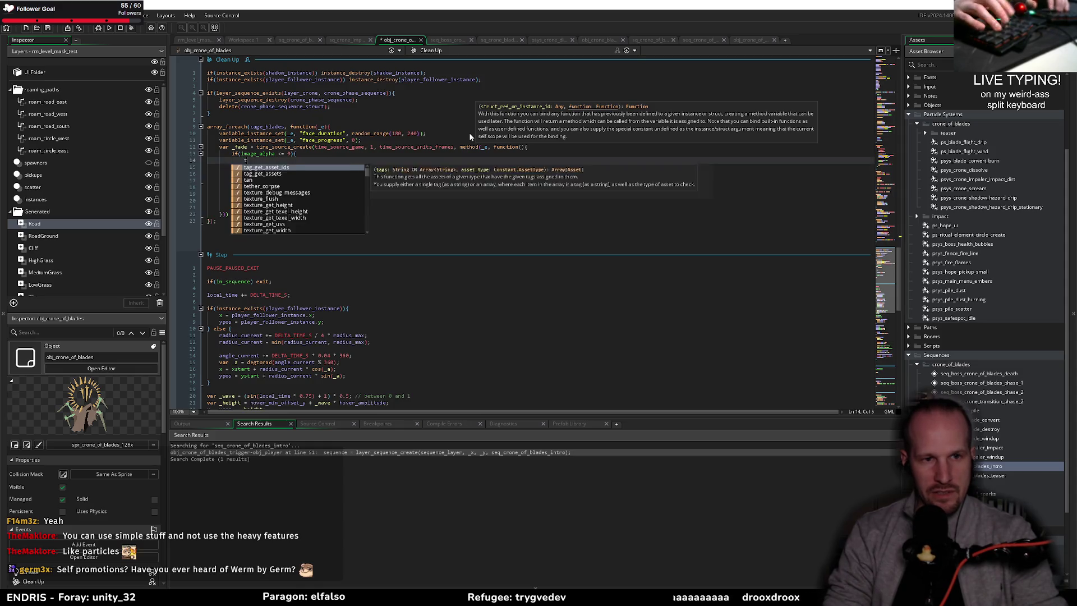
pyautogui.write('ime_source_destroy(')
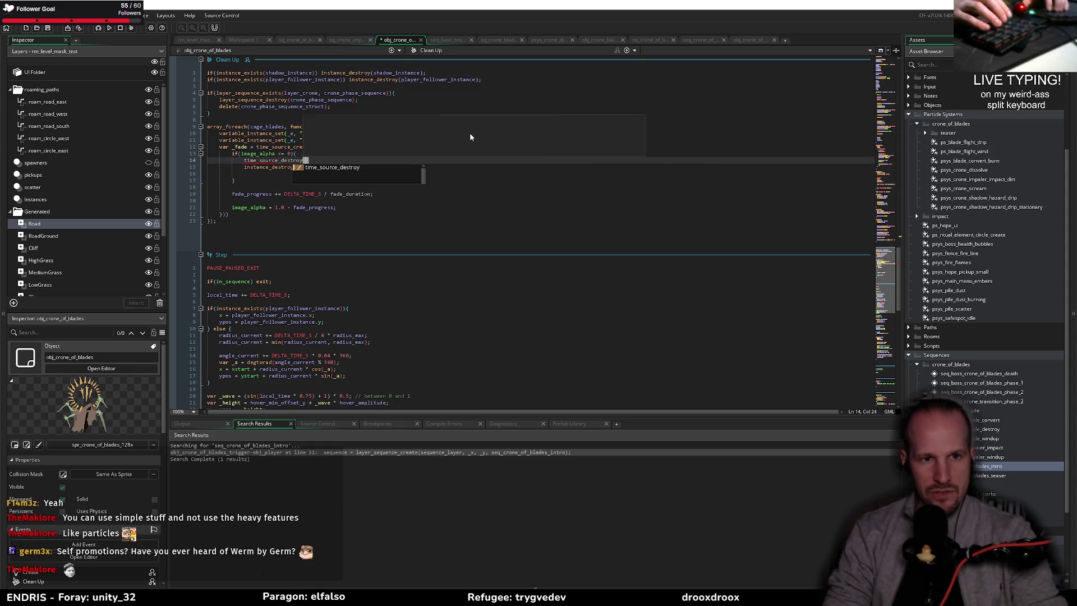
pyautogui.press('Escape')
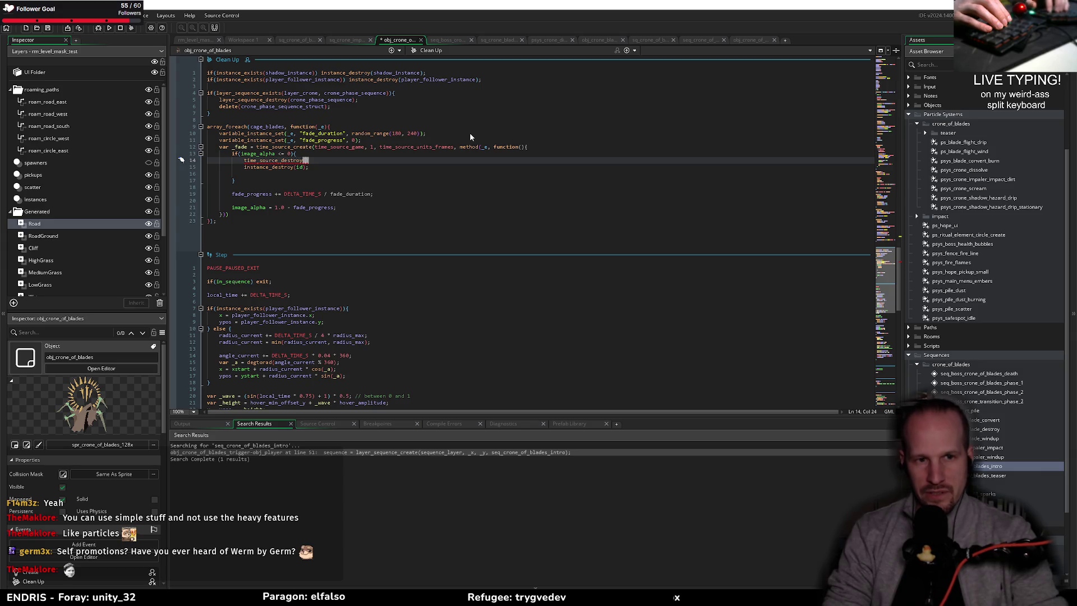
pyautogui.write('fade_')
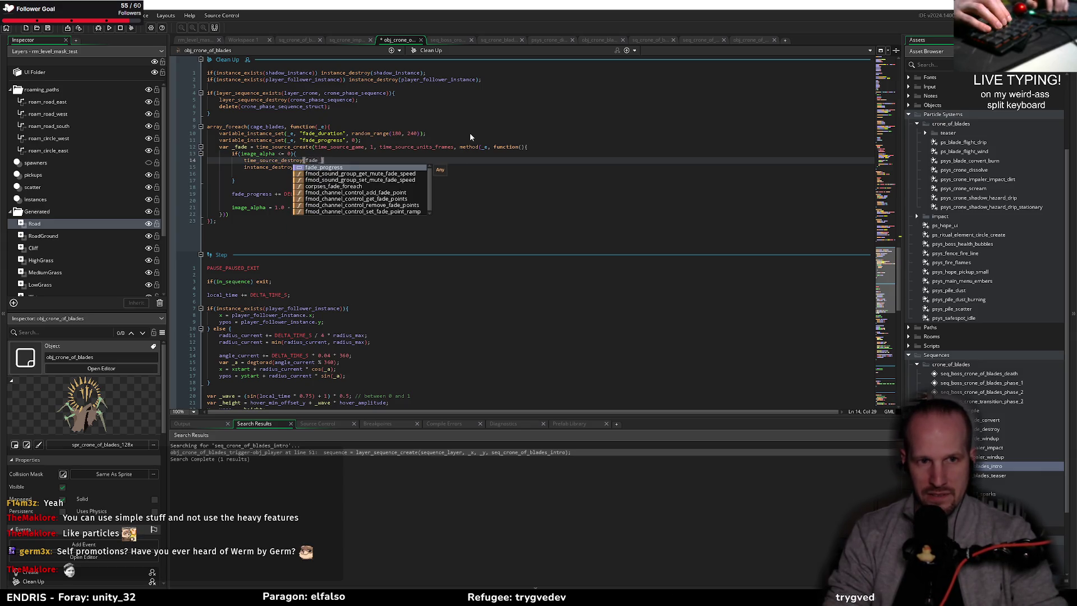
pyautogui.write('timer')
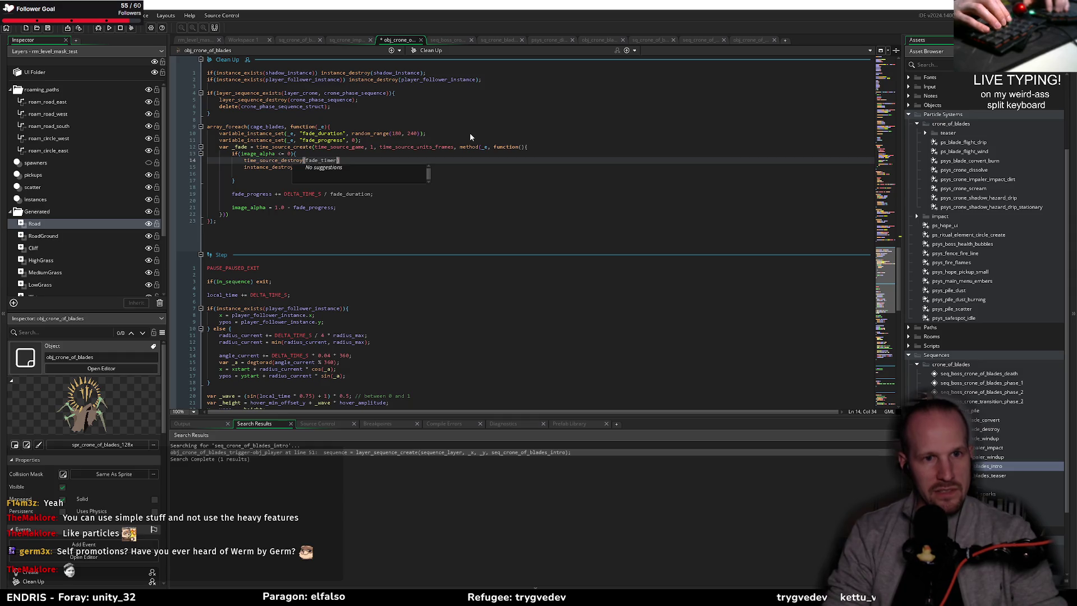
pyautogui.press('BackSpace')
pyautogui.press('BackSpace')
pyautogui.press('BackSpace')
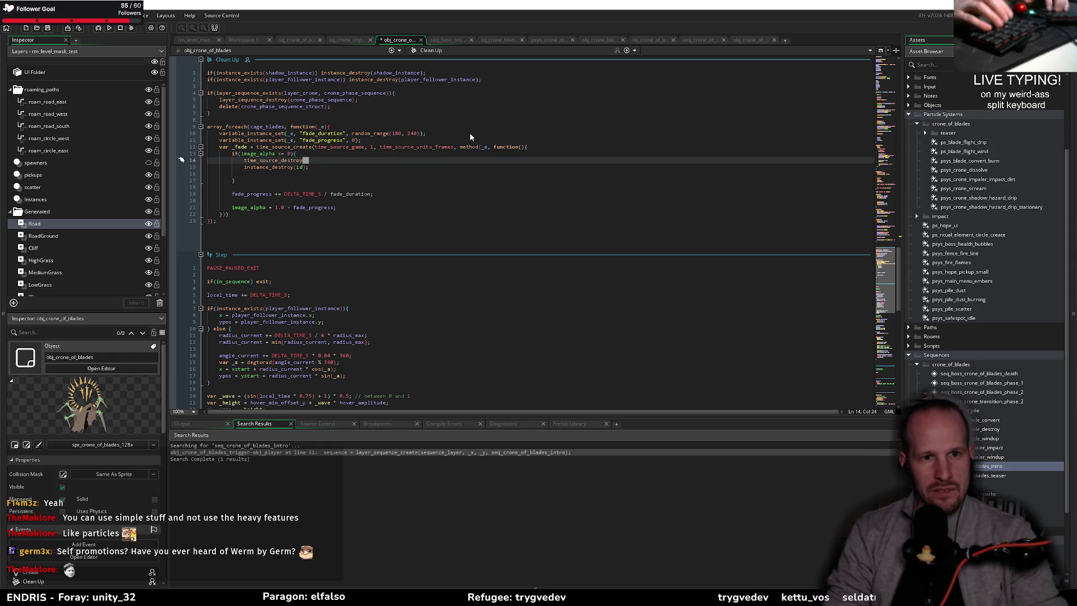
pyautogui.hotkey('ctrl', 'space')
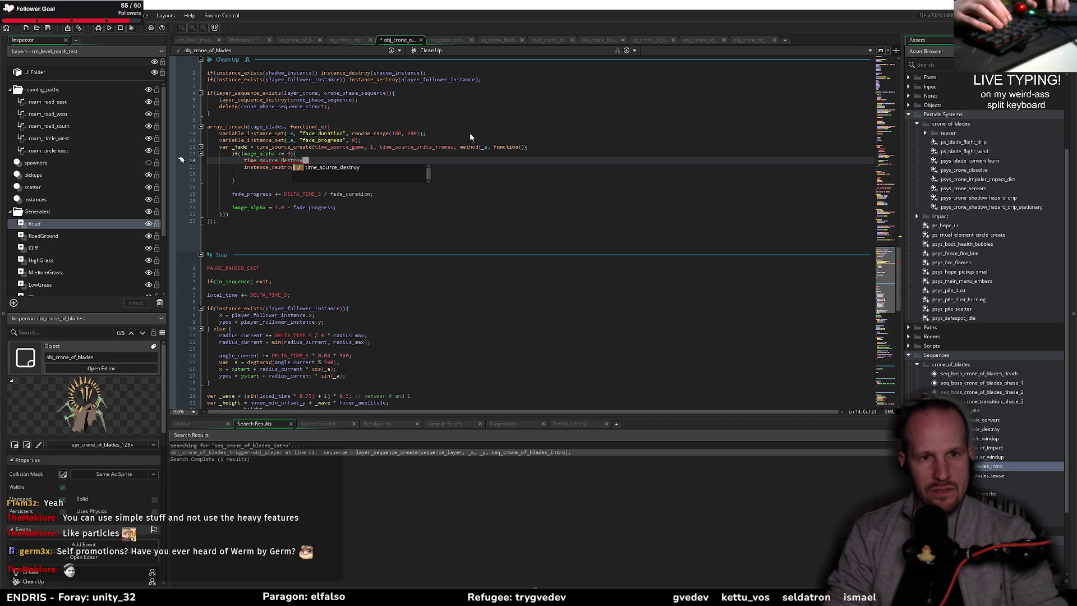
pyautogui.doubleClick(367, 169)
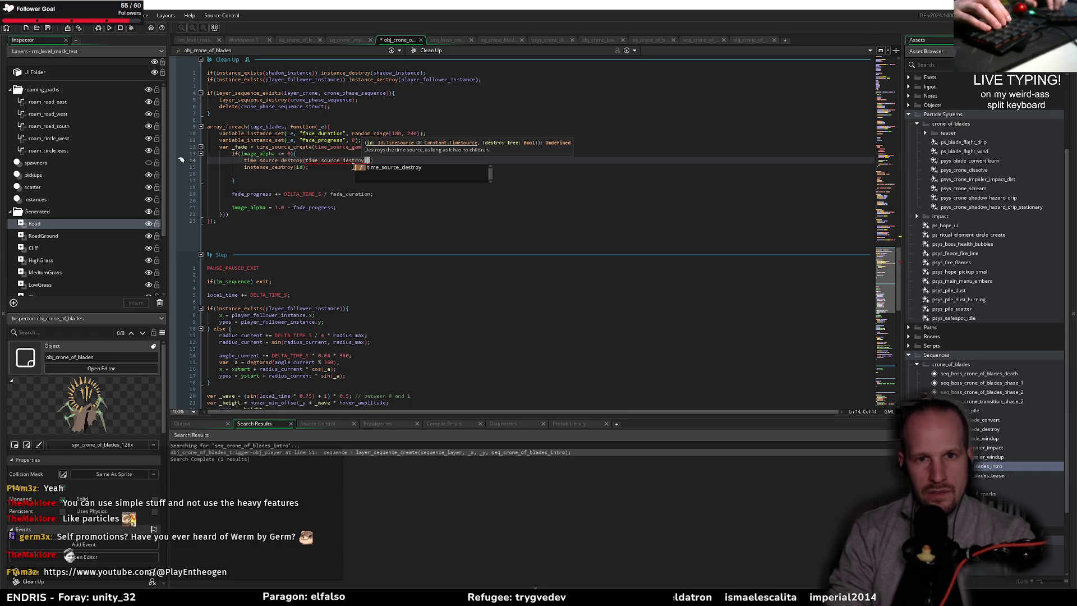
pyautogui.hotkey('ctrl', 'z')
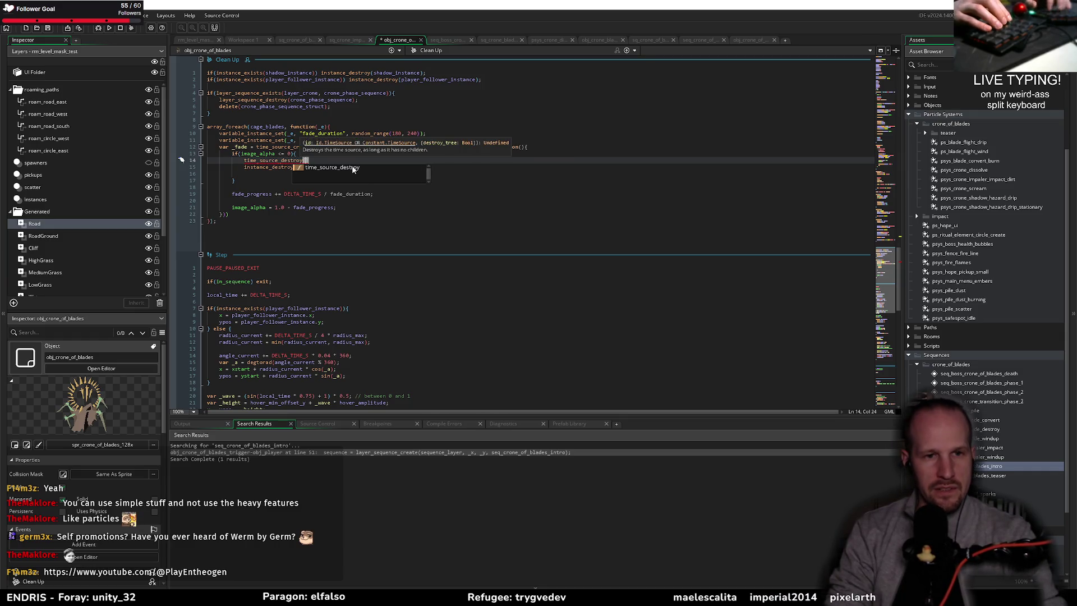
pyautogui.write('fade_timer);')
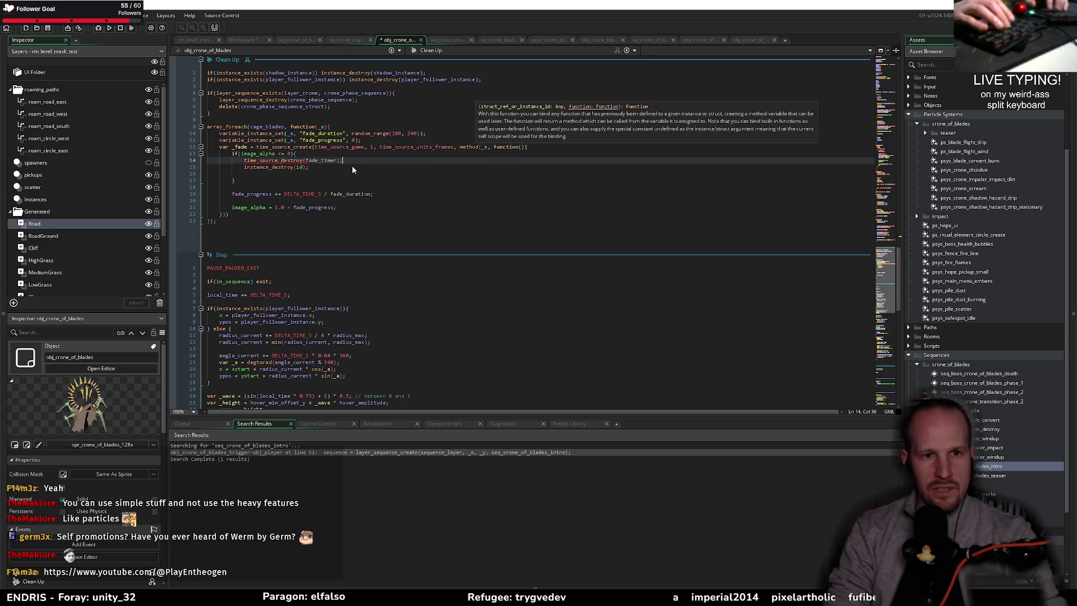
pyautogui.hotkey('ctrl', 's')
pyautogui.press('Down')
pyautogui.press('Down')
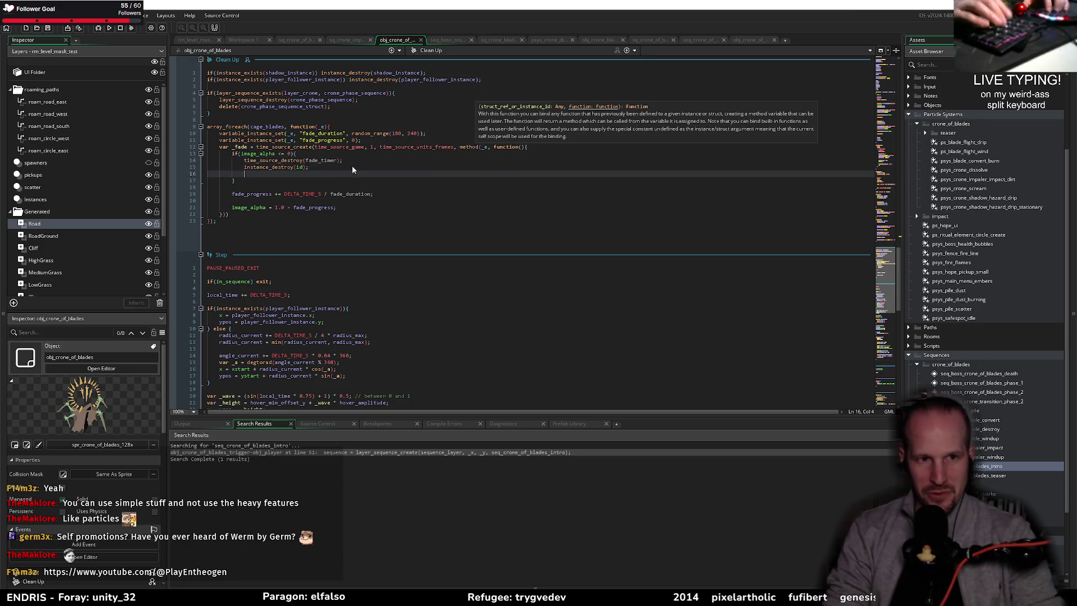
pyautogui.press('Delete')
pyautogui.press('Return')
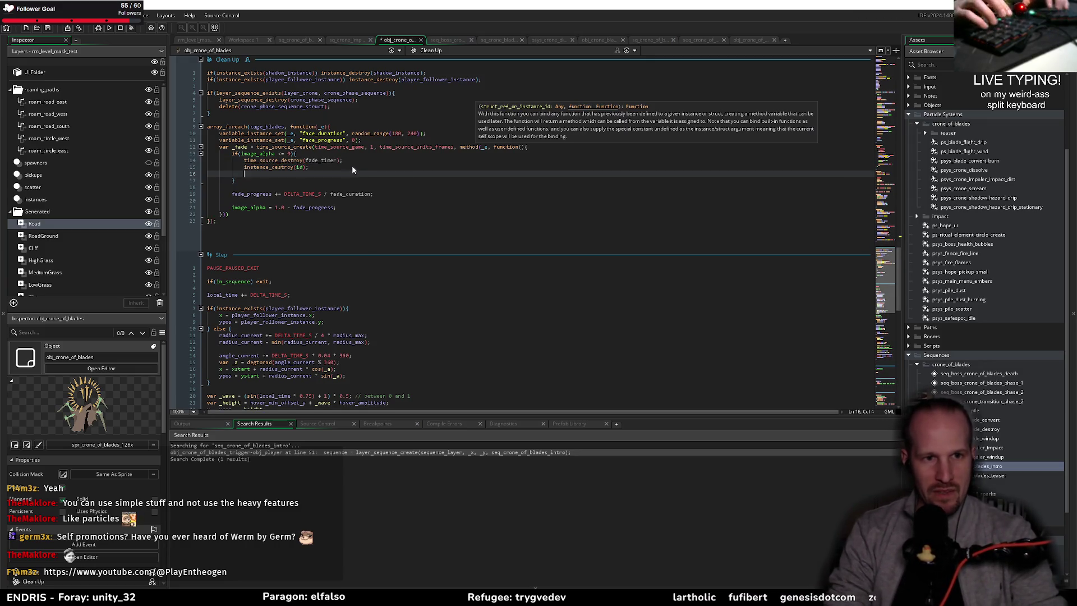
pyautogui.write('exit;')
pyautogui.hotkey('ctrl', 's')
pyautogui.press('Down')
pyautogui.press('Down')
pyautogui.press('Down')
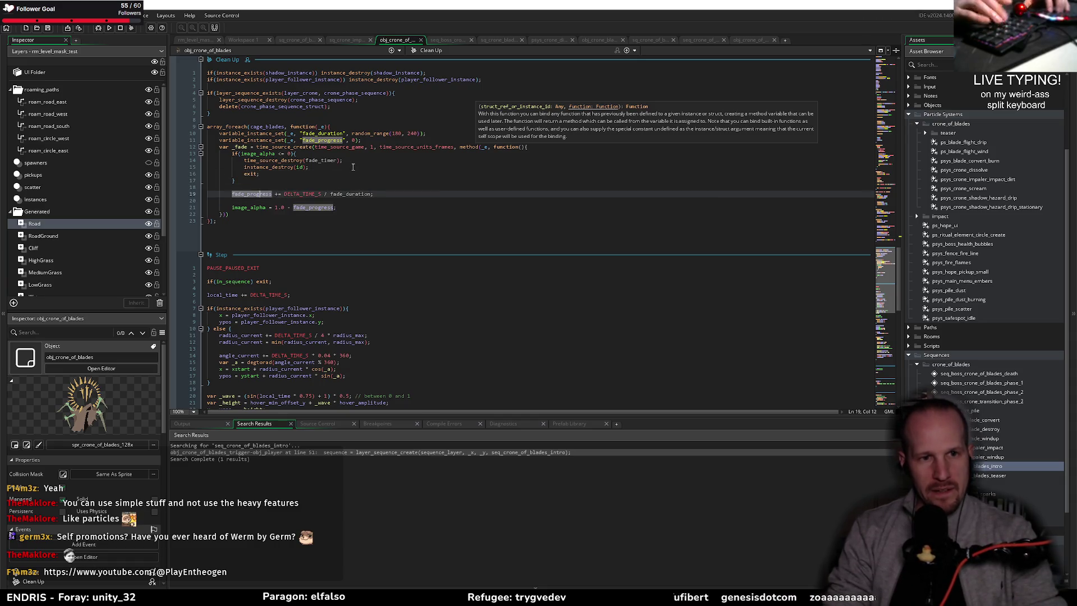
pyautogui.press('End')
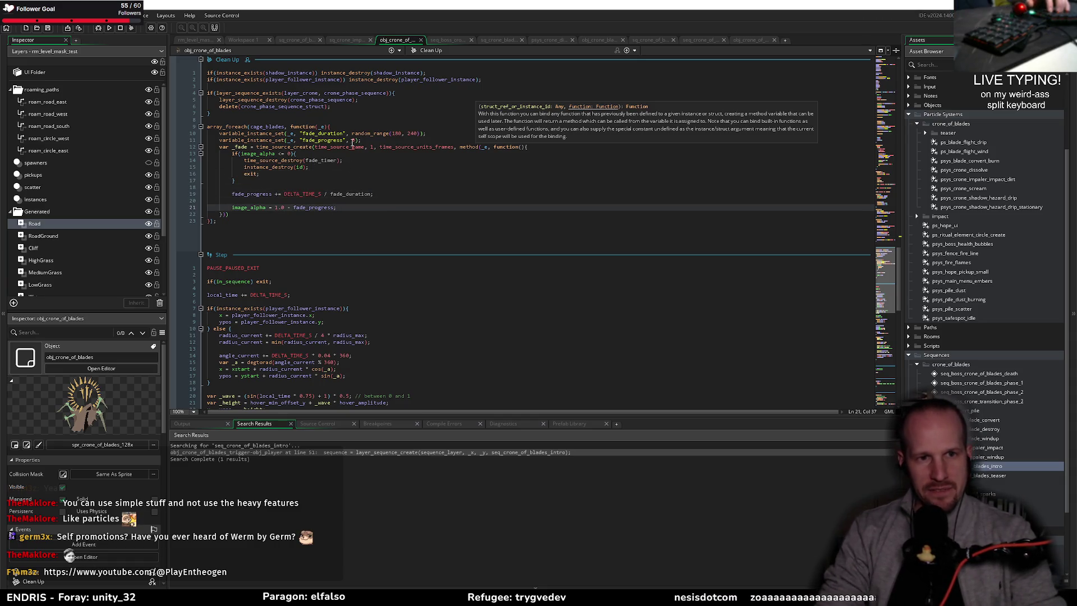
# - End the time_source_create call with a semicolon, save, and leave a blank line below it
pyautogui.press('Up')
pyautogui.press('Up')
pyautogui.press('Up')
pyautogui.press('End')
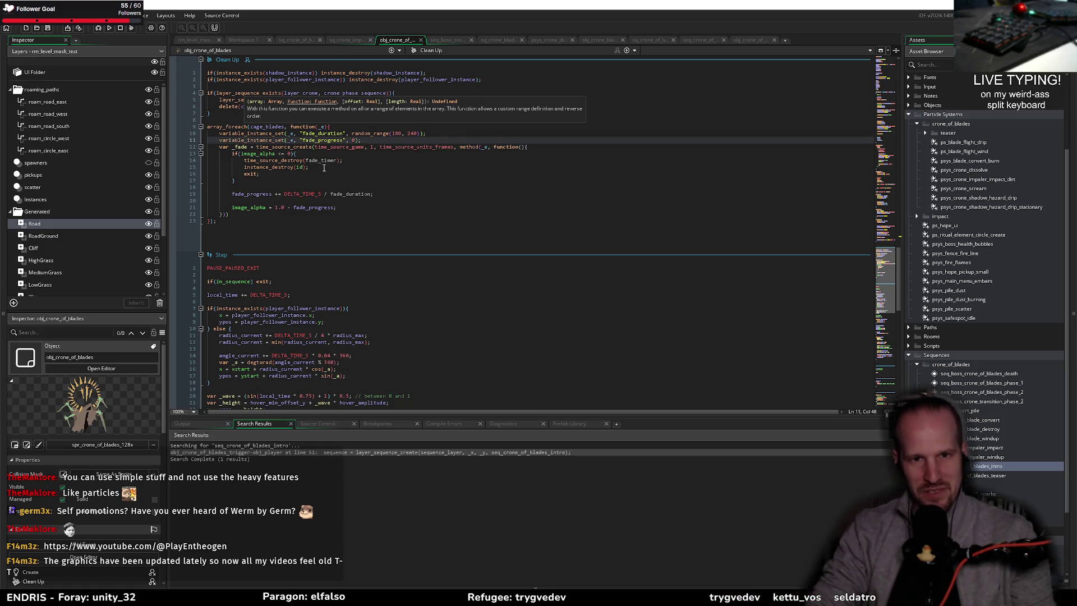
pyautogui.doubleClick(258, 154)
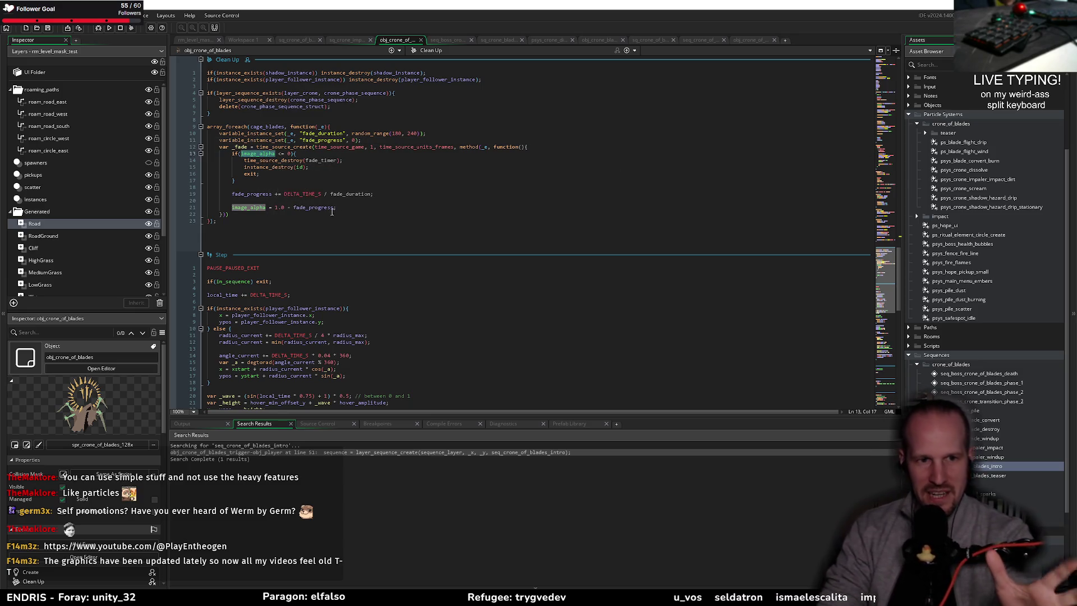
pyautogui.click(361, 212)
pyautogui.click(363, 206)
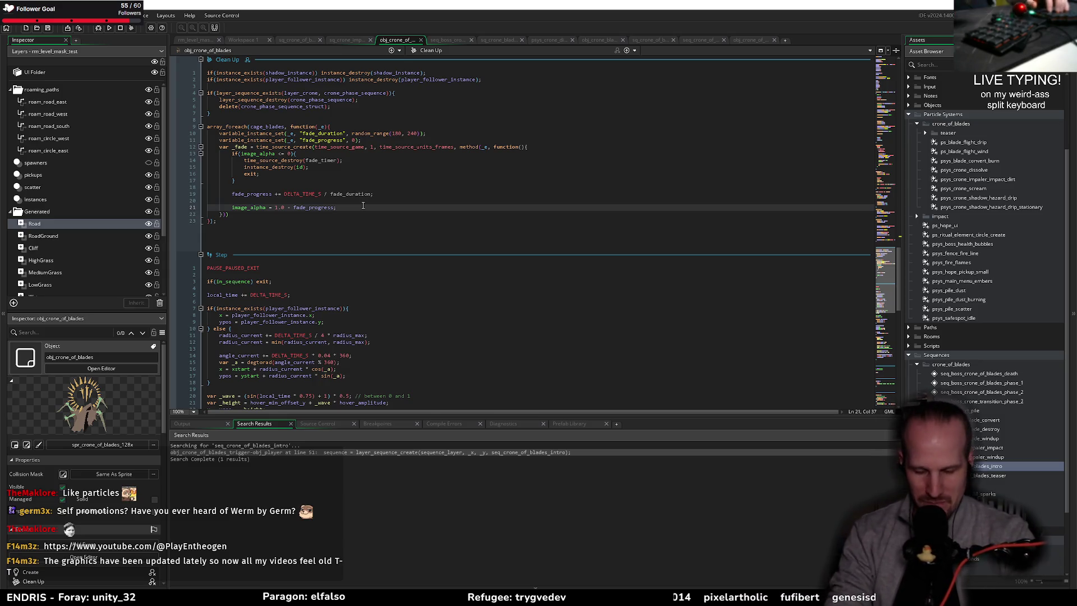
pyautogui.press('Down')
pyautogui.write(';')
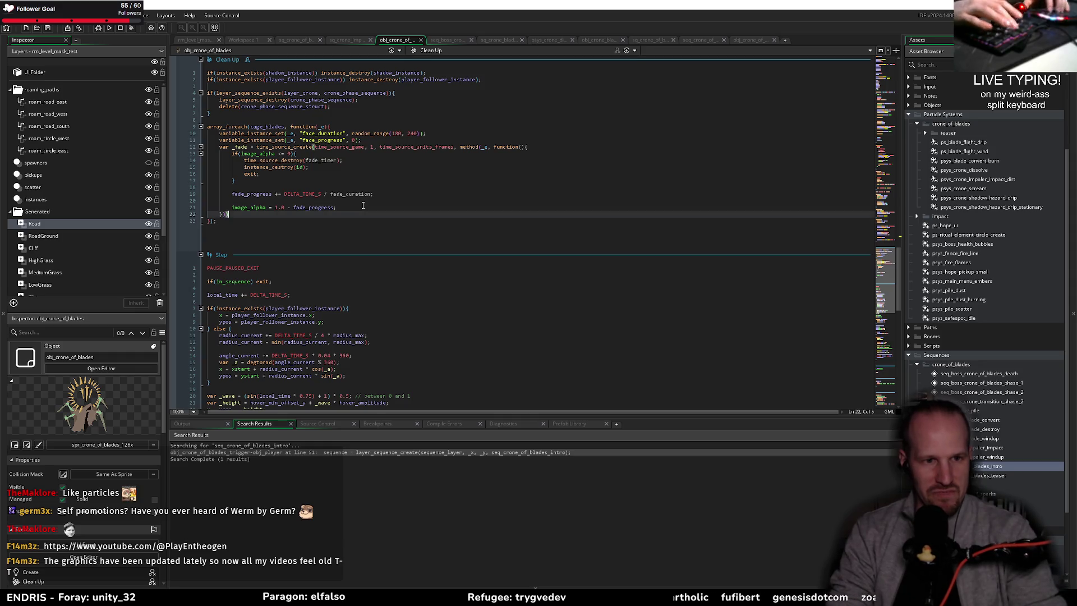
pyautogui.hotkey('ctrl', 's')
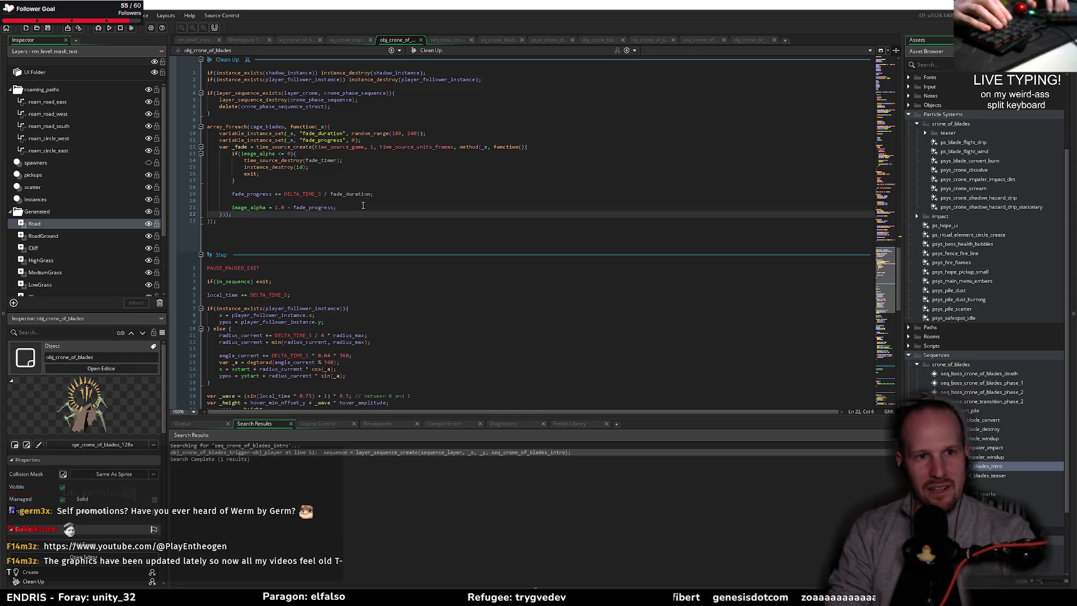
pyautogui.press('Return')
pyautogui.press('Return')
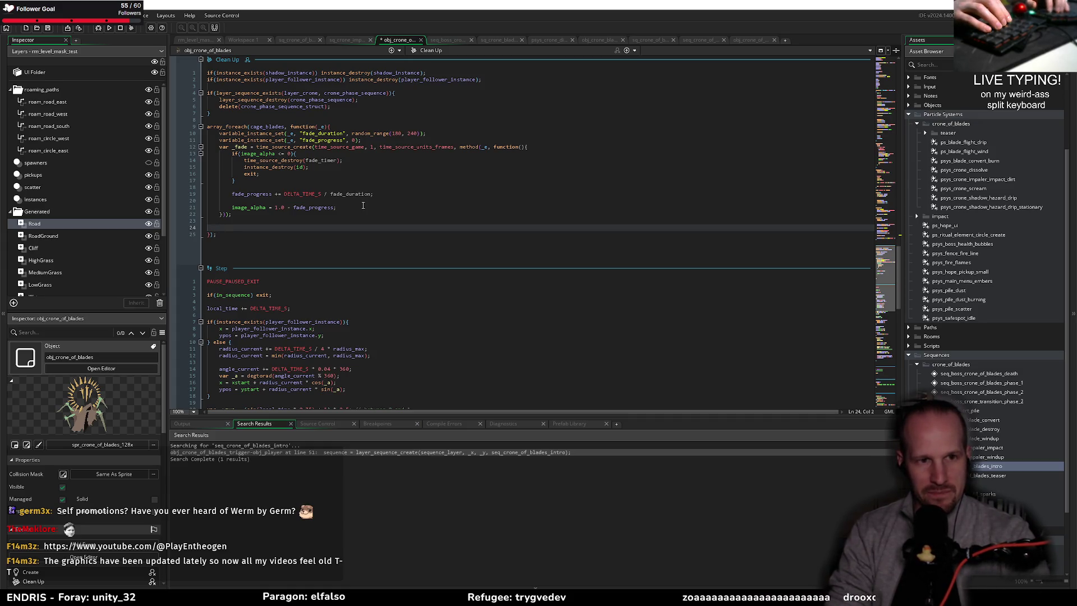
pyautogui.press('BackSpace')
pyautogui.press('BackSpace')
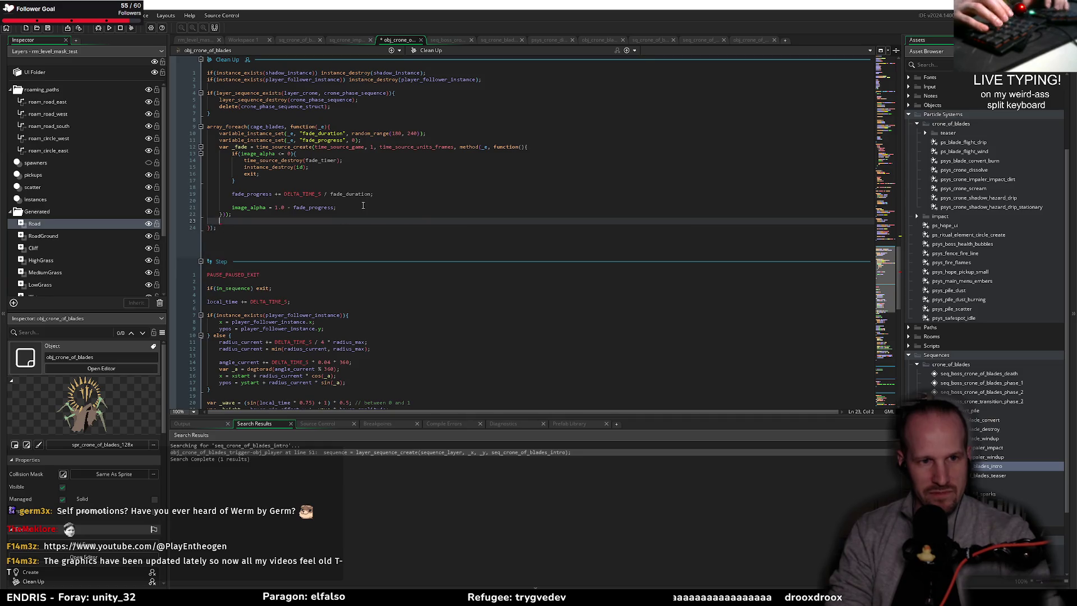
# - Add variable_instance_set(_e, "fade_timer", _fade); followed by time_source_start(_fade); in the blade loop
pyautogui.press('Return')
pyautogui.write('variable_st')
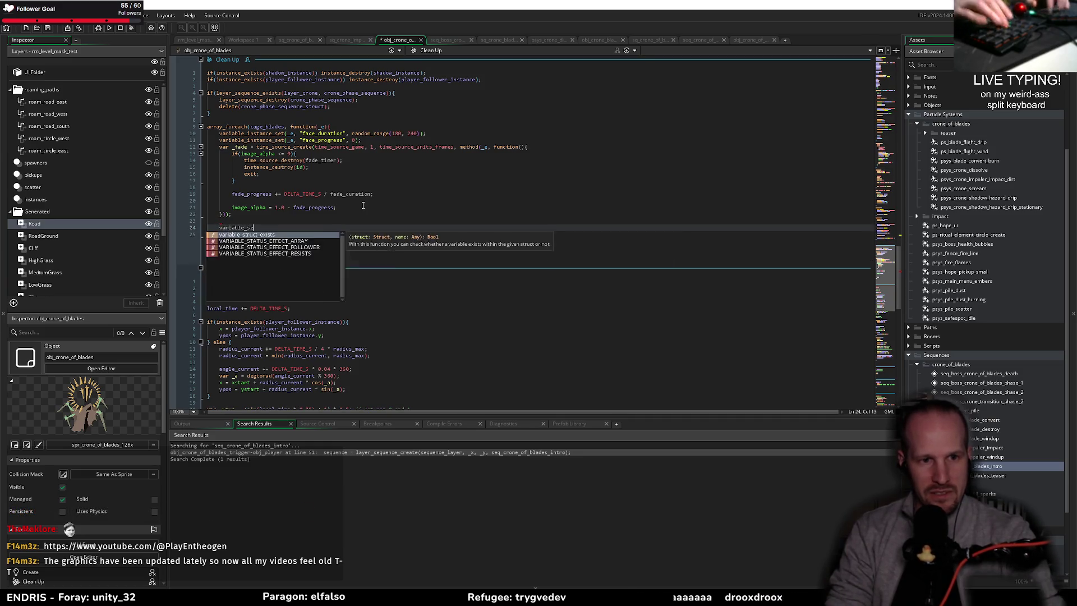
pyautogui.press('BackSpace')
pyautogui.write('et(')
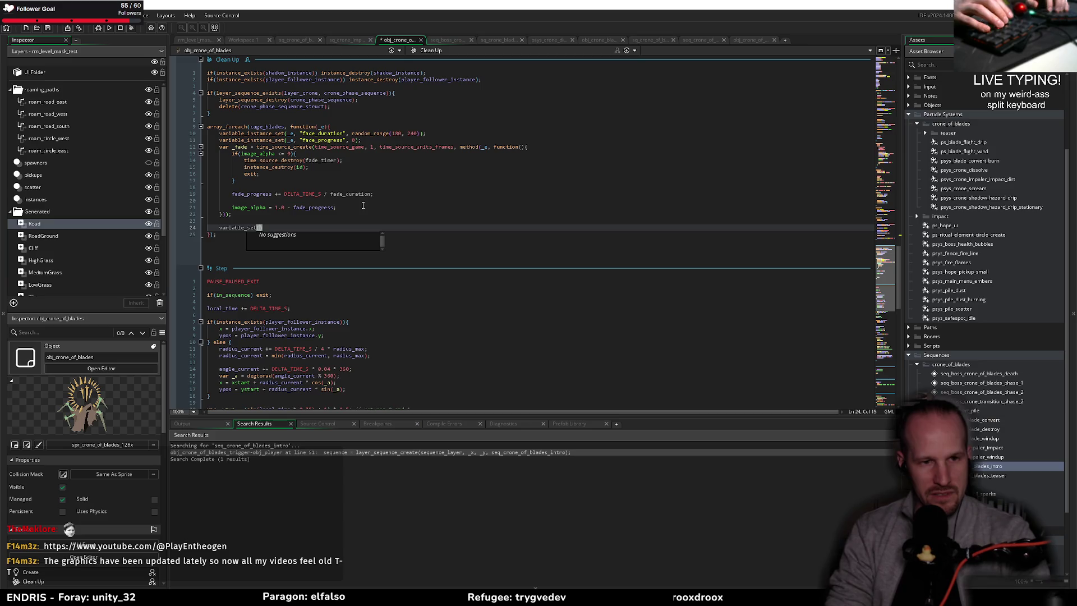
pyautogui.press('BackSpace')
pyautogui.write('_inst')
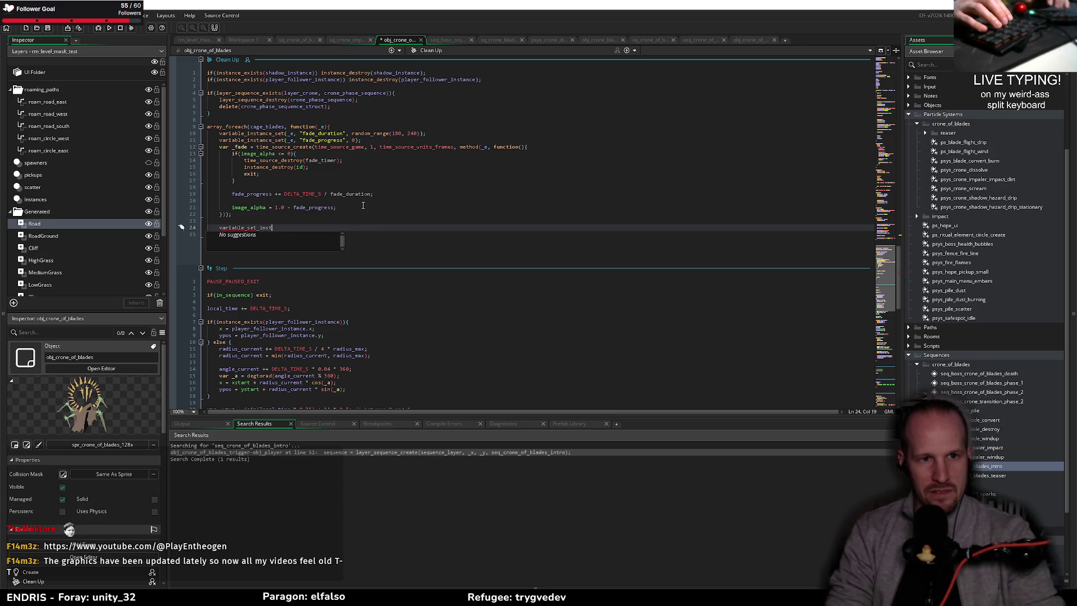
pyautogui.press('BackSpace')
pyautogui.press('BackSpace')
pyautogui.press('BackSpace')
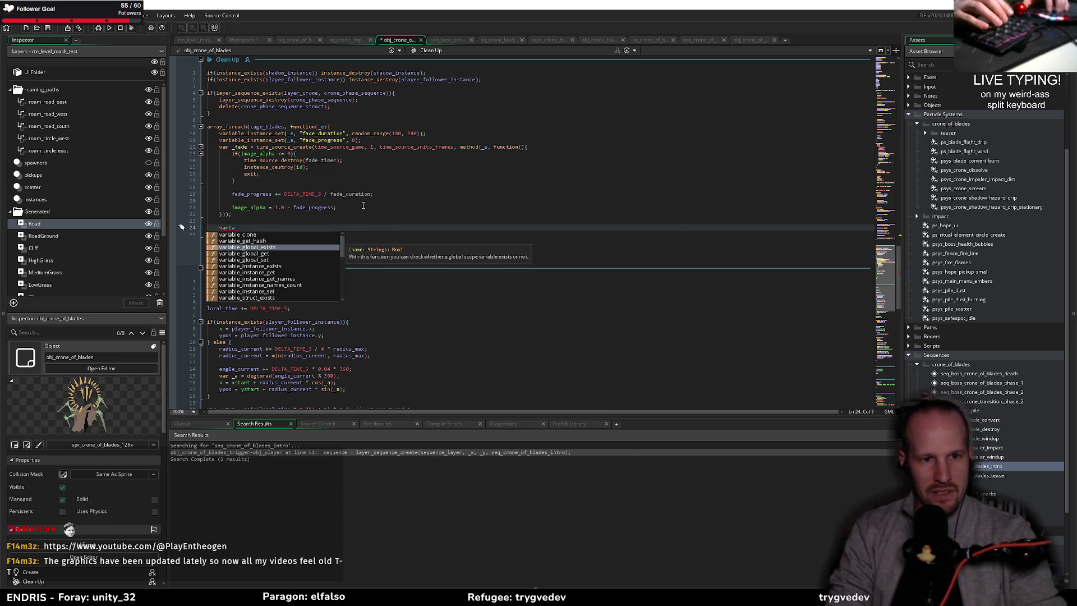
pyautogui.press('Down')
pyautogui.press('Down')
pyautogui.press('Down')
pyautogui.press('Return')
pyautogui.write('(')
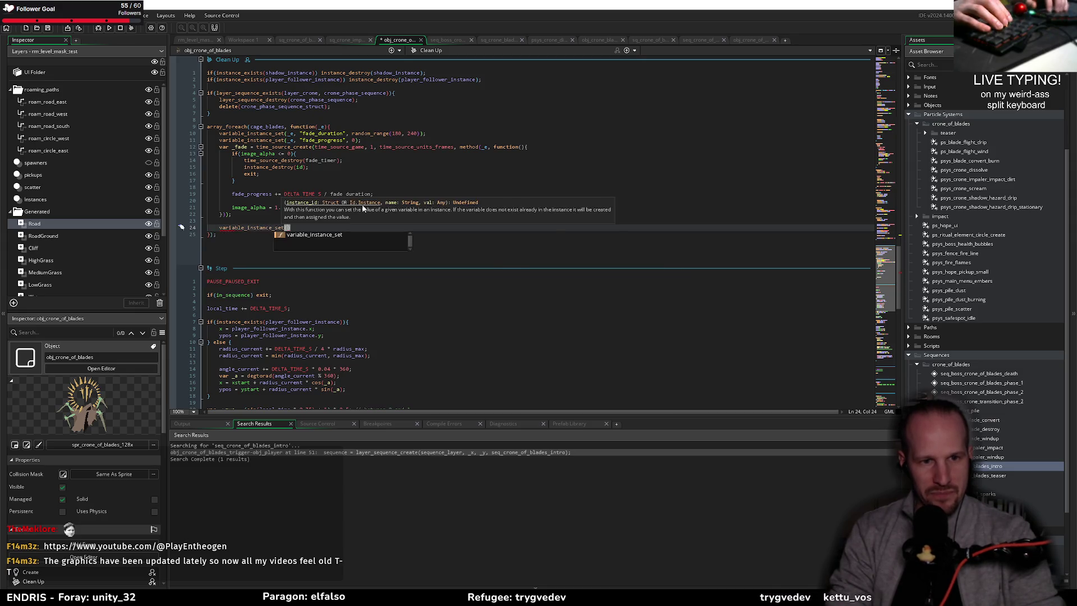
pyautogui.write('_e, "f')
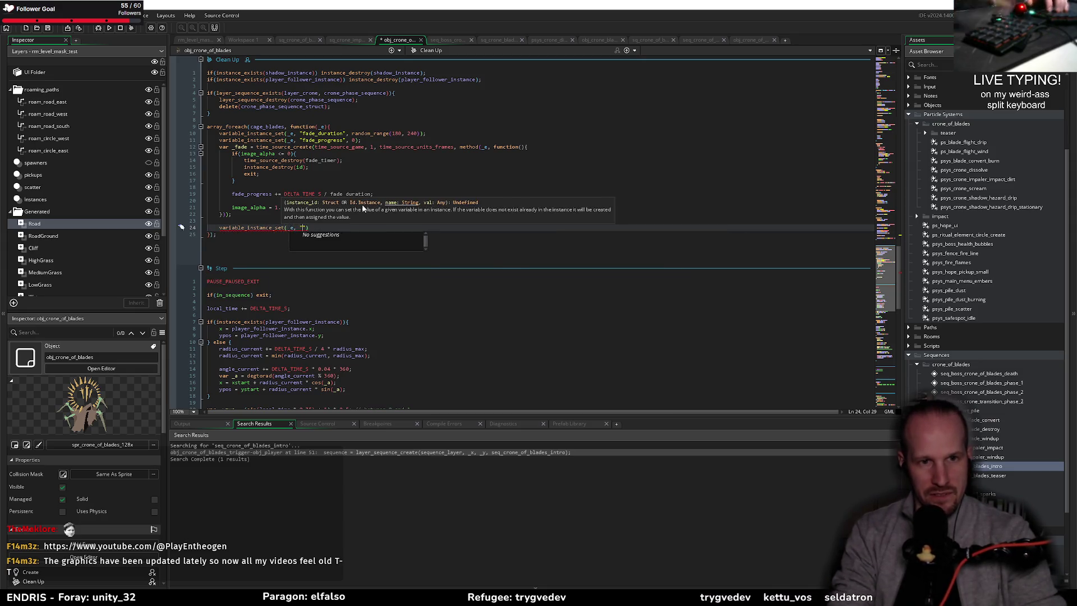
pyautogui.write('ade_timer"')
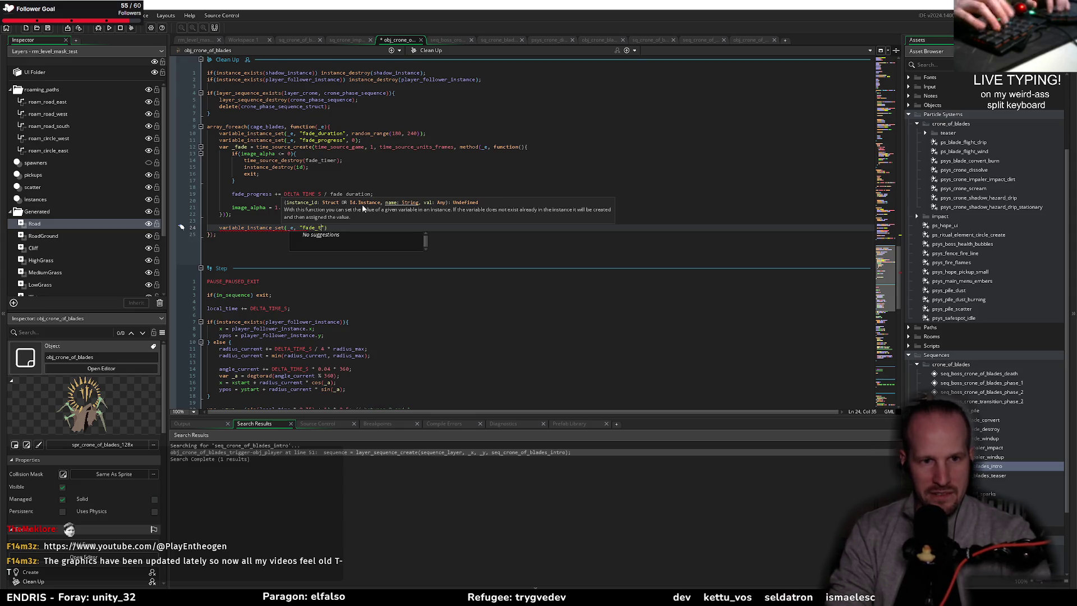
pyautogui.write(', ')
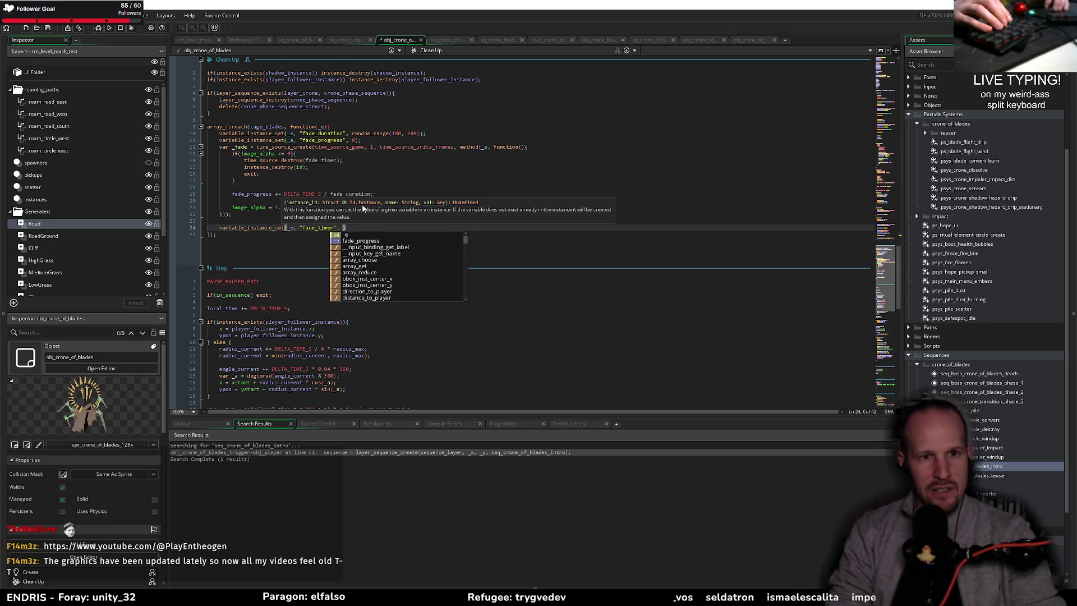
pyautogui.write('_fade);')
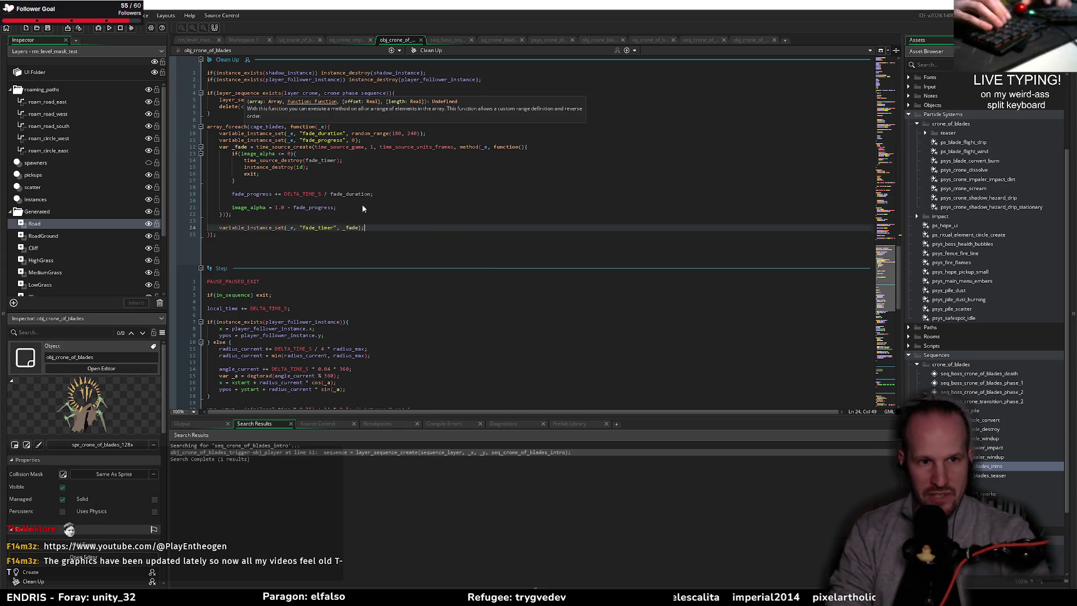
pyautogui.press('Return')
pyautogui.press('Return')
pyautogui.write('tim')
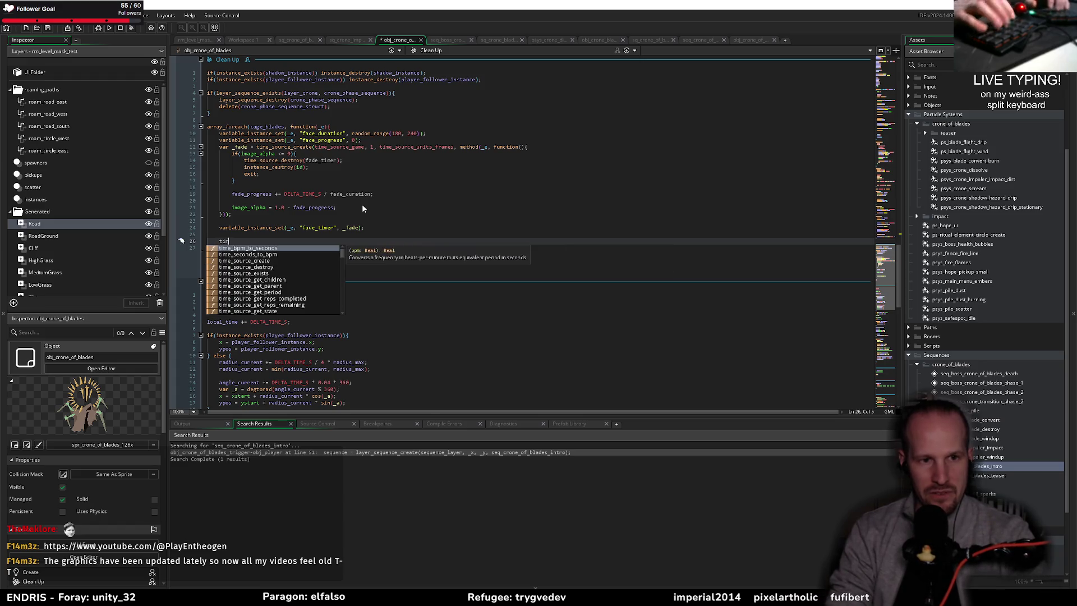
pyautogui.write('e_source_st')
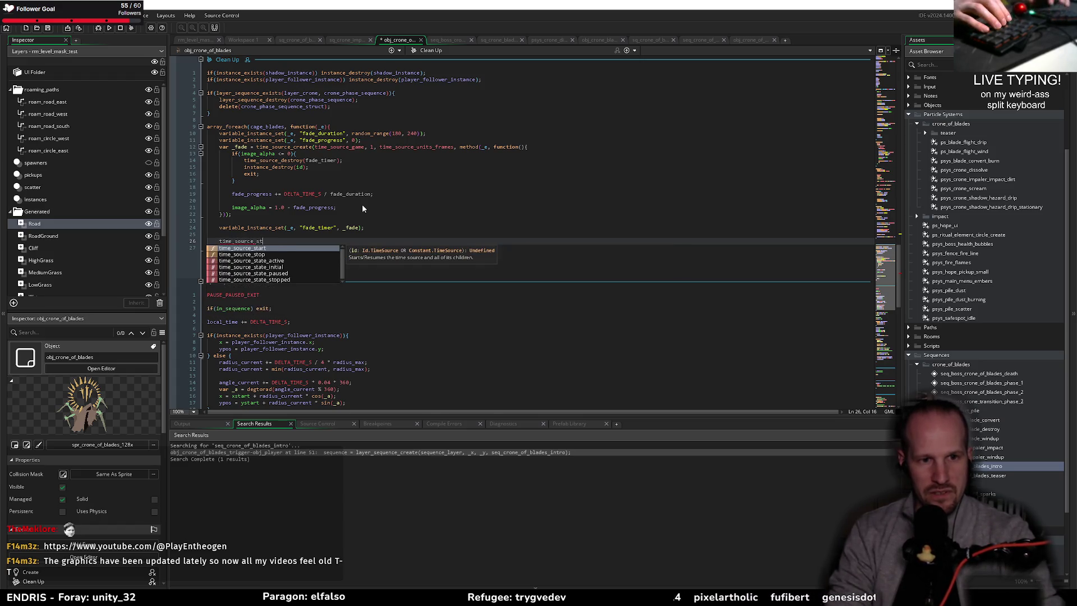
pyautogui.write('art(_fade);')
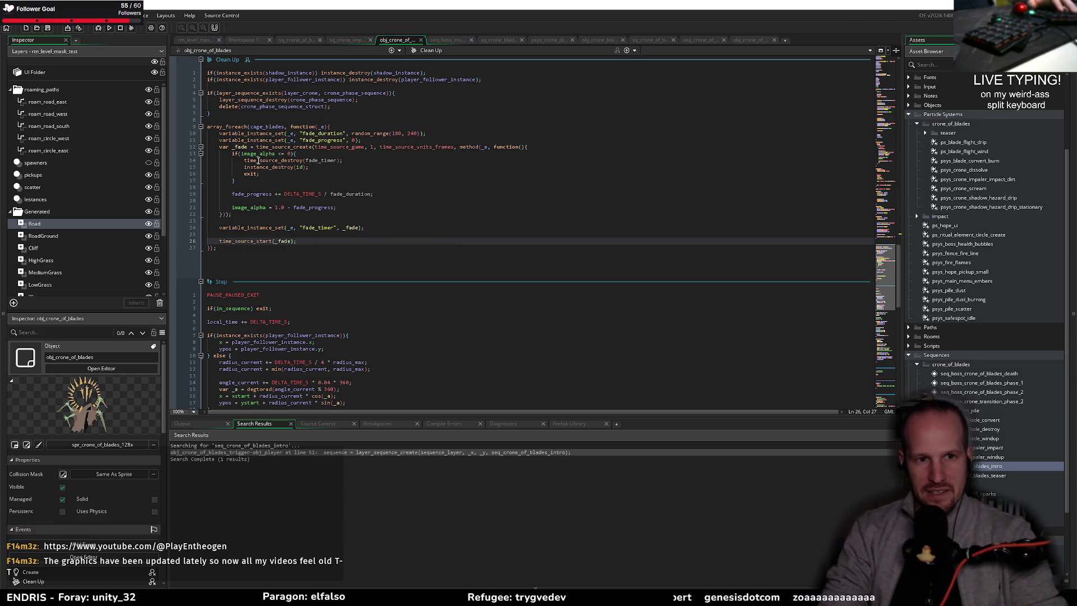
pyautogui.click(230, 194)
pyautogui.press('Down')
pyautogui.press('Down')
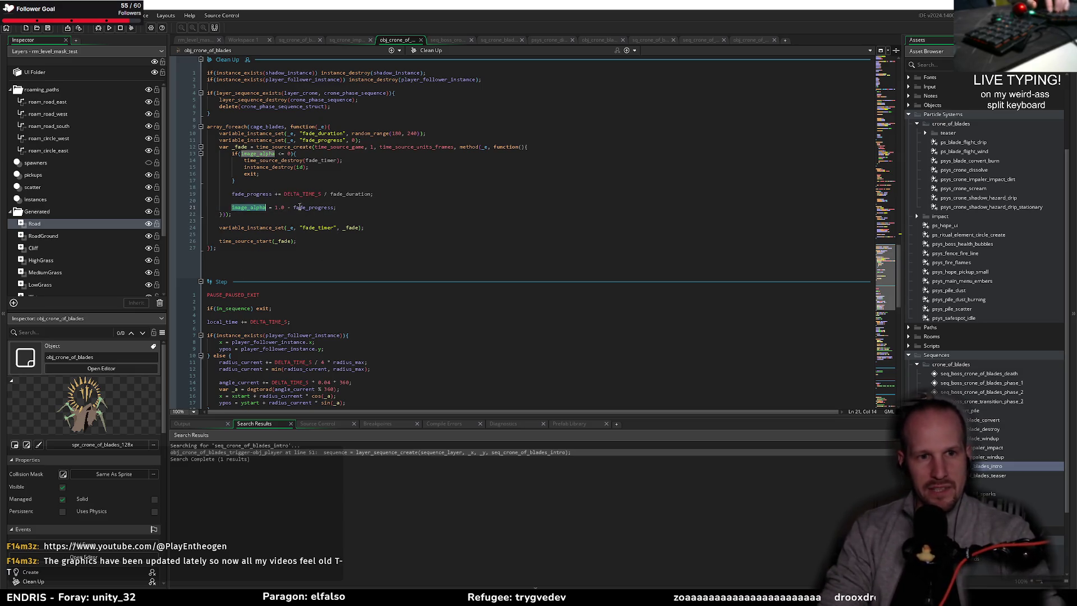
# - Change the fade-end condition from image_alpha <= 0 to fade_progress >= 1 and save
pyautogui.click(394, 208)
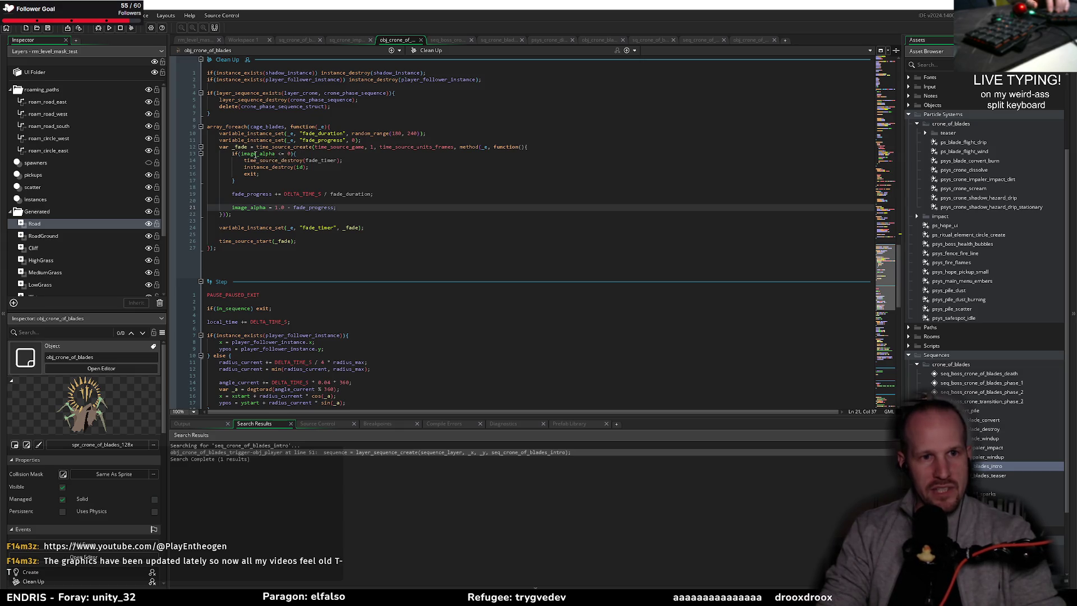
pyautogui.doubleClick(321, 208)
pyautogui.hotkey('ctrl', 'c')
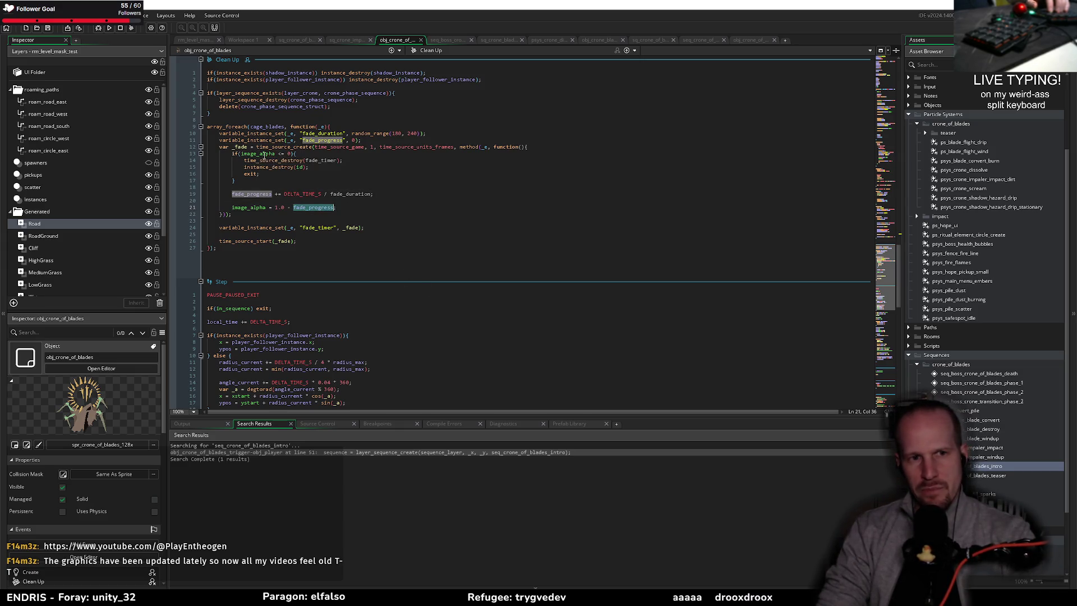
pyautogui.doubleClick(246, 153)
pyautogui.hotkey('ctrl', 'v')
pyautogui.press('Delete')
pyautogui.press('Delete')
pyautogui.press('Delete')
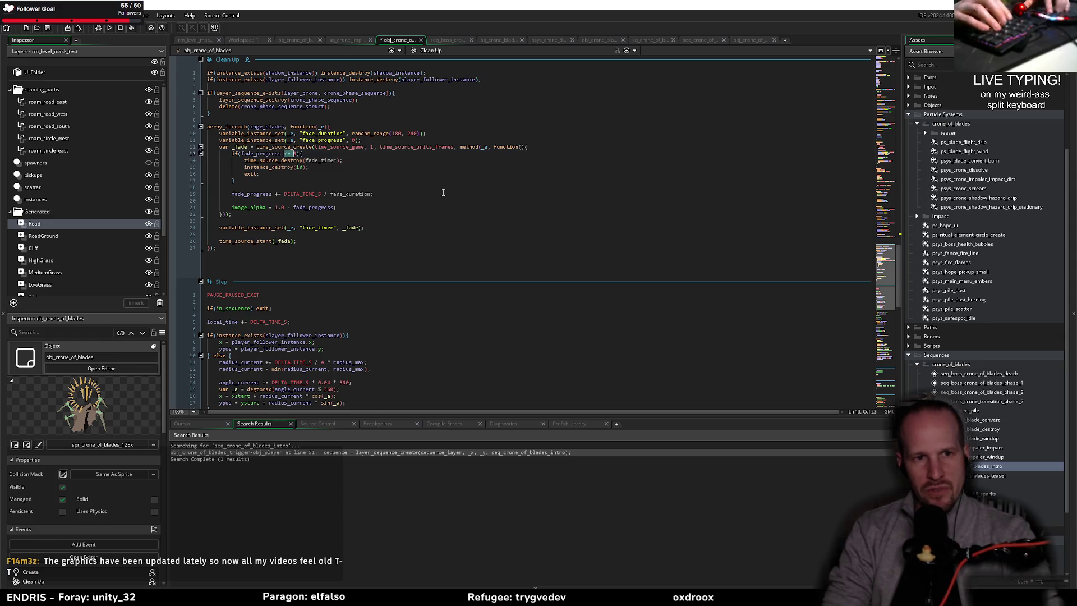
pyautogui.write('>= 1')
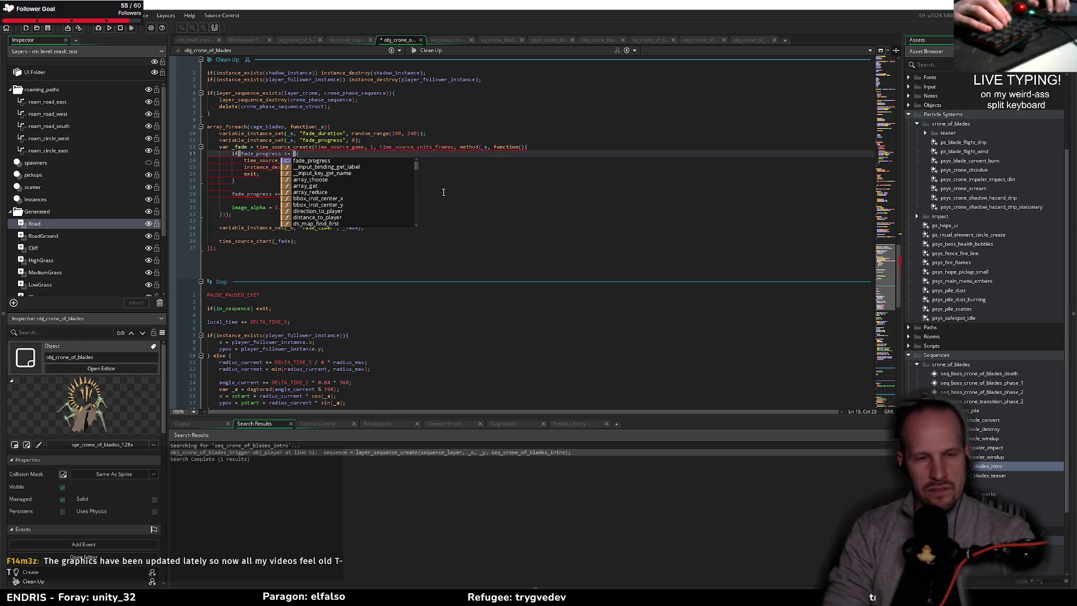
pyautogui.hotkey('ctrl', 's')
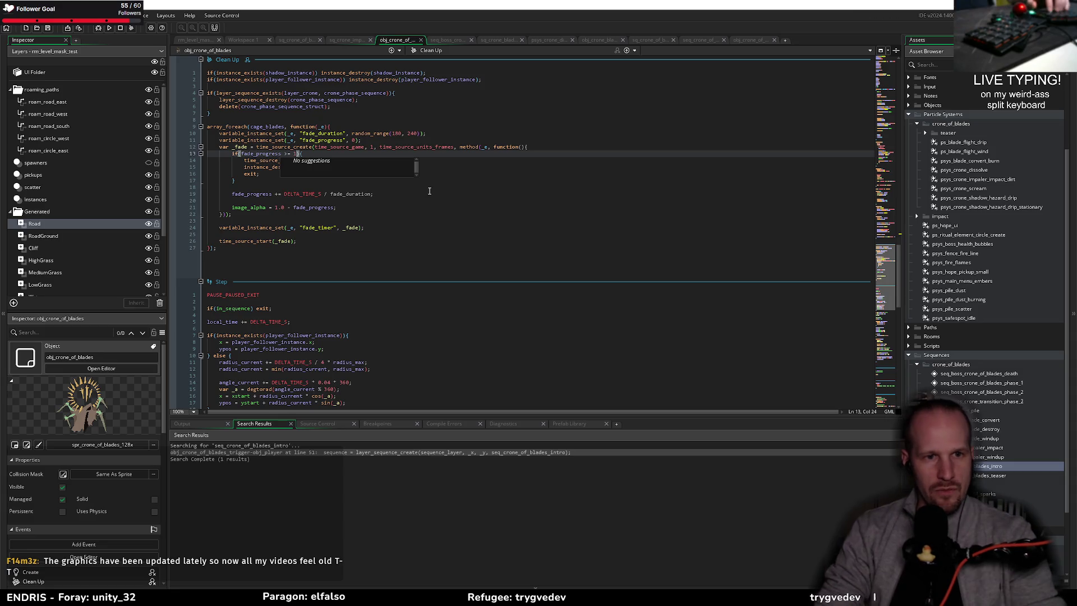
# - Review the fade_progress, DELTA_TIME_S and fade_duration uses across the fade code
pyautogui.click(443, 193)
pyautogui.press('Down')
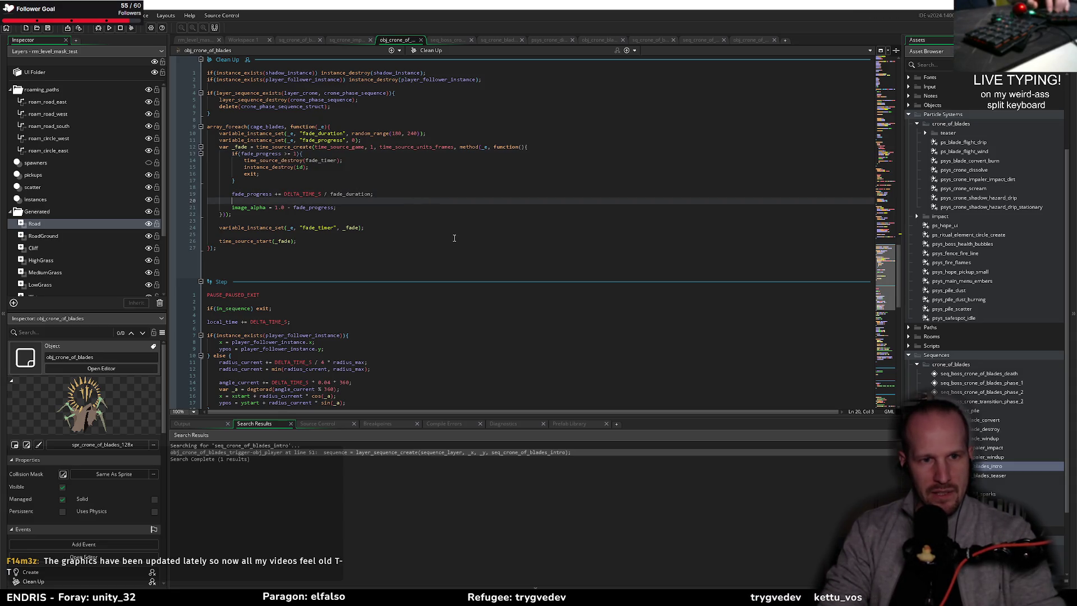
pyautogui.doubleClick(258, 194)
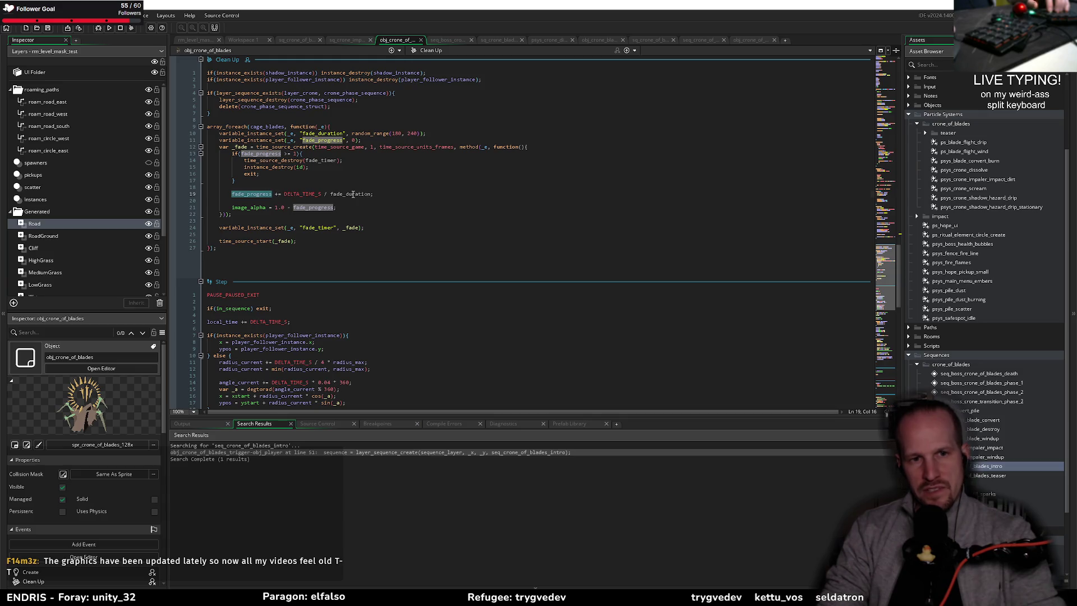
pyautogui.doubleClick(302, 194)
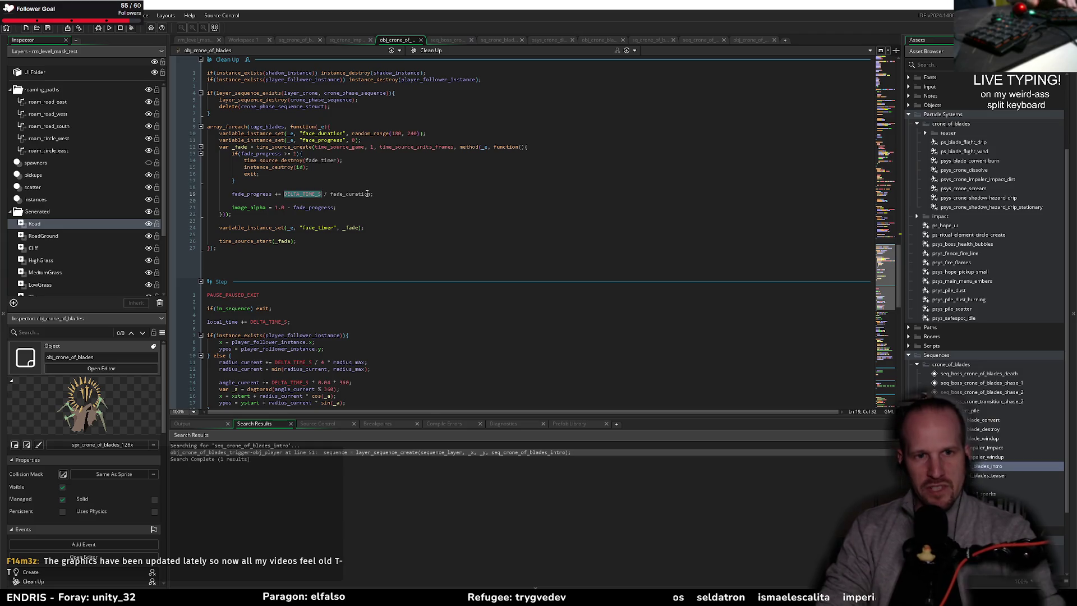
pyautogui.doubleClick(367, 194)
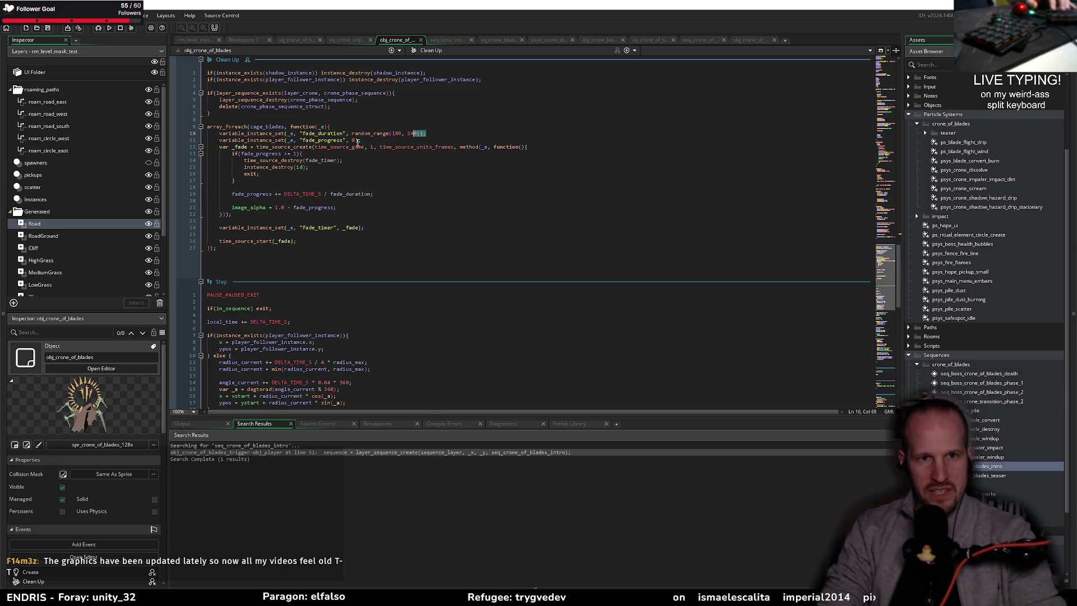
pyautogui.click(357, 140)
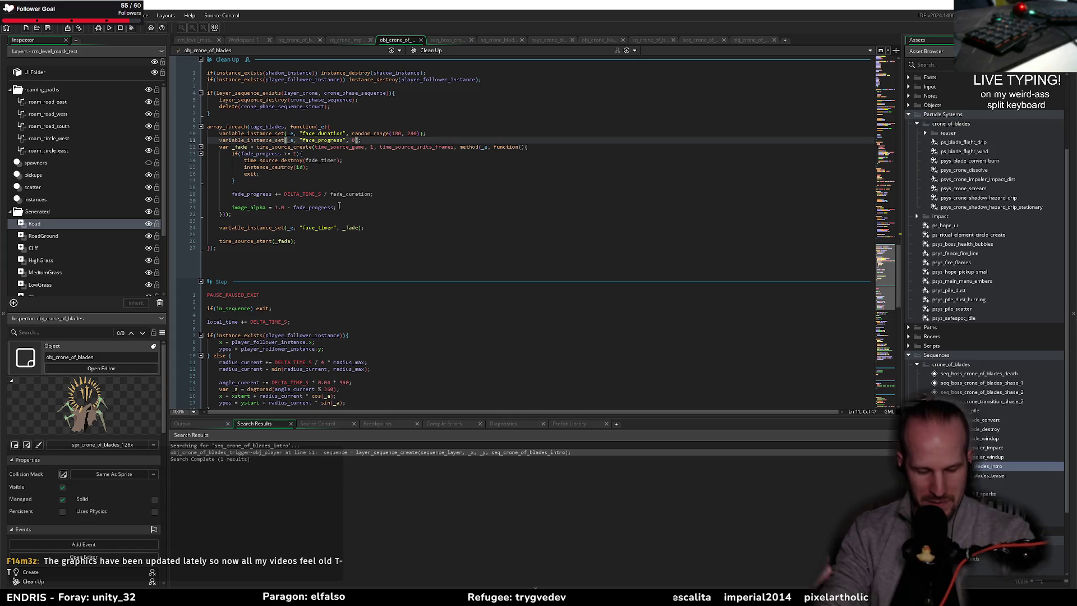
pyautogui.click(339, 207)
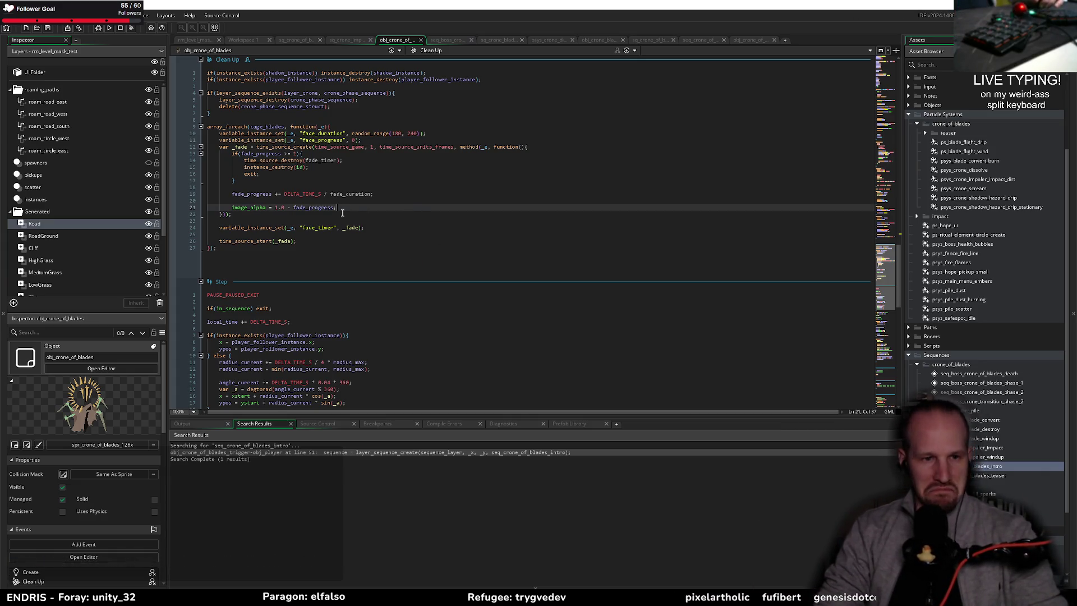
pyautogui.click(340, 201)
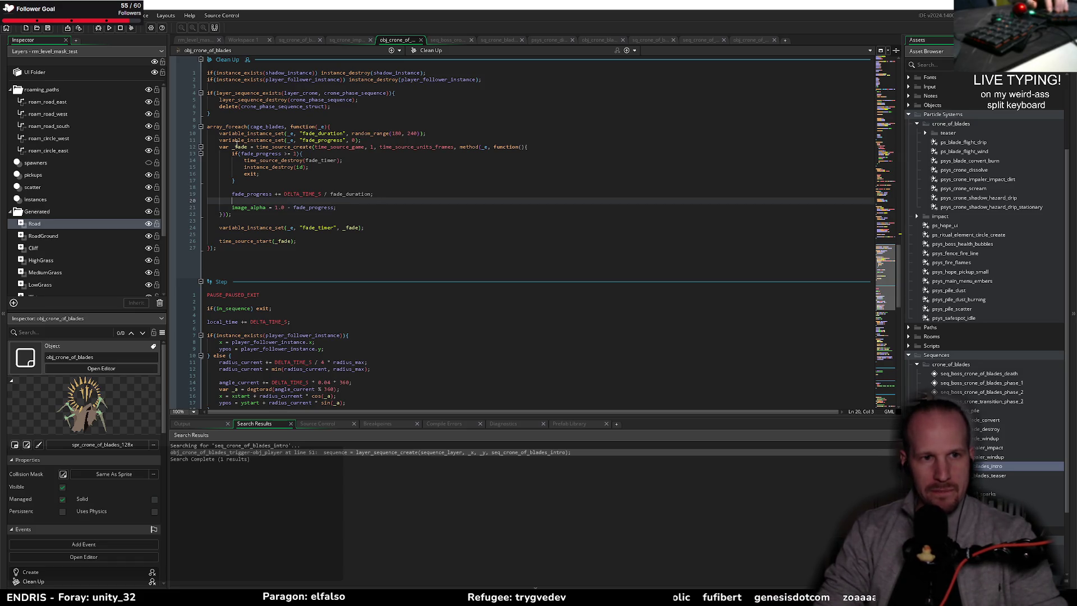
pyautogui.click(239, 120)
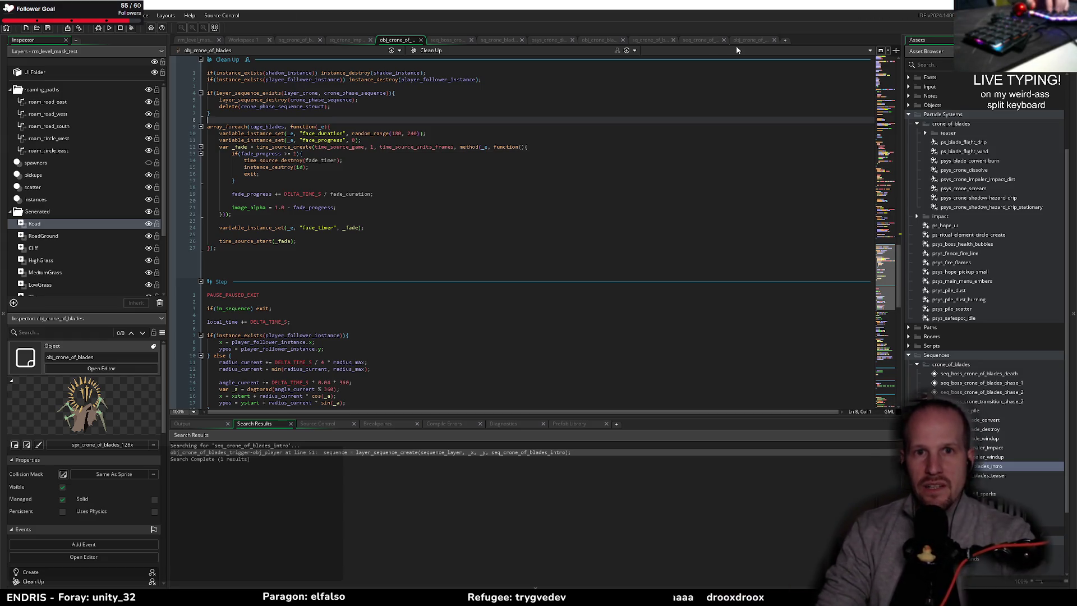
# - Look through the crone script and sequence tabs, then return to the rm_level_mask_test room
pyautogui.click(639, 41)
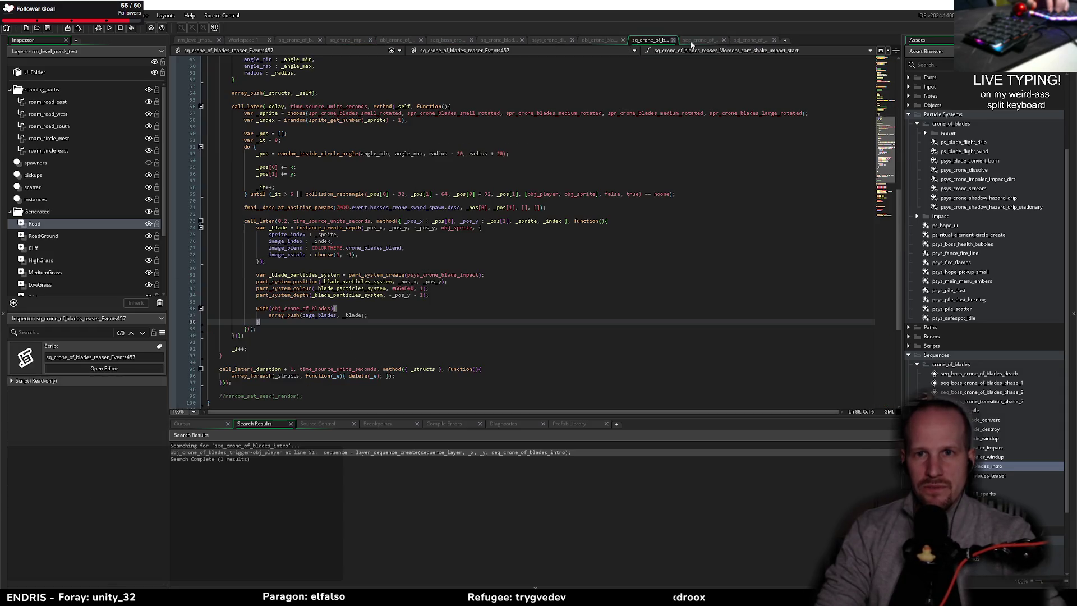
pyautogui.click(693, 43)
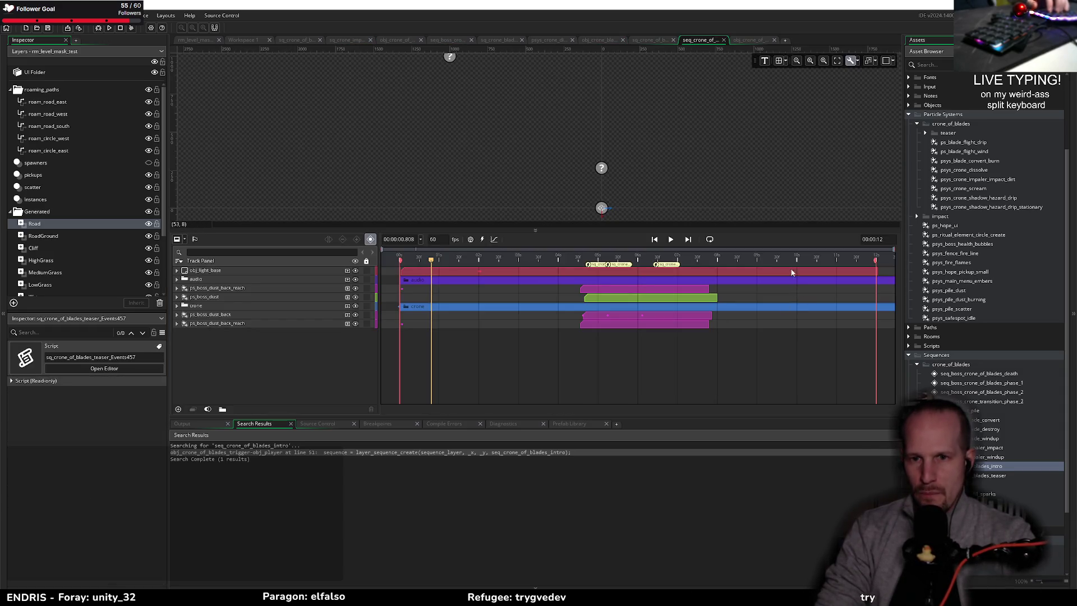
pyautogui.click(446, 41)
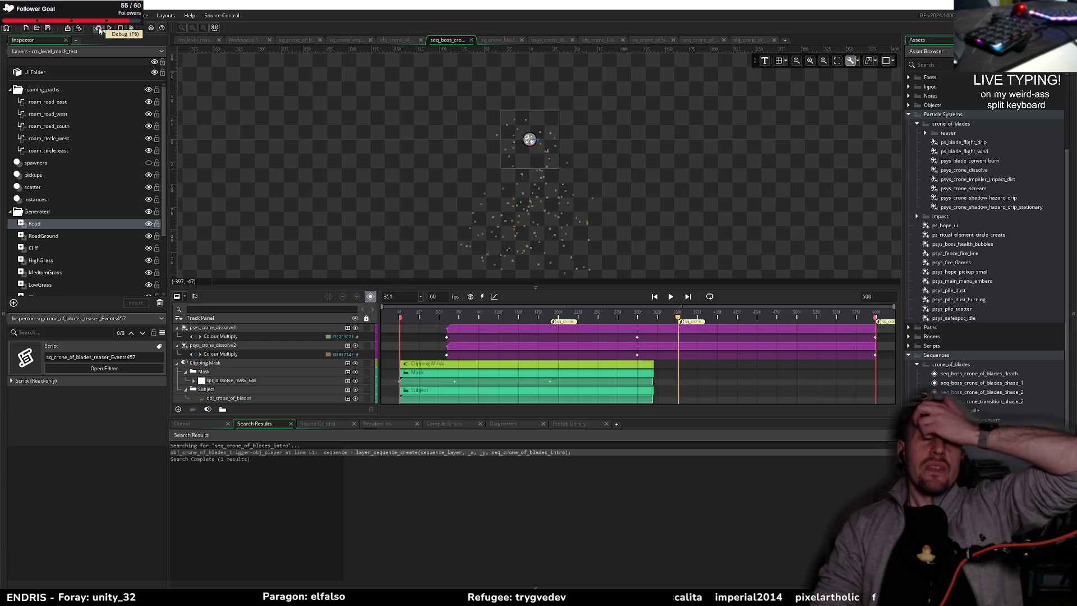
pyautogui.click(197, 41)
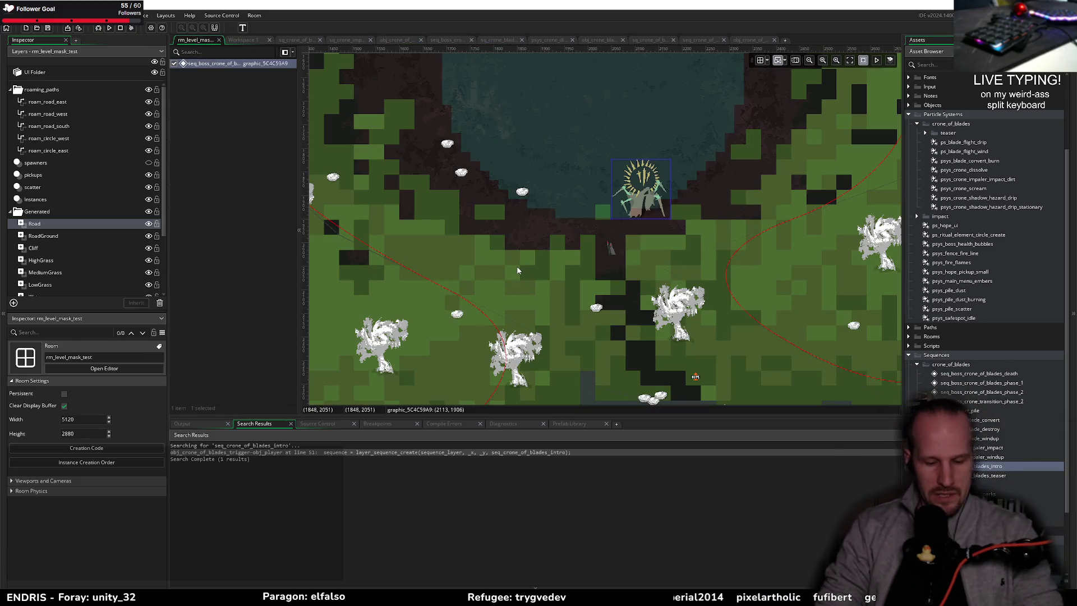
# - Inspect the crone death sequence instance in rm_level_mask_test, then build and run the game
pyautogui.click(642, 208)
pyautogui.click(642, 261)
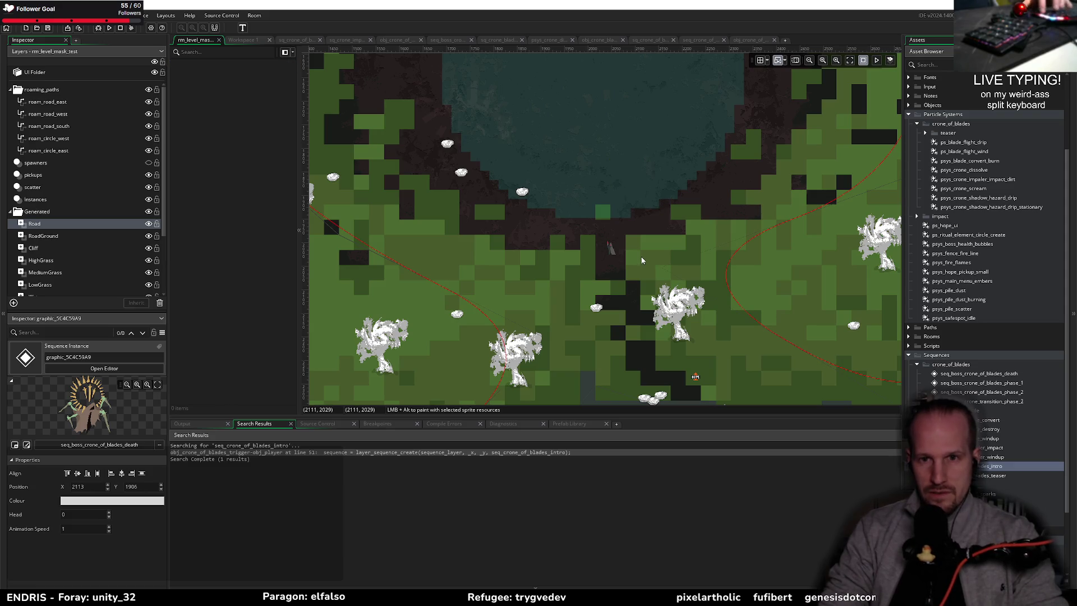
pyautogui.scroll(5, 544, 264)
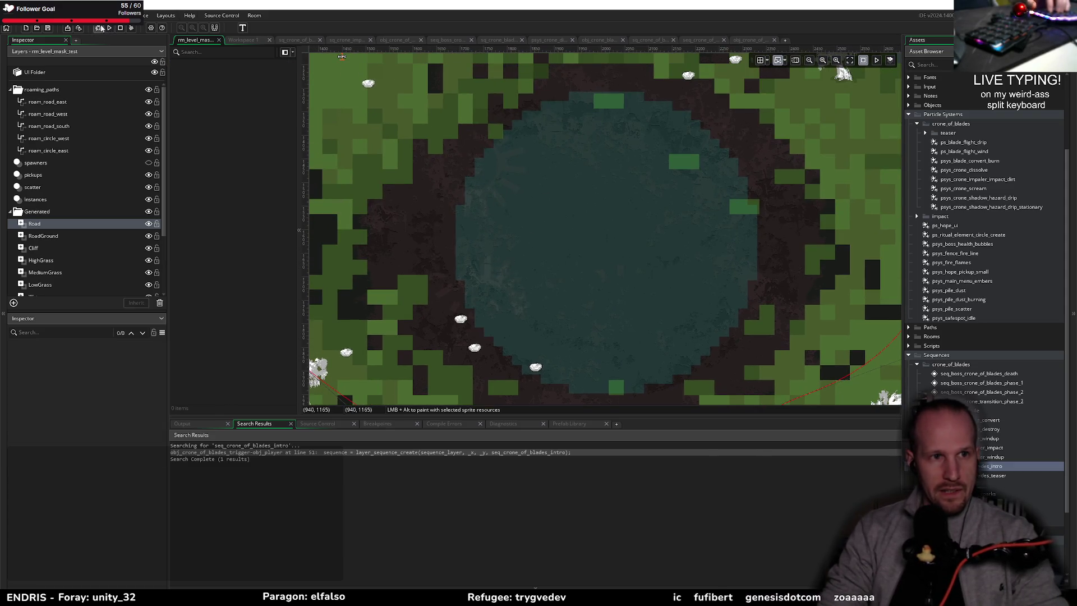
pyautogui.click(100, 27)
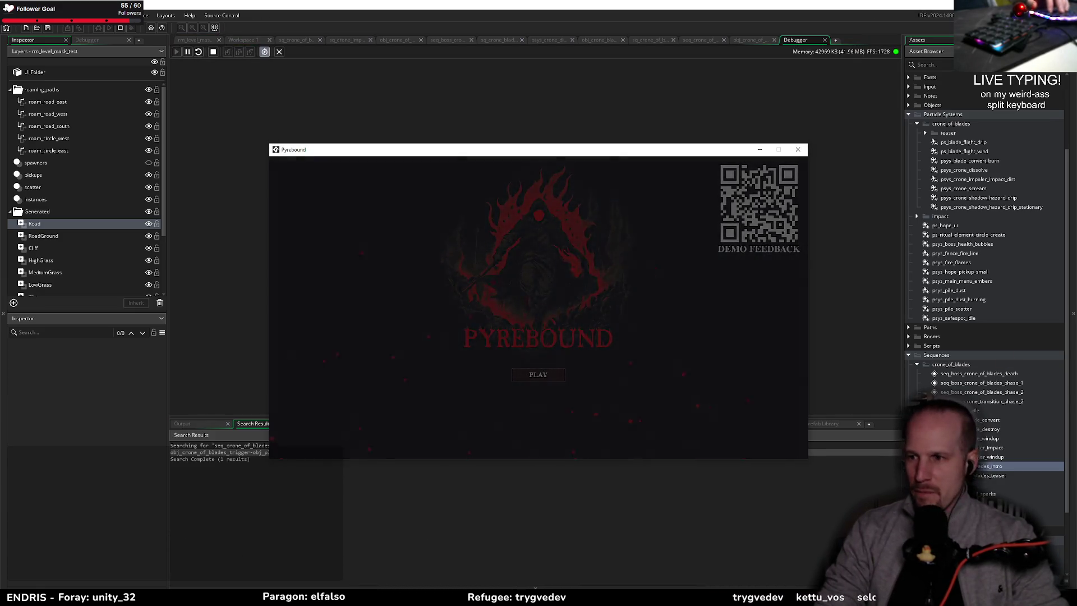
# - Start from the title screen, walk north to fight the Crone of Blades, then close the game
pyautogui.press('Return')
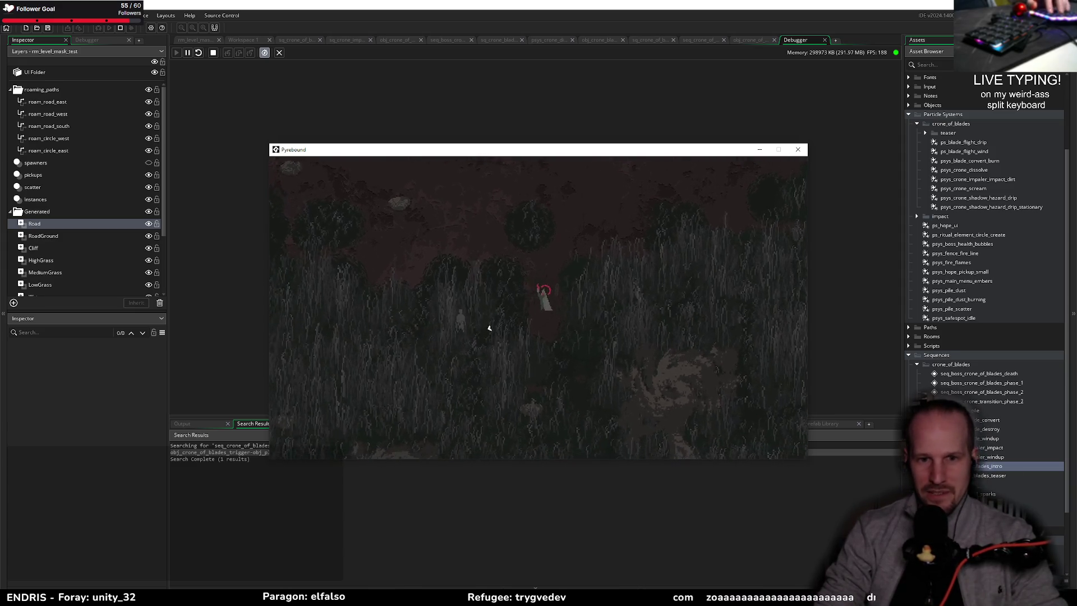
pyautogui.press('w')
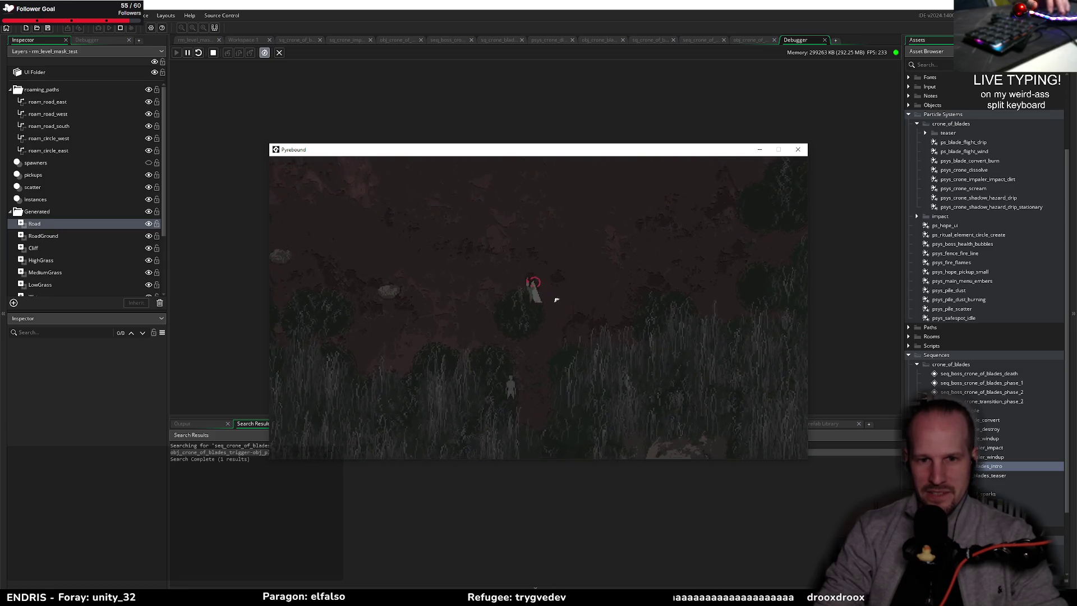
pyautogui.press('w')
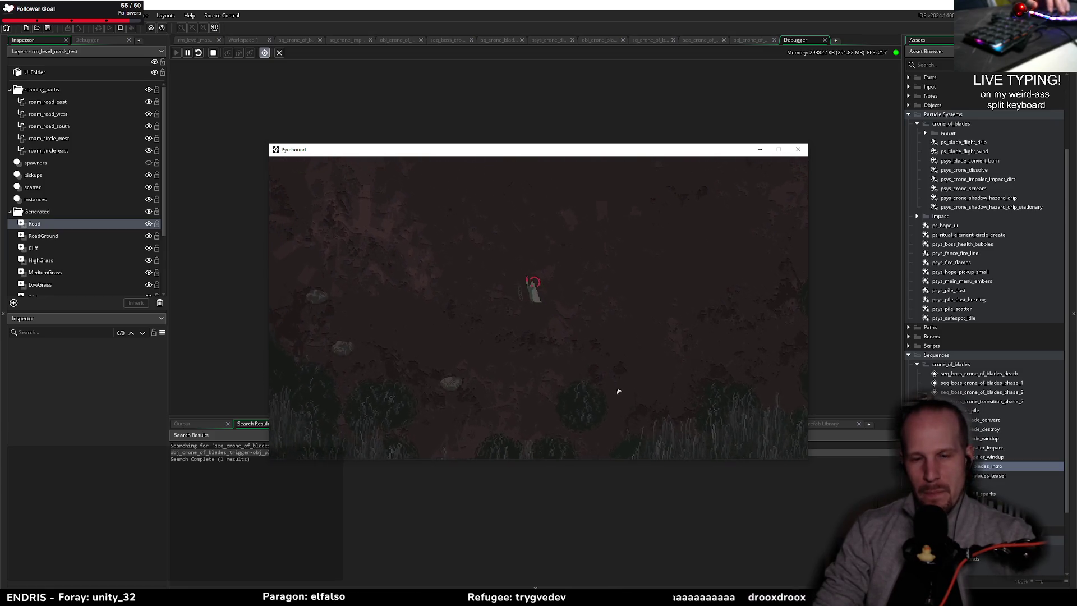
pyautogui.press('w')
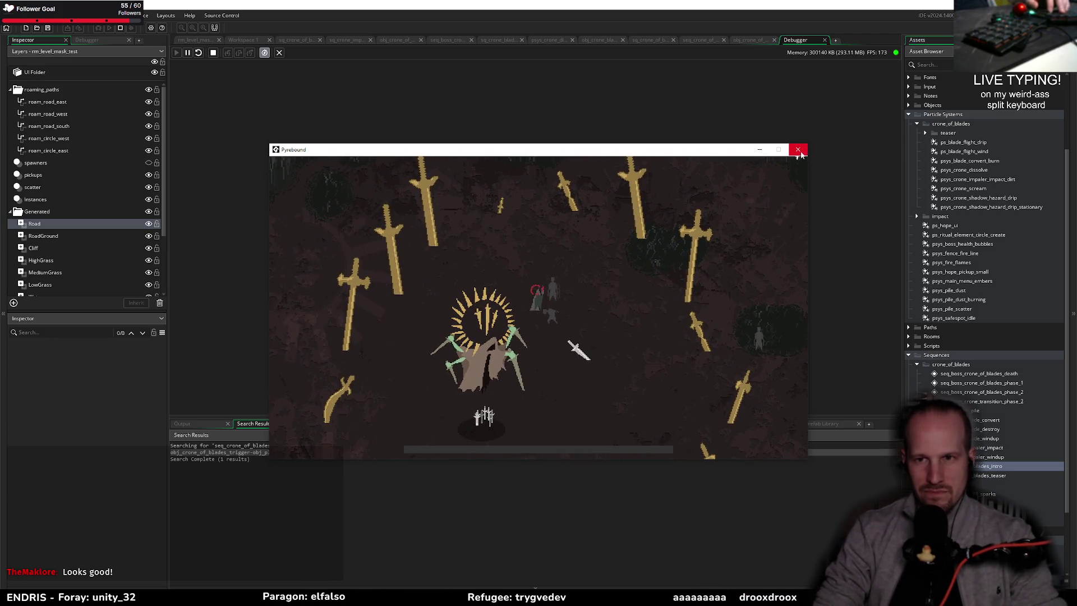
pyautogui.click(798, 150)
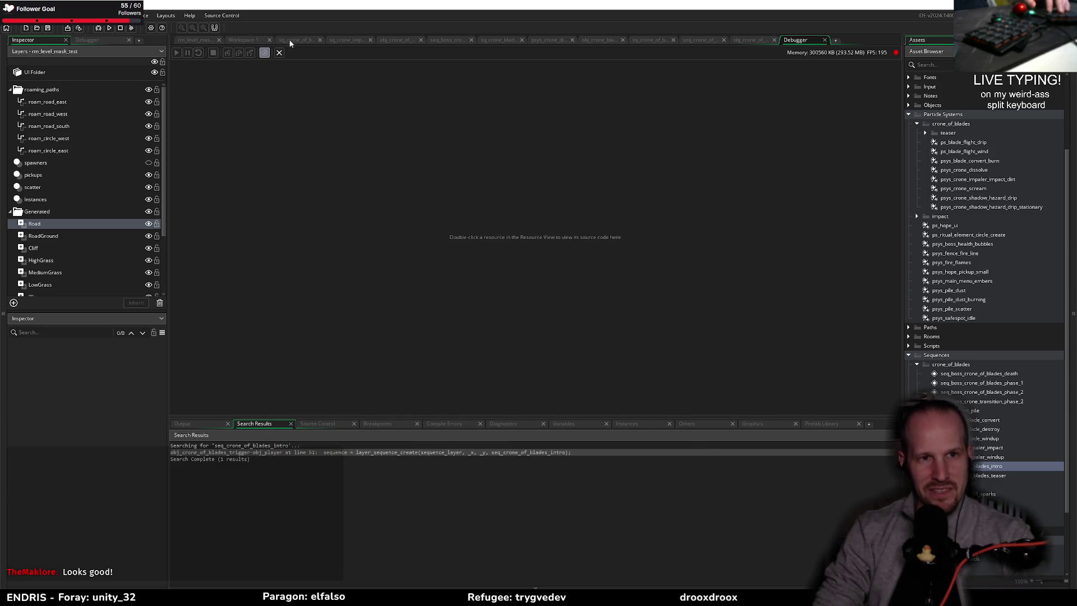
# - Look over the obj_crone_blade code, then close its tab
pyautogui.click(253, 41)
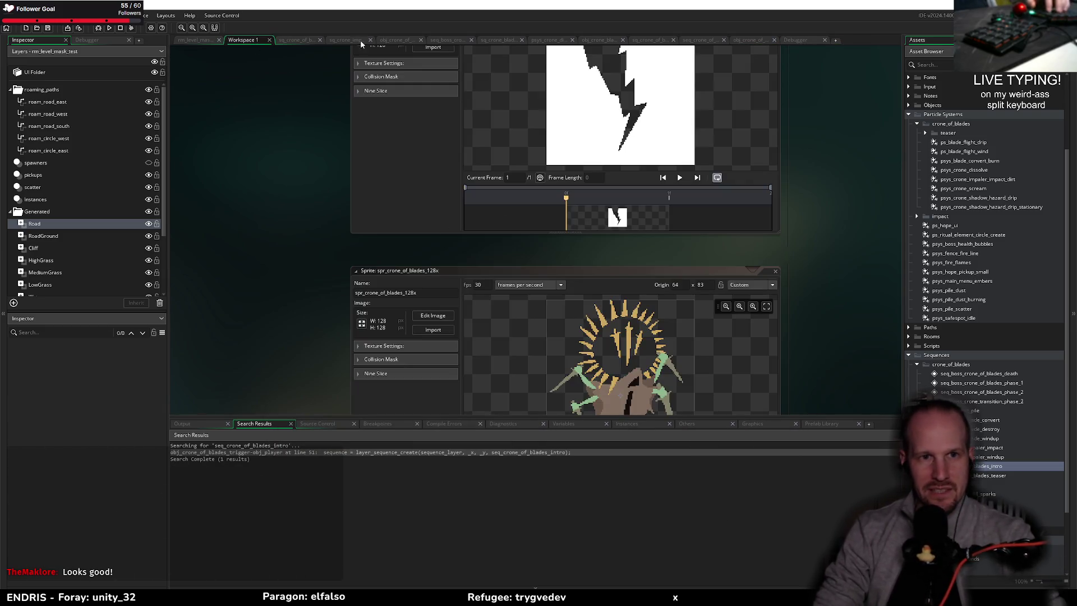
pyautogui.click(601, 40)
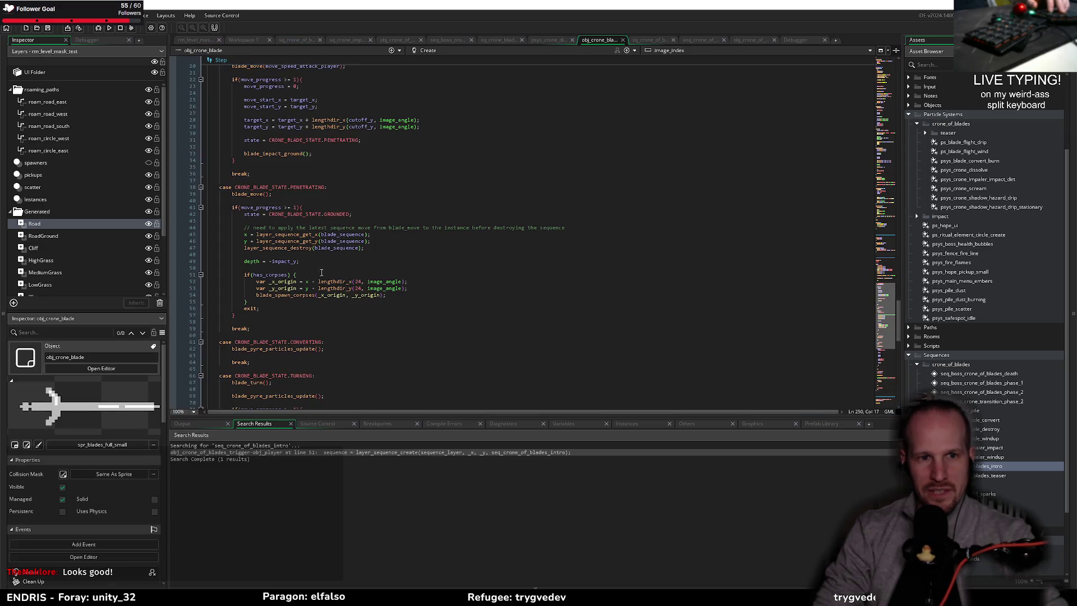
pyautogui.click(321, 273)
pyautogui.scroll(15, 350, 179)
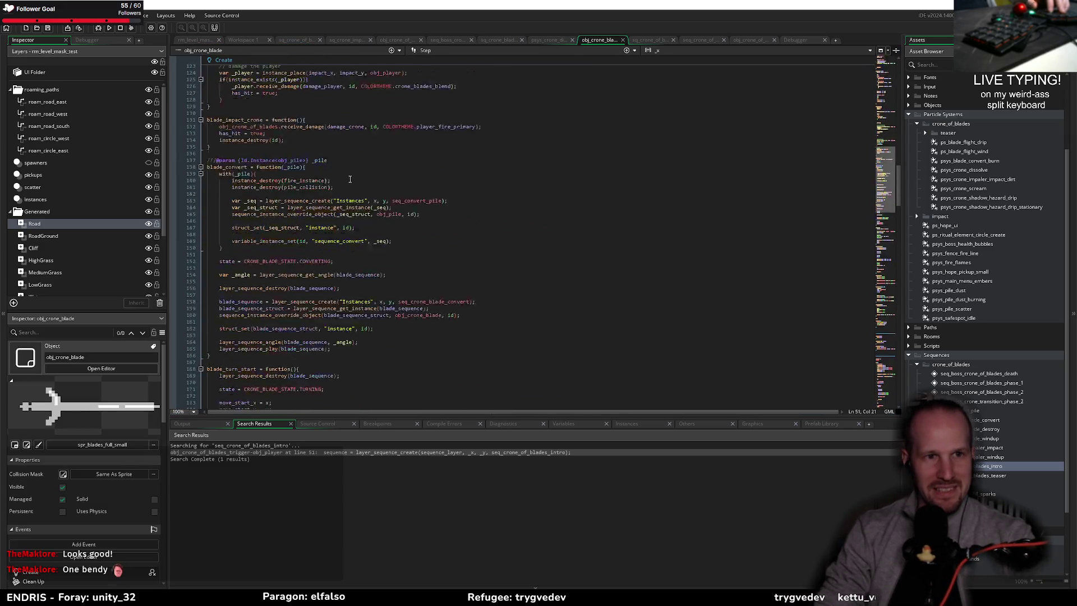
pyautogui.scroll(20, 350, 179)
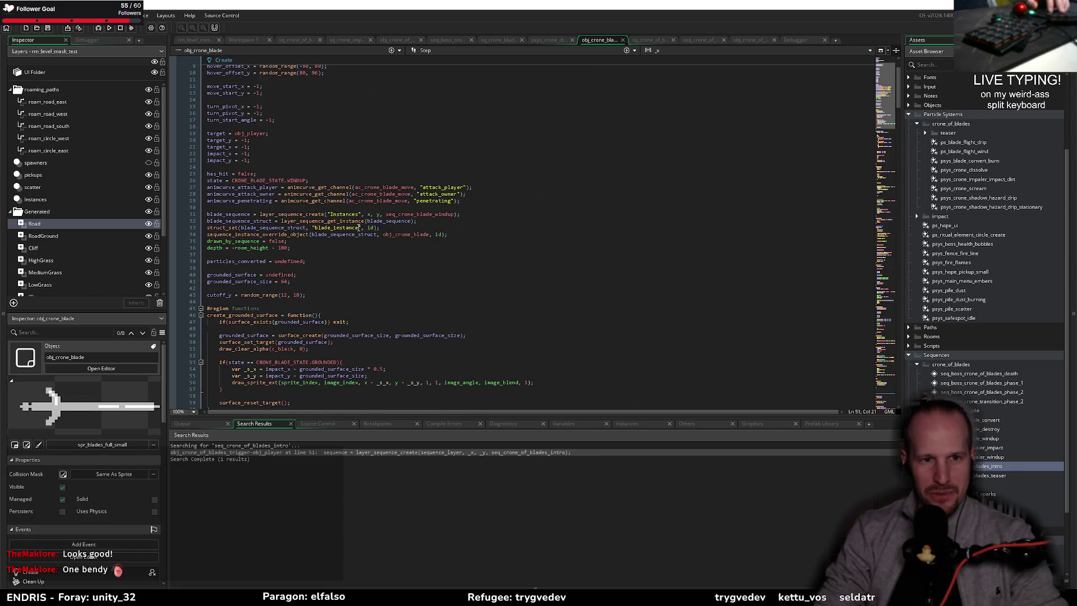
pyautogui.scroll(-12, 359, 227)
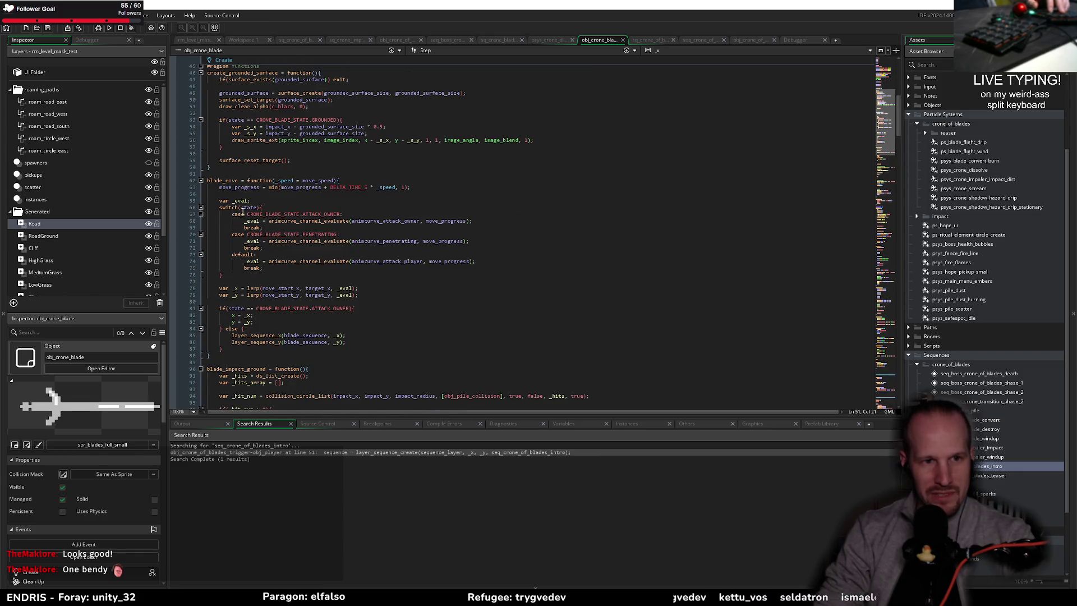
pyautogui.hotkey('ctrl', 'w')
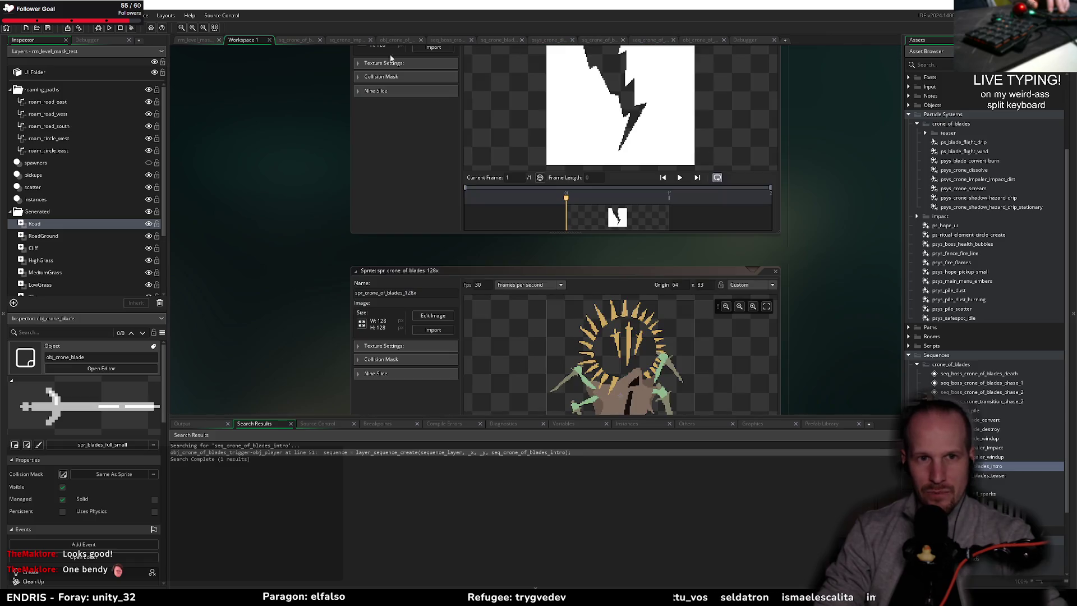
# - Return to obj_crone_of_blades' receive_damage code and start retyping the death sequence name as seq_boss
pyautogui.hotkey('ctrl', 'Tab')
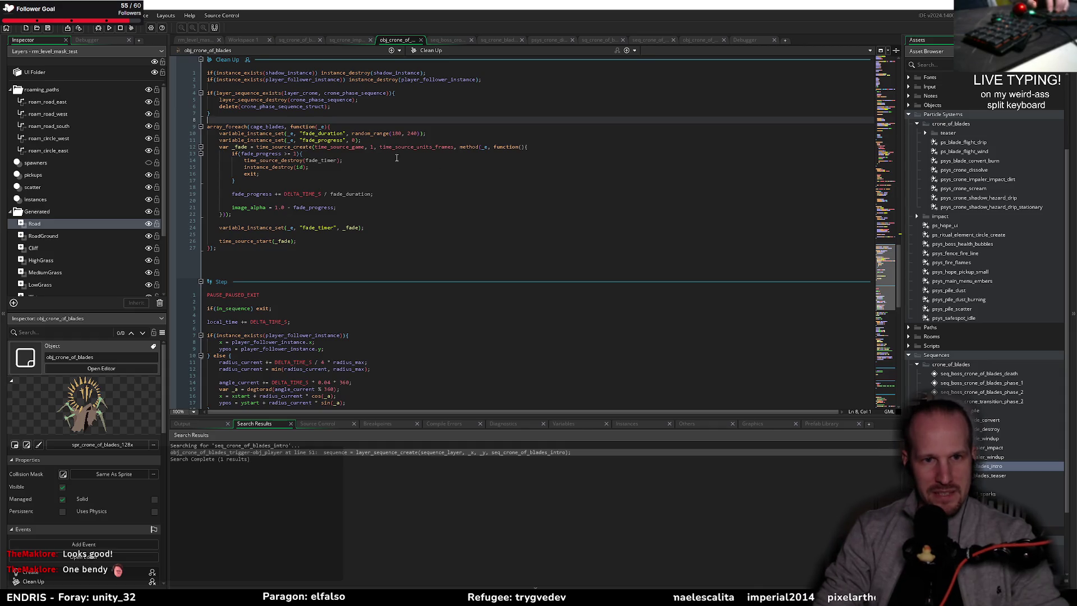
pyautogui.scroll(20, 356, 164)
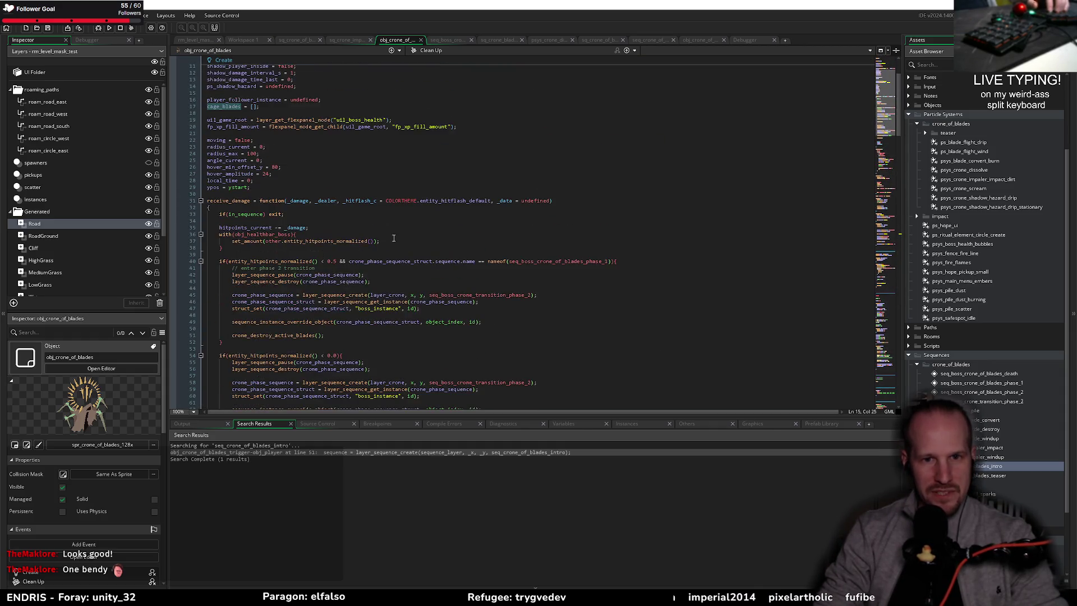
pyautogui.scroll(-8, 393, 238)
pyautogui.write('seq_boss')
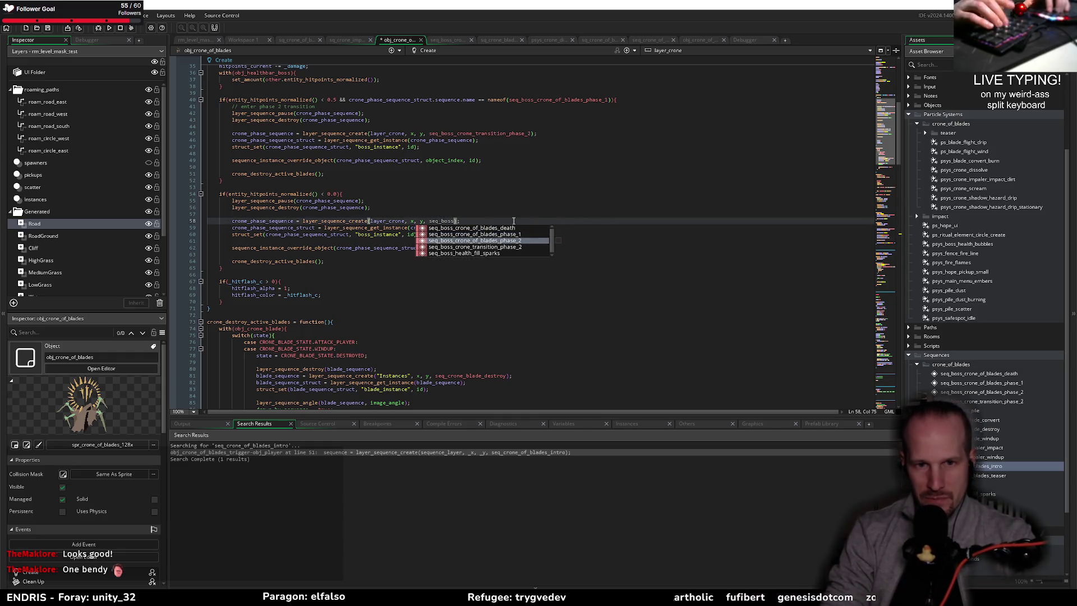
# - Complete the sequence name as seq_boss_crone_of_blades_death and save the boss code
pyautogui.press('Return')
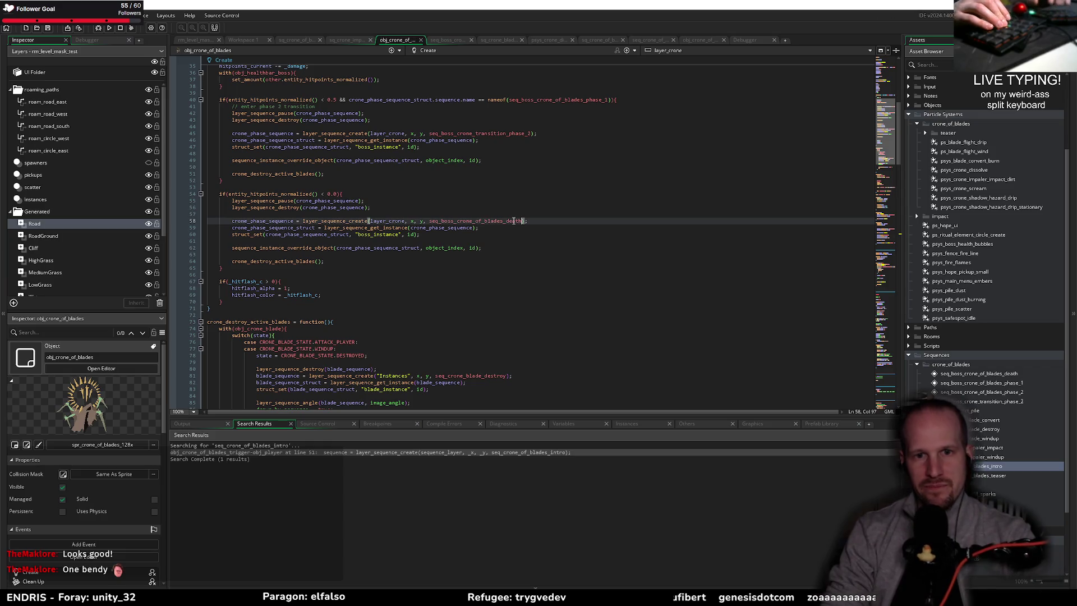
pyautogui.hotkey('ctrl', 's')
pyautogui.click(433, 235)
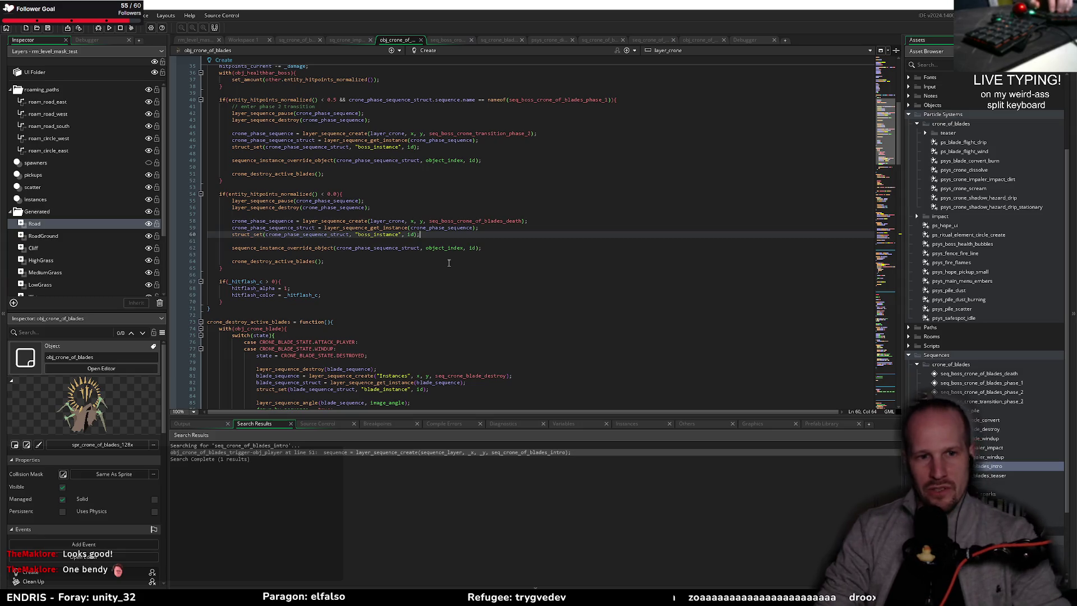
# - Check the crone_destroy_active_blades call and the death sequence line, then launch a debug run
pyautogui.press('Down')
pyautogui.press('Down')
pyautogui.press('Down')
pyautogui.click(303, 261)
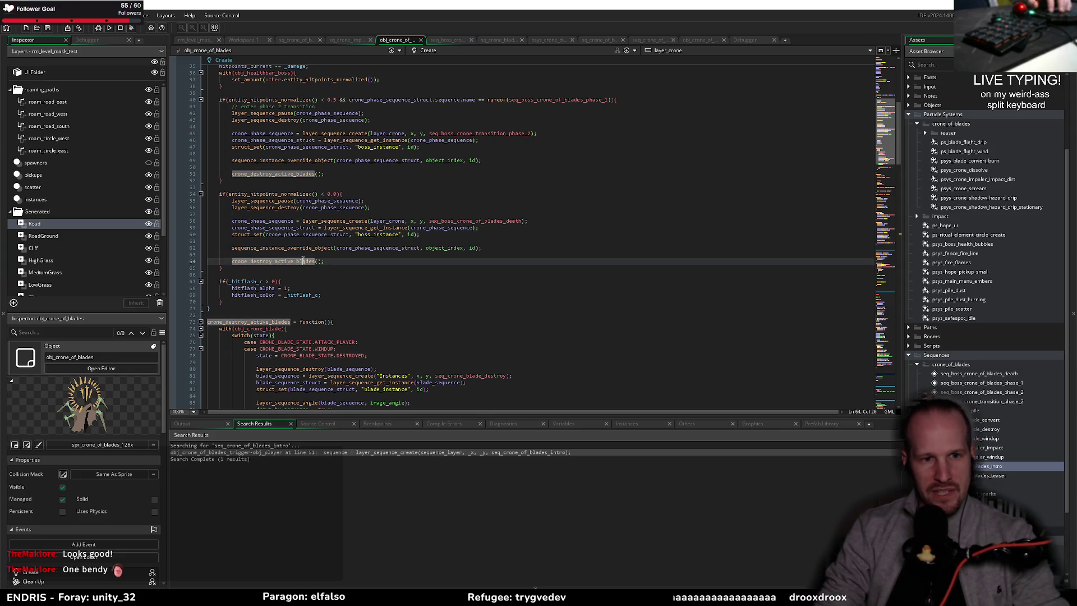
pyautogui.click(498, 221)
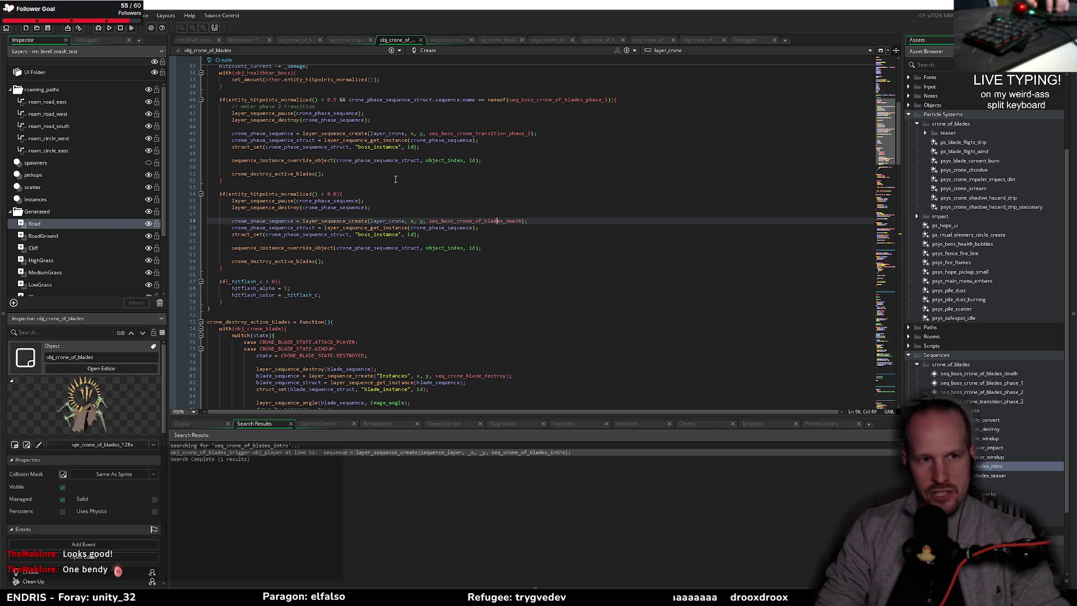
pyautogui.click(97, 28)
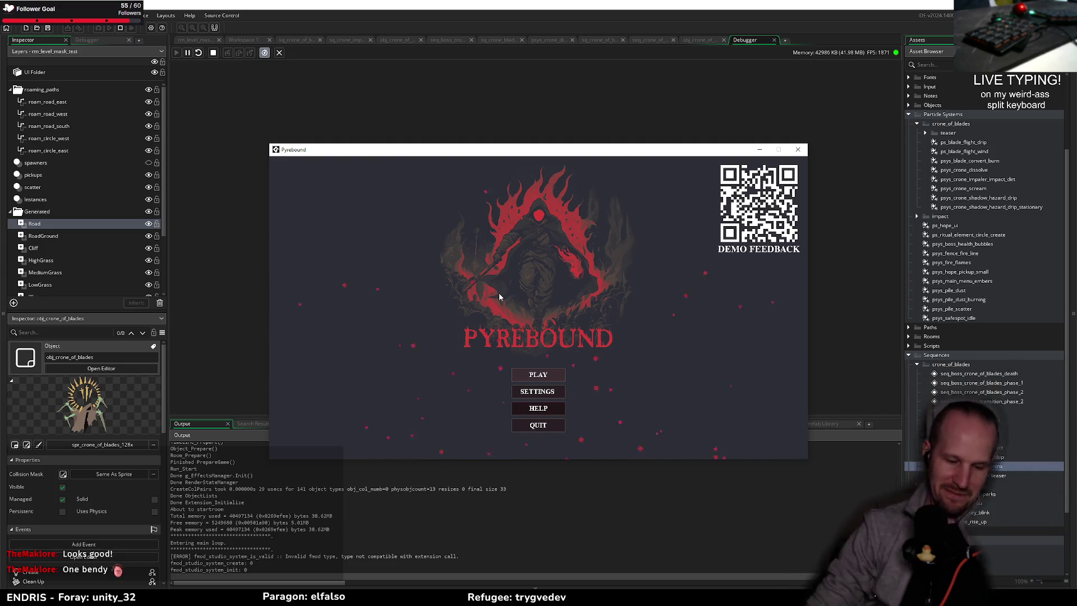
# - Start the game from the main menu, fight the Crone of Blades, then close the game
pyautogui.press('Return')
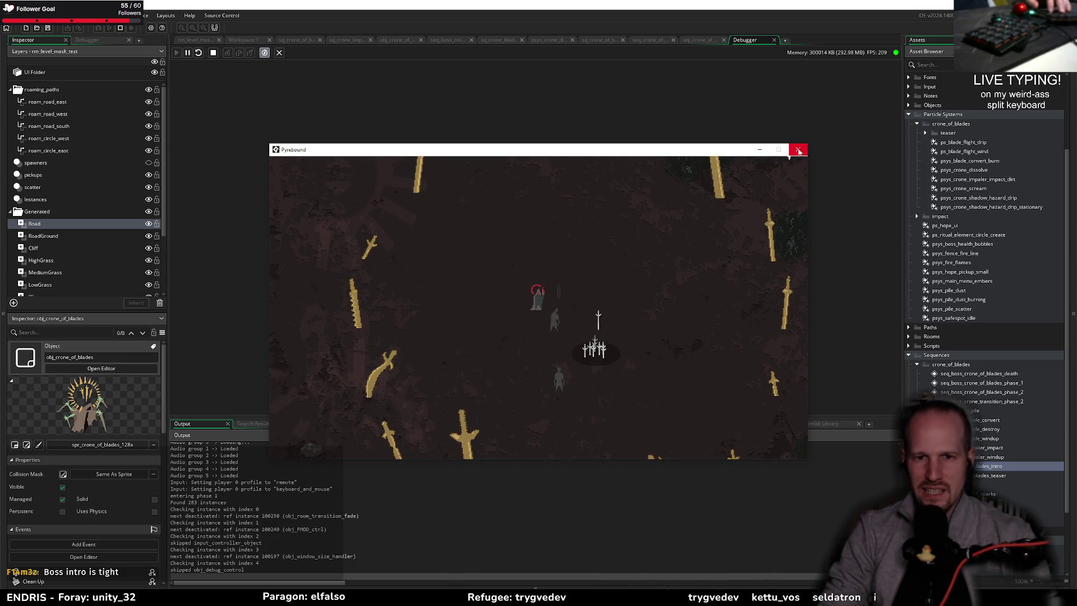
pyautogui.click(797, 149)
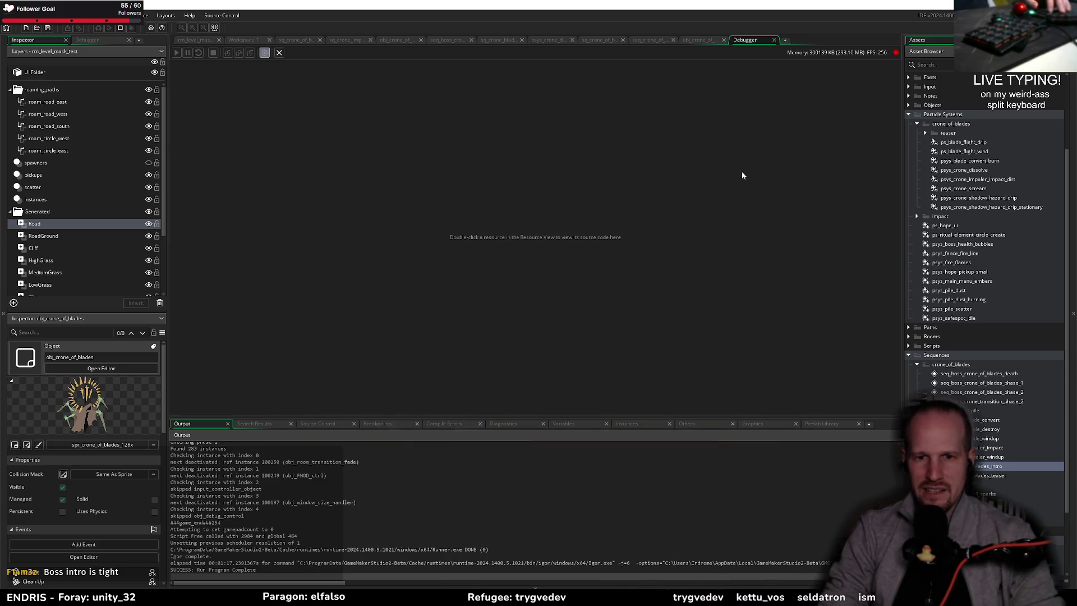
# - Bring up obj_crone_of_blades' code and scroll through its events
pyautogui.click(241, 41)
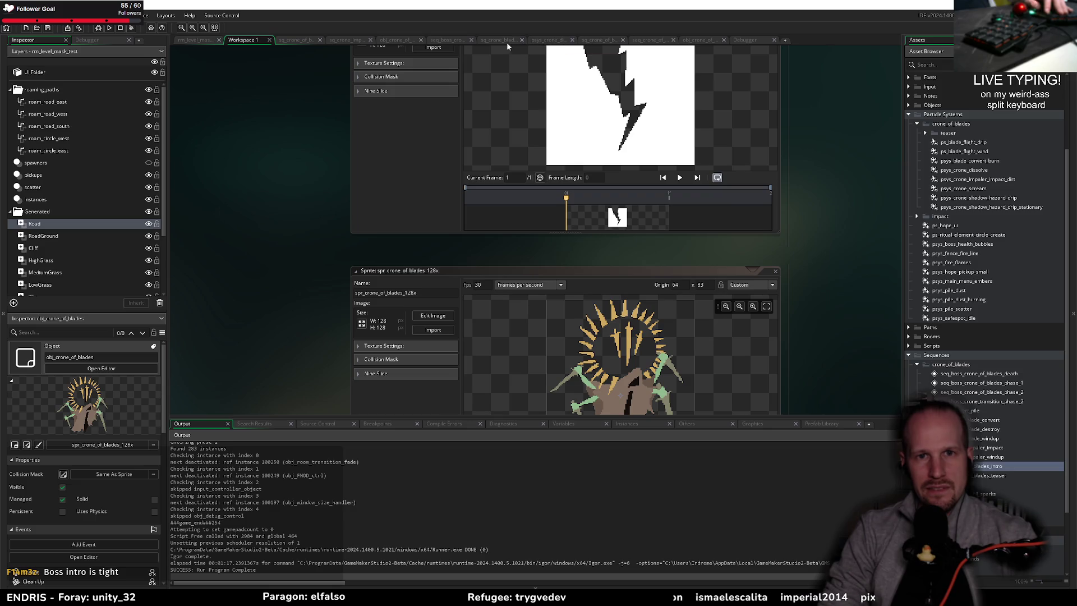
pyautogui.click(398, 40)
pyautogui.click(335, 216)
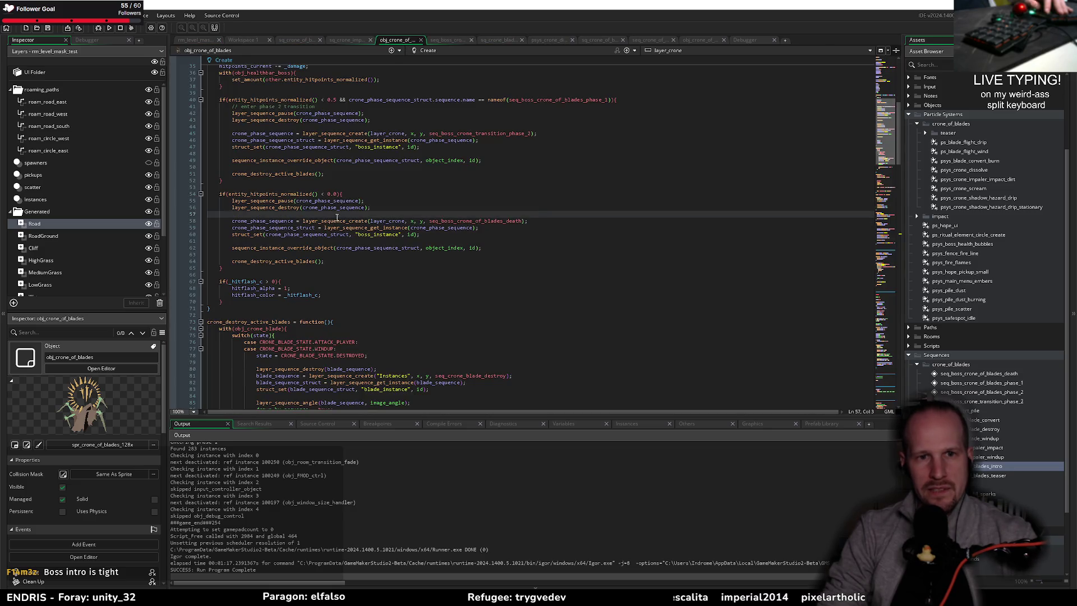
pyautogui.scroll(10, 337, 216)
pyautogui.scroll(-20, 304, 205)
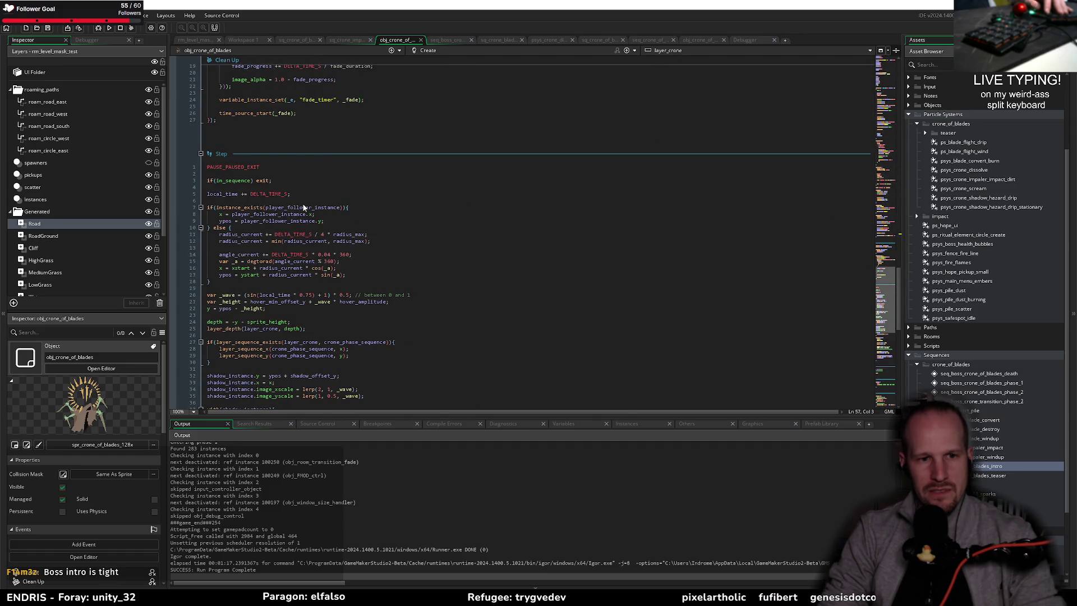
pyautogui.scroll(-15, 303, 208)
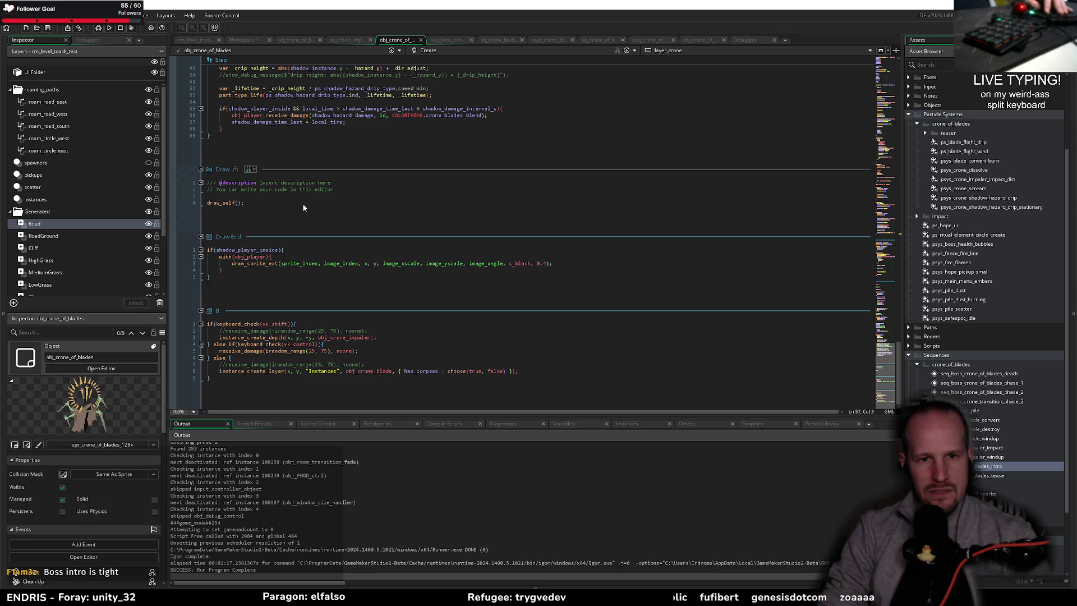
pyautogui.scroll(20, 297, 202)
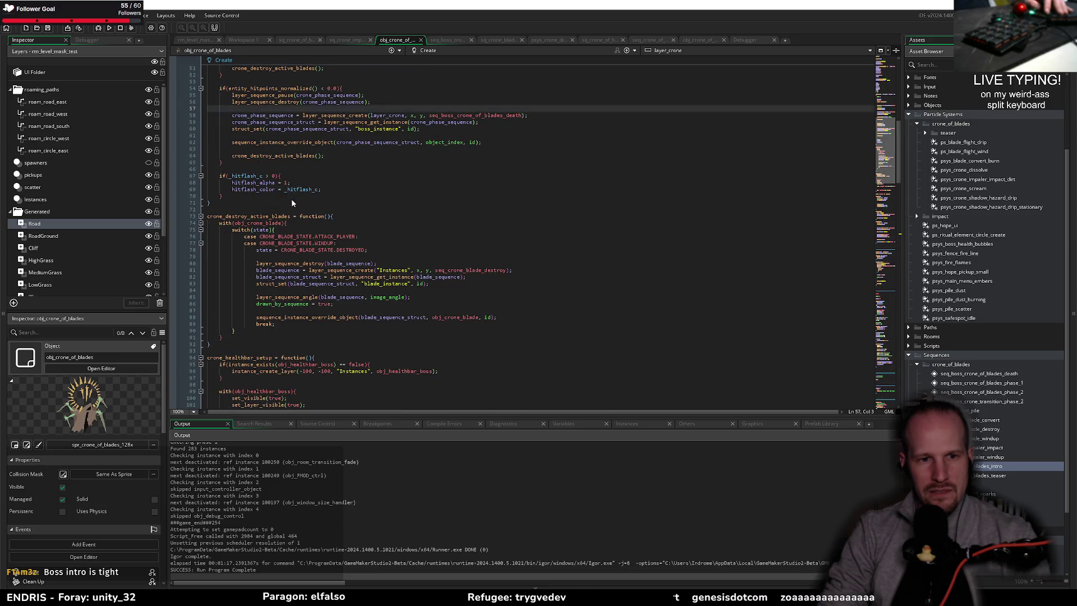
pyautogui.scroll(-2, 291, 199)
# - Inspect the drawn_by_sequence and crone_phase_sequence_struct uses around the phase branches
pyautogui.doubleClick(282, 265)
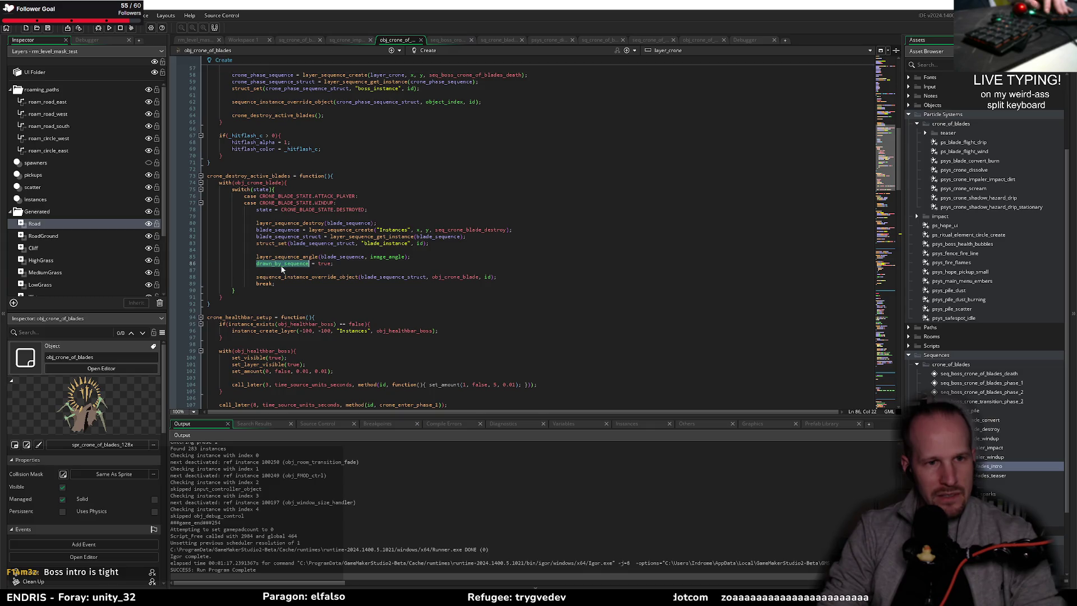
pyautogui.click(285, 250)
pyautogui.scroll(10, 314, 258)
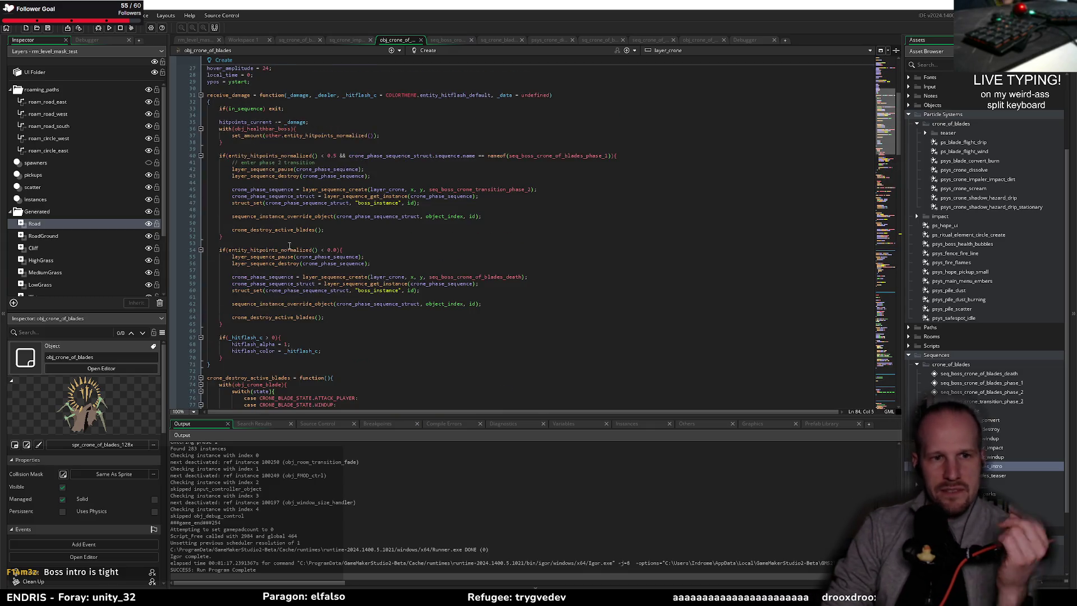
pyautogui.scroll(6, 357, 278)
pyautogui.scroll(-8, 356, 277)
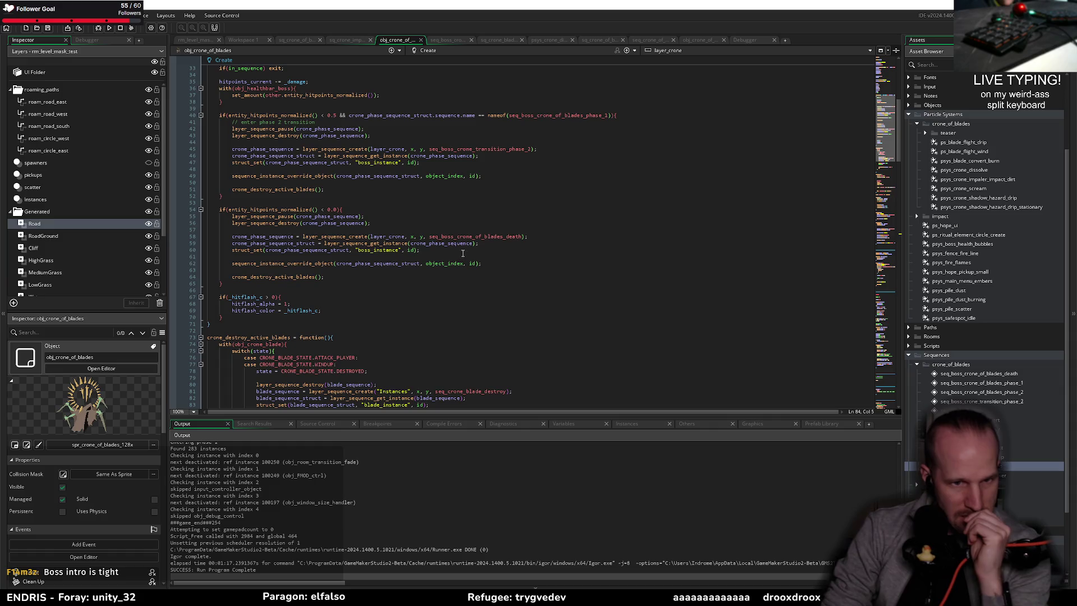
pyautogui.click(437, 249)
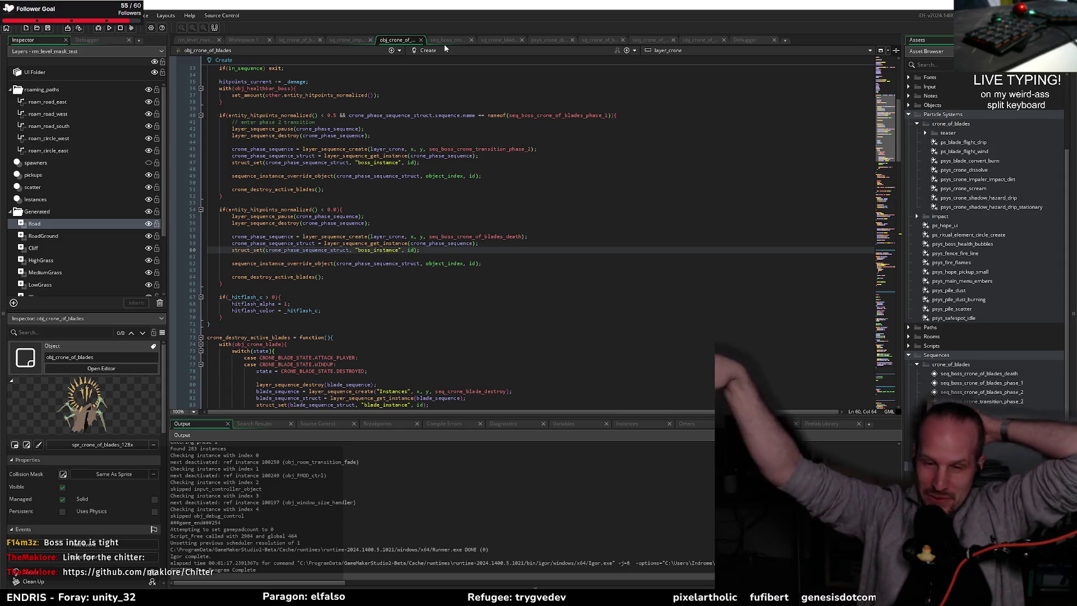
pyautogui.click(446, 230)
pyautogui.click(426, 256)
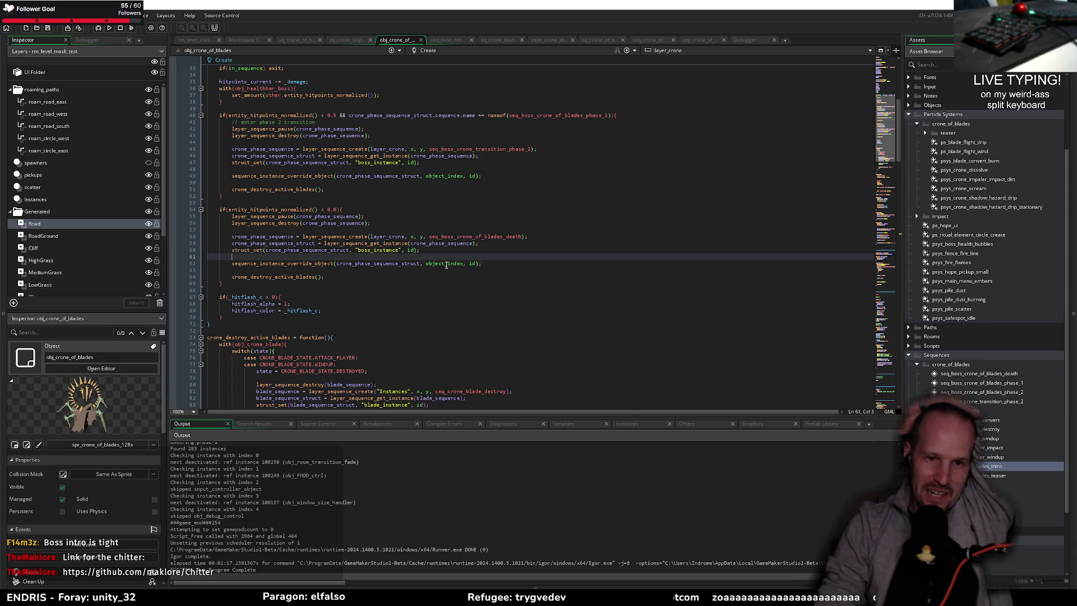
pyautogui.doubleClick(375, 263)
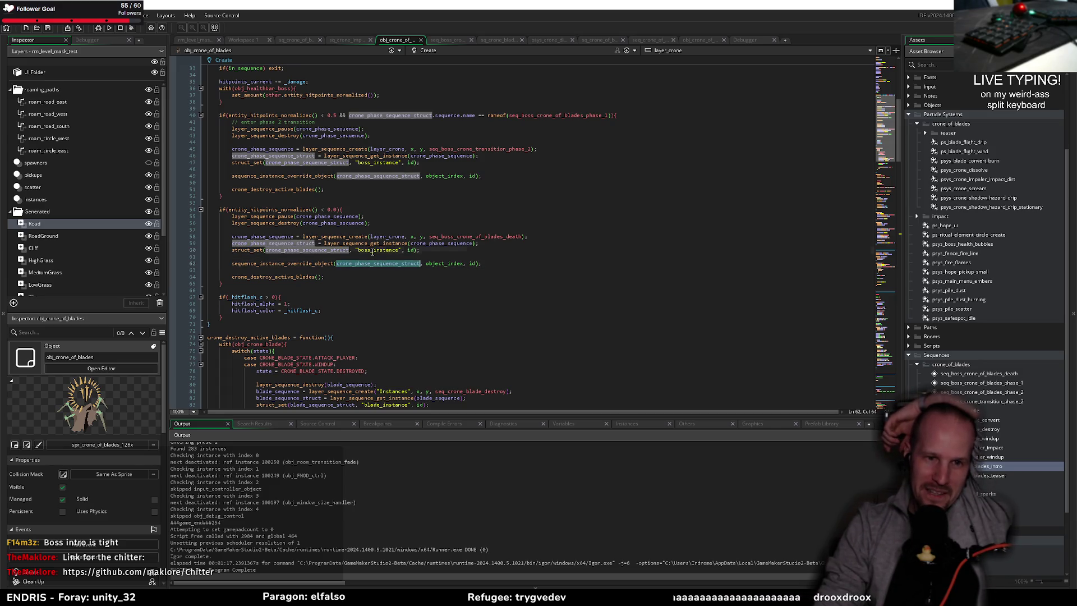
# - Open seq_boss_crone_of_blades_death in the Sequence Editor and scrub to frame 67
pyautogui.doubleClick(477, 236)
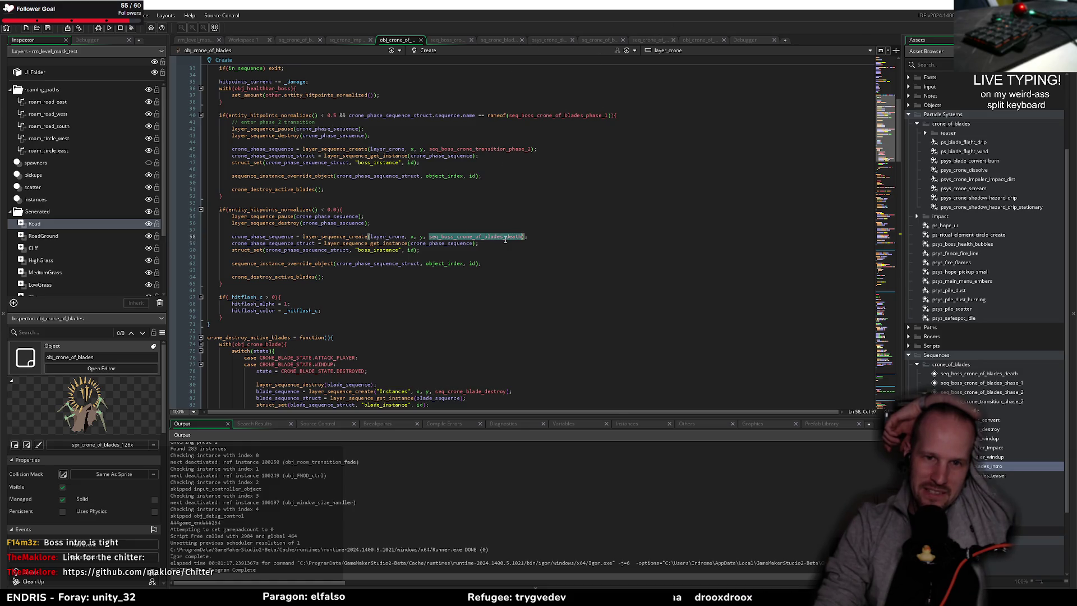
pyautogui.middleClick(505, 238)
pyautogui.click(453, 309)
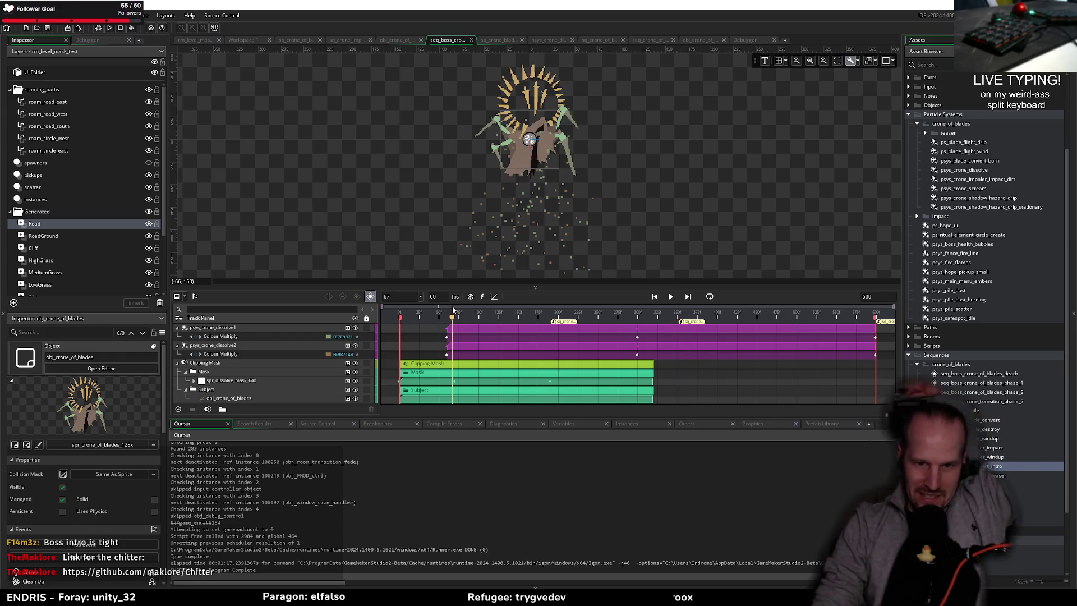
# - Preview the death sequence animation and enlarge the track area
pyautogui.press('space')
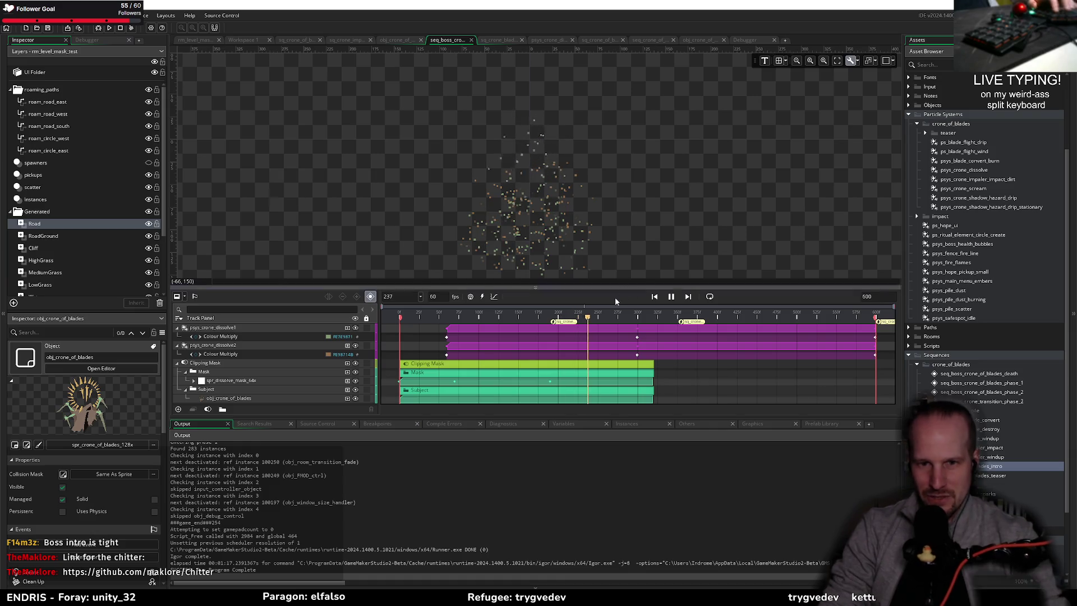
pyautogui.press('space')
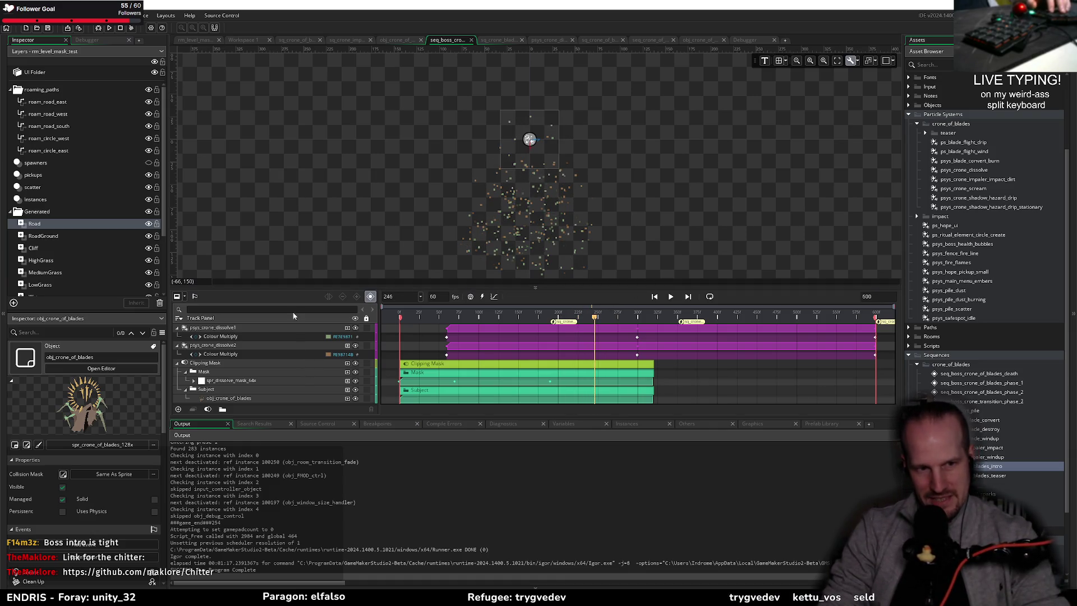
pyautogui.moveTo(294, 287); pyautogui.dragTo(294, 225)
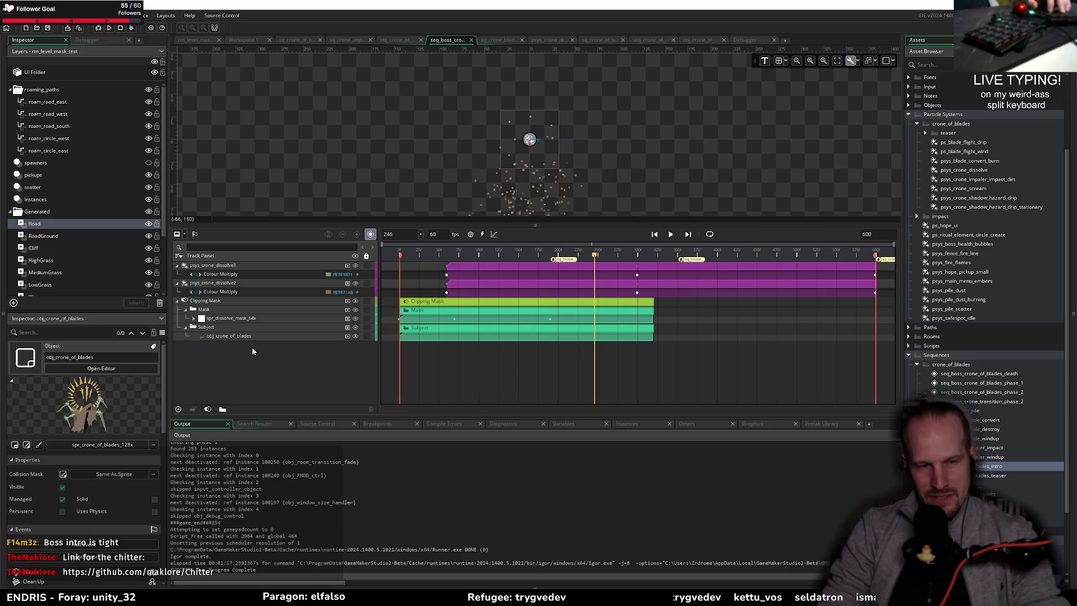
# - Review obj_crone_of_blades' Draw End, Draw and Create event code
pyautogui.click(397, 40)
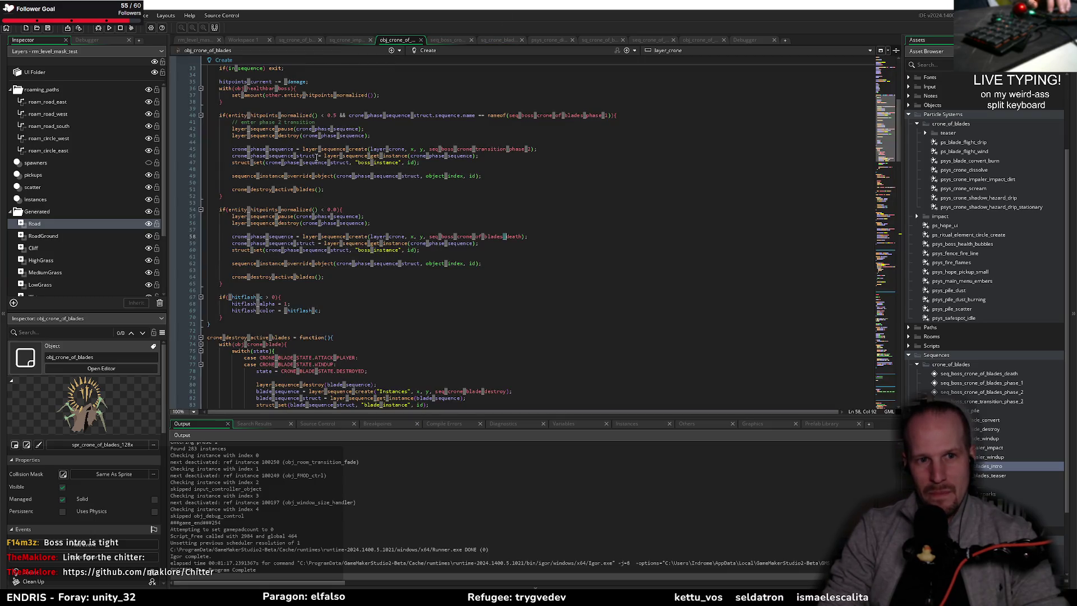
pyautogui.scroll(-15, 324, 226)
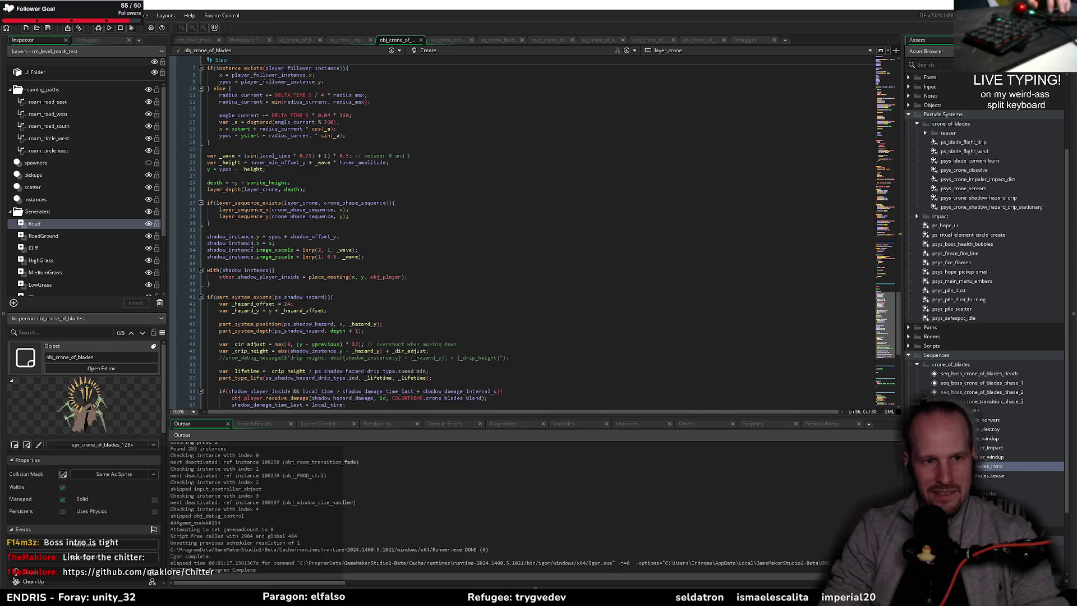
pyautogui.scroll(10, 289, 249)
pyautogui.click(492, 51)
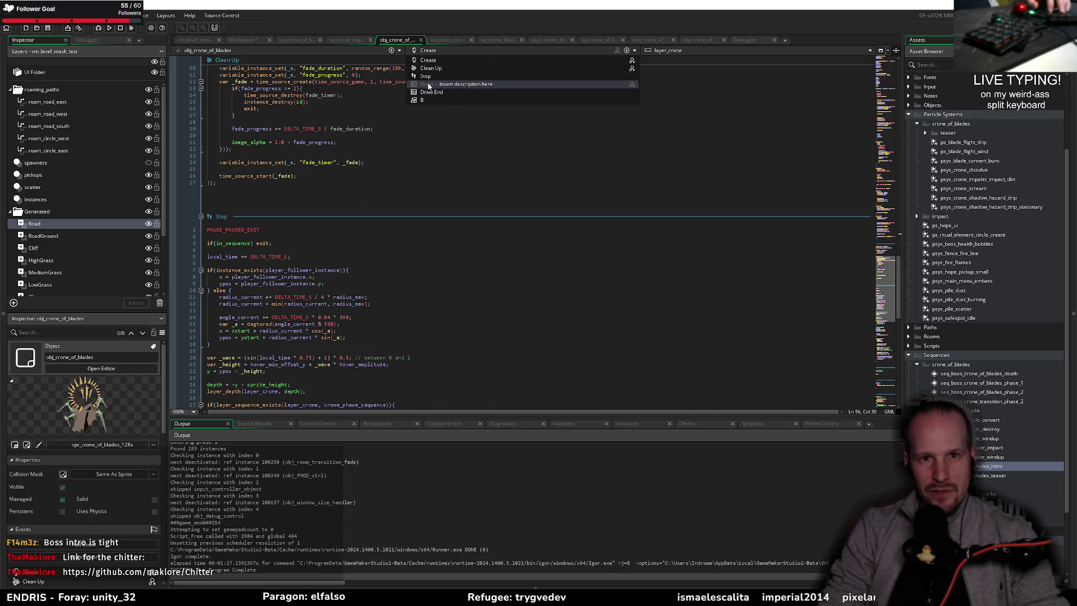
pyautogui.click(443, 92)
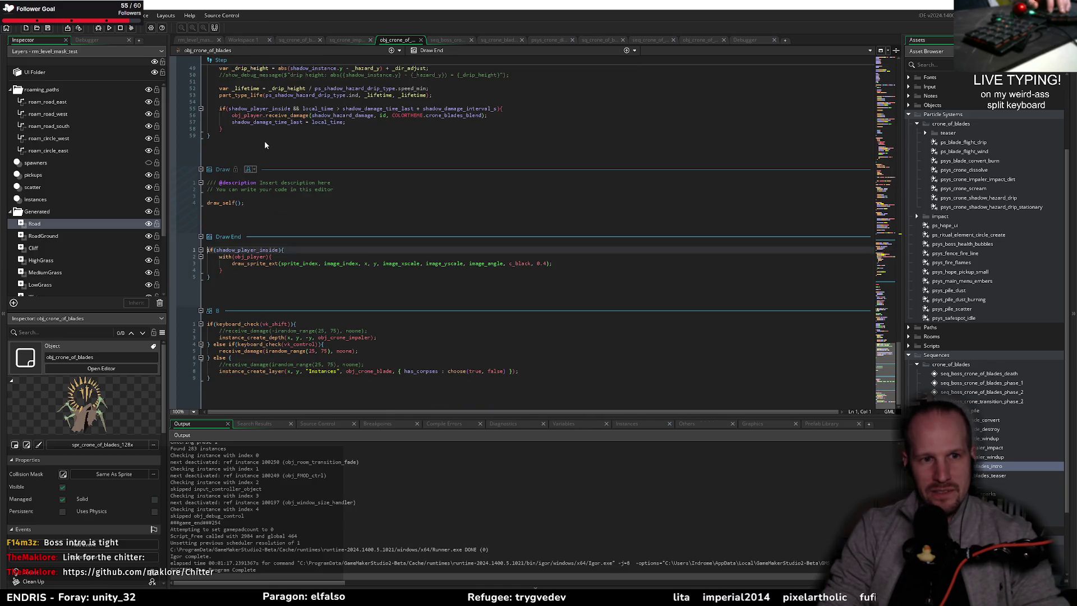
pyautogui.click(480, 51)
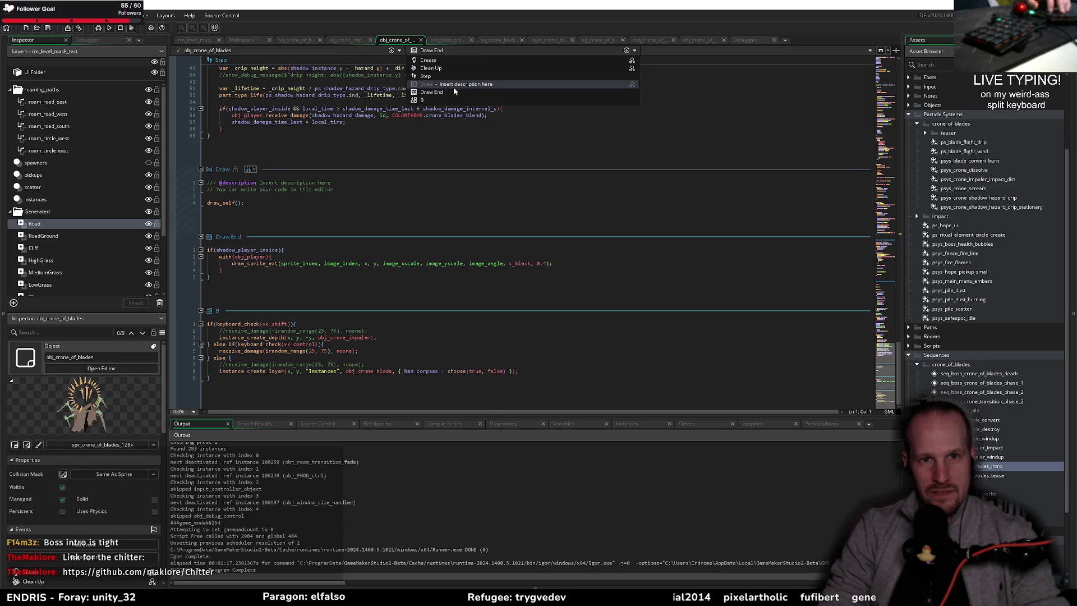
pyautogui.click(453, 85)
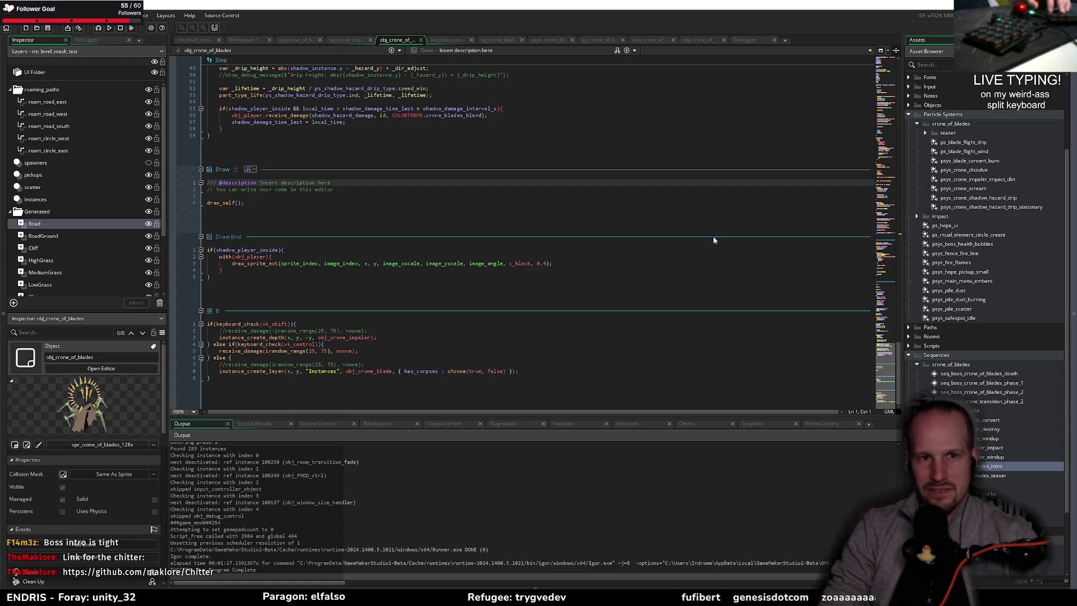
pyautogui.click(238, 202)
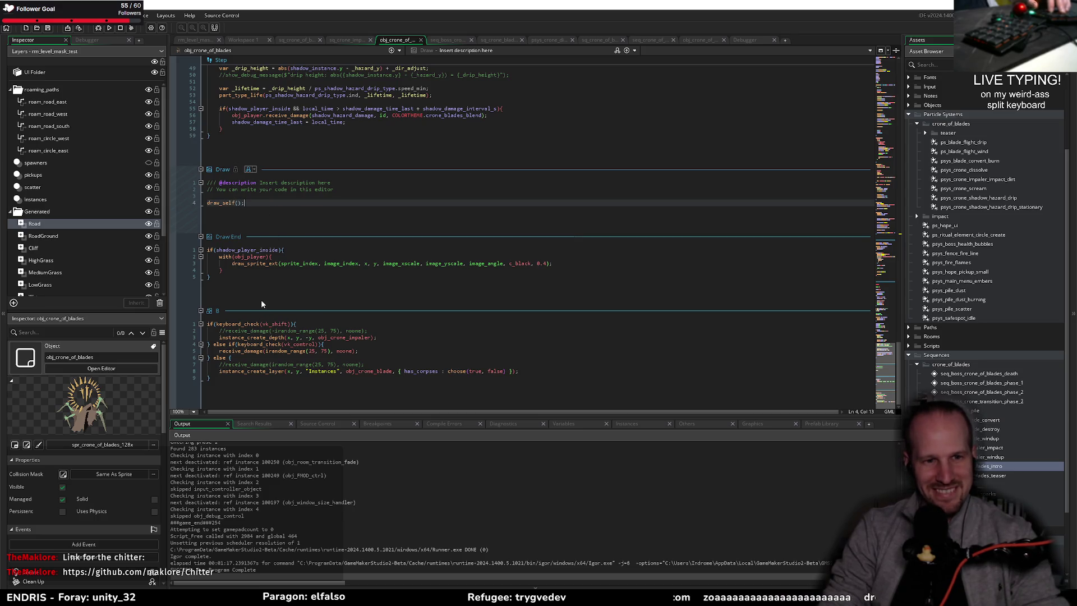
pyautogui.scroll(10, 303, 286)
pyautogui.scroll(15, 331, 264)
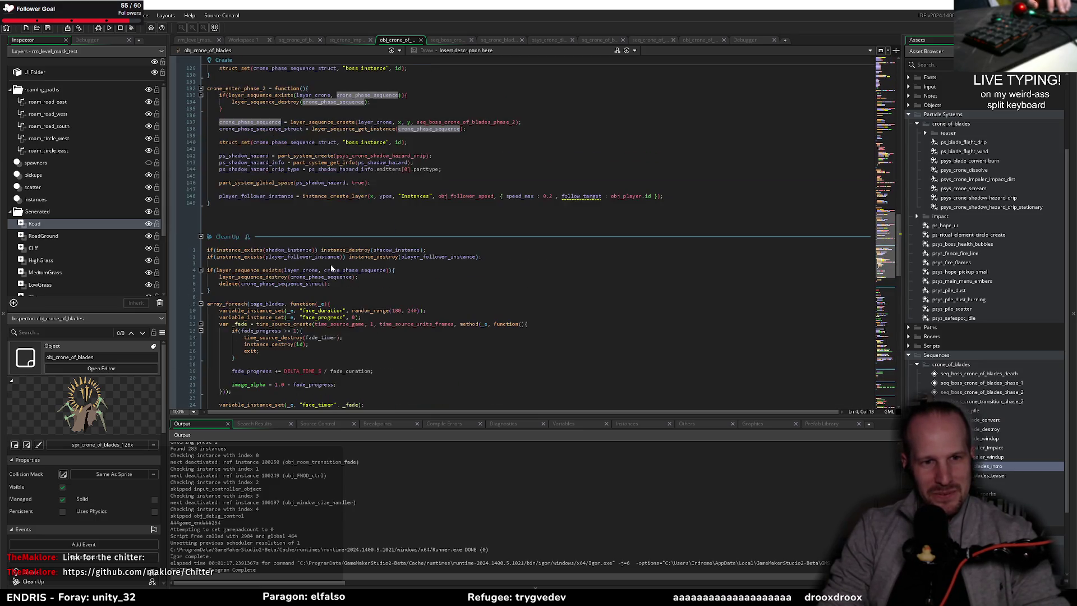
pyautogui.click(331, 263)
pyautogui.scroll(5, 373, 280)
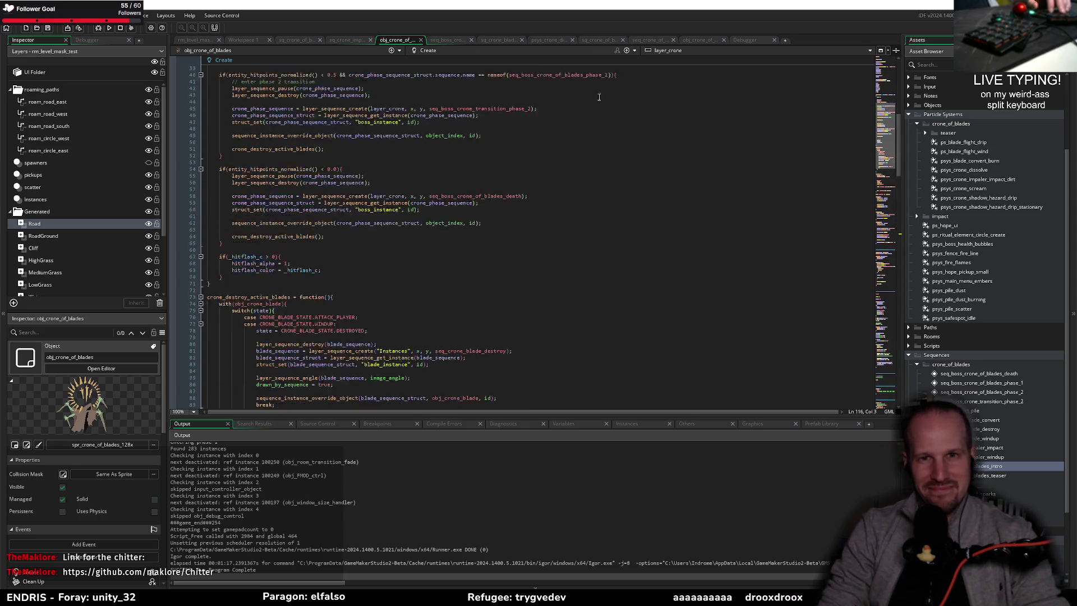
# - Look through the other crone tabs and close the leftover crone sequence editor
pyautogui.click(495, 41)
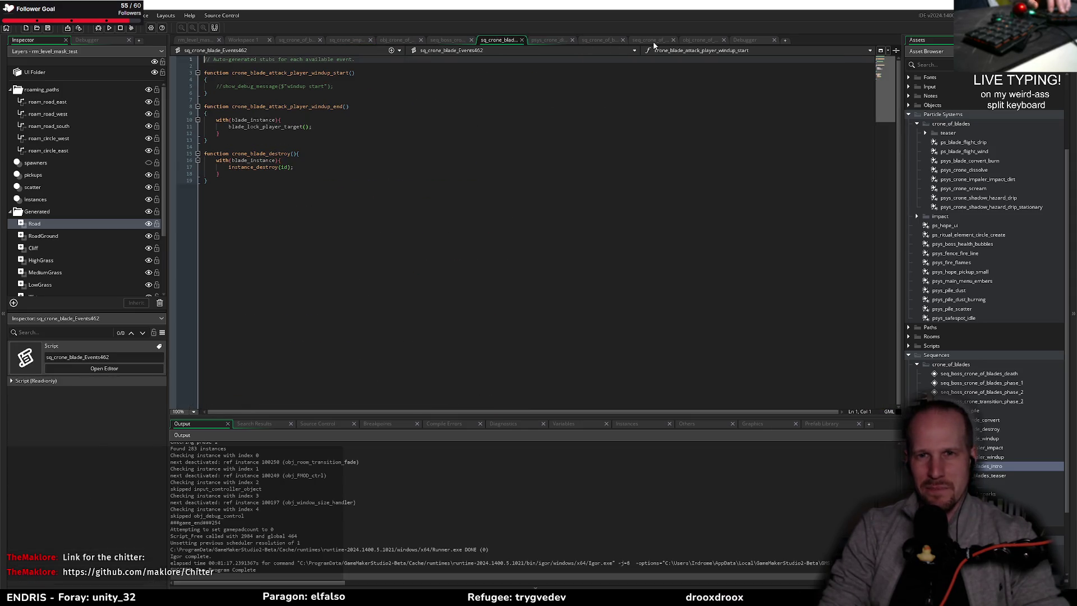
pyautogui.click(651, 40)
pyautogui.click(585, 40)
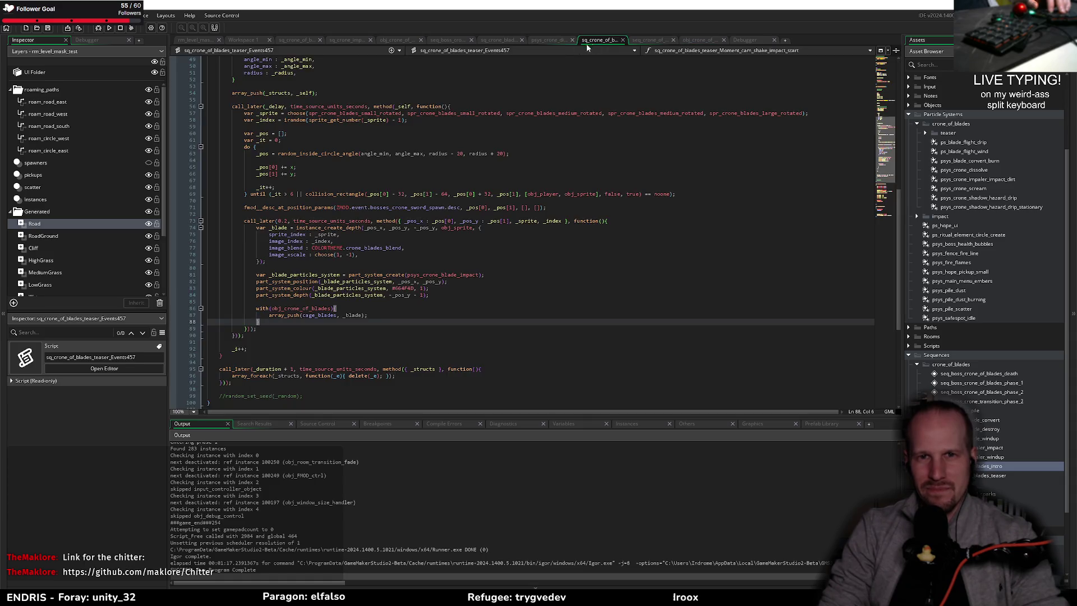
pyautogui.click(698, 41)
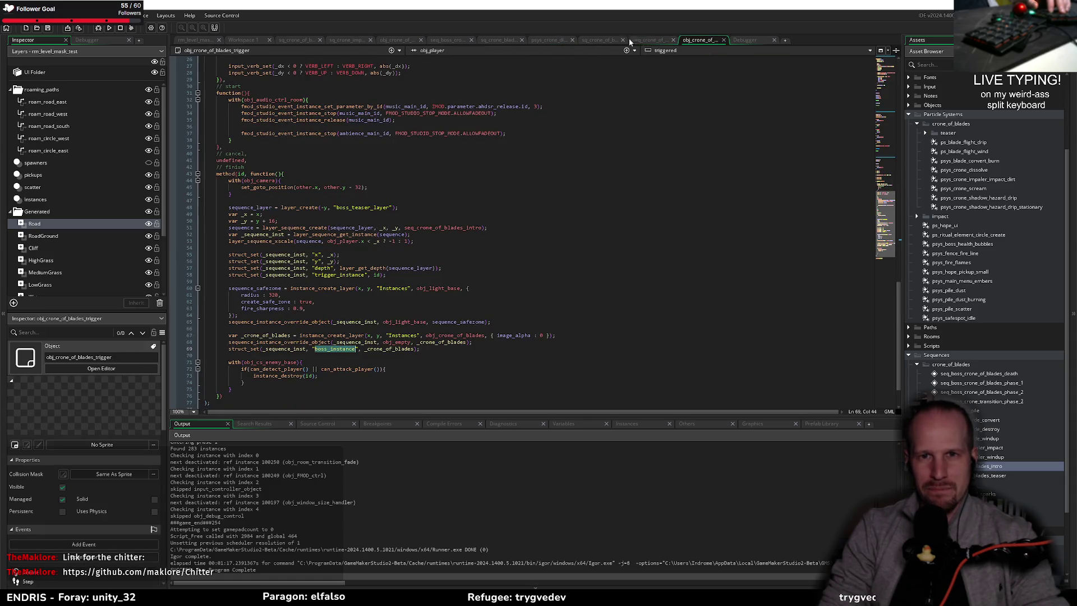
pyautogui.click(645, 41)
pyautogui.middleClick(650, 40)
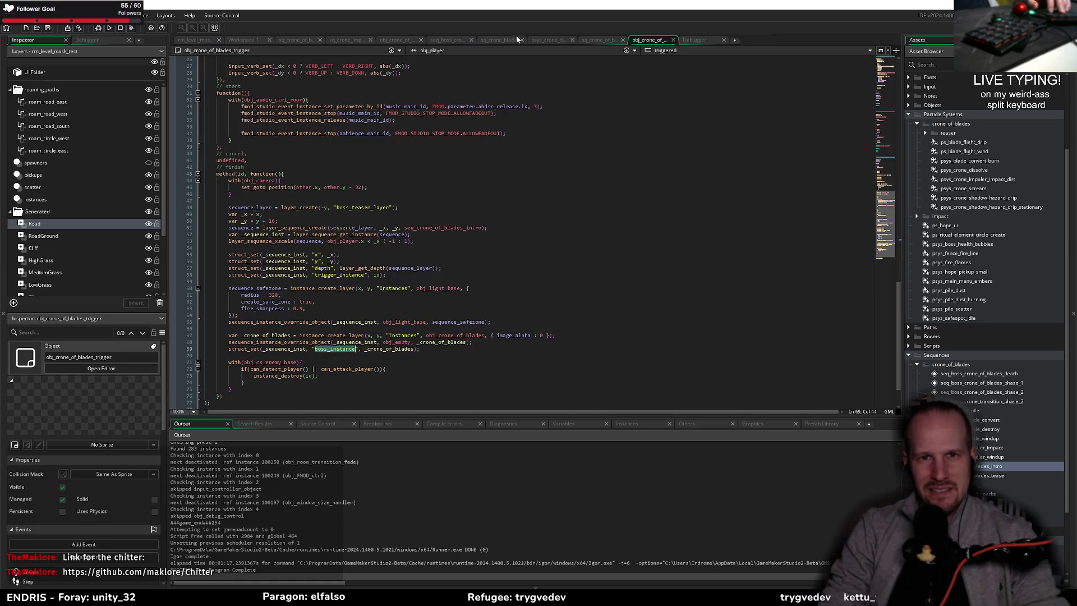
# - Replay the boss sequence from frame 0, then start a debug build of the game
pyautogui.click(450, 39)
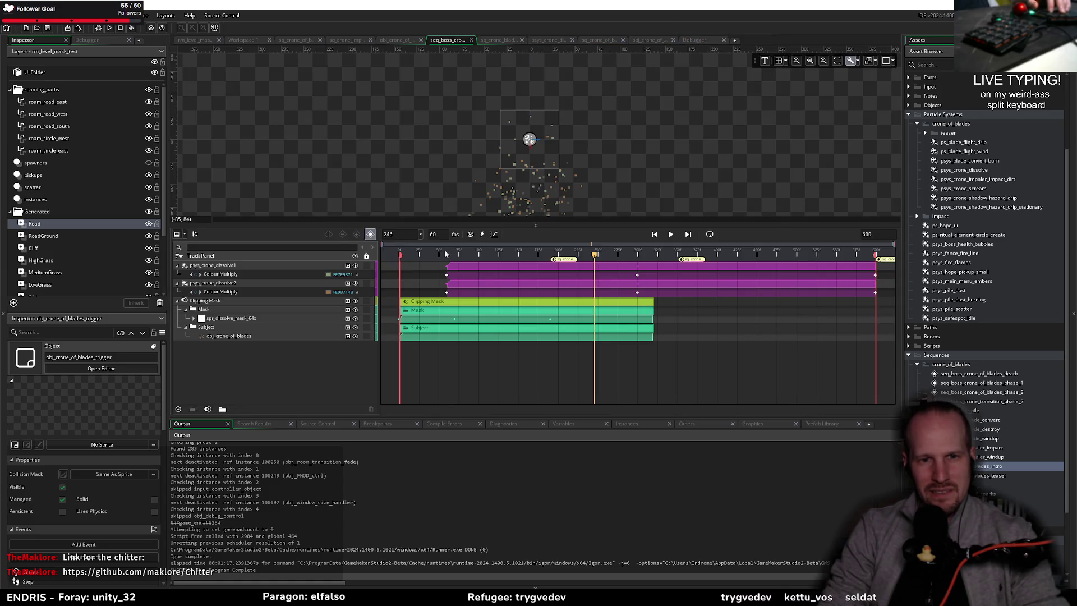
pyautogui.press('Home')
pyautogui.press('space')
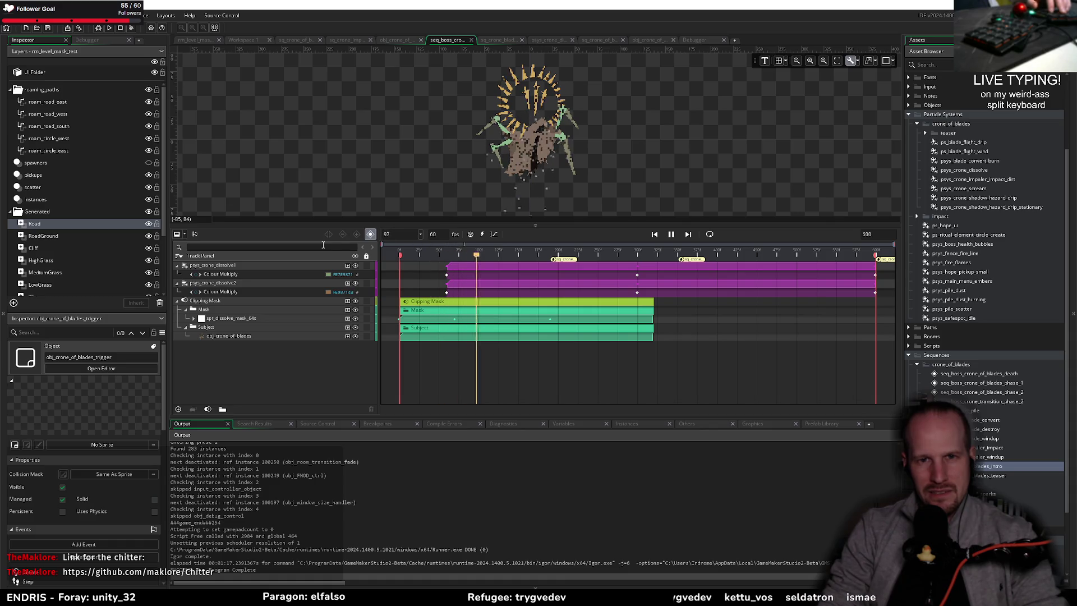
pyautogui.press('space')
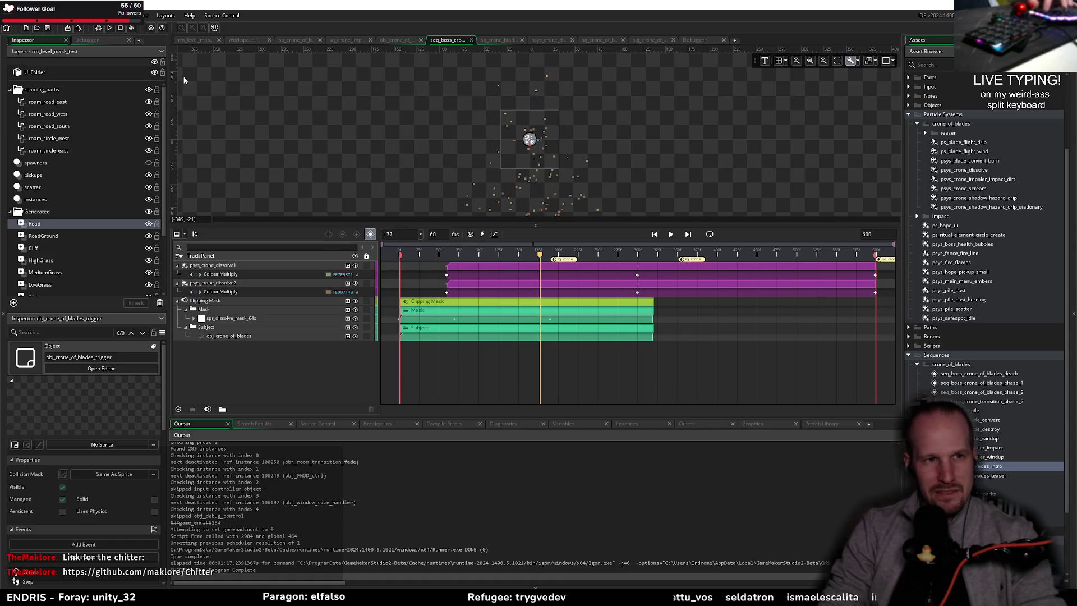
pyautogui.click(98, 28)
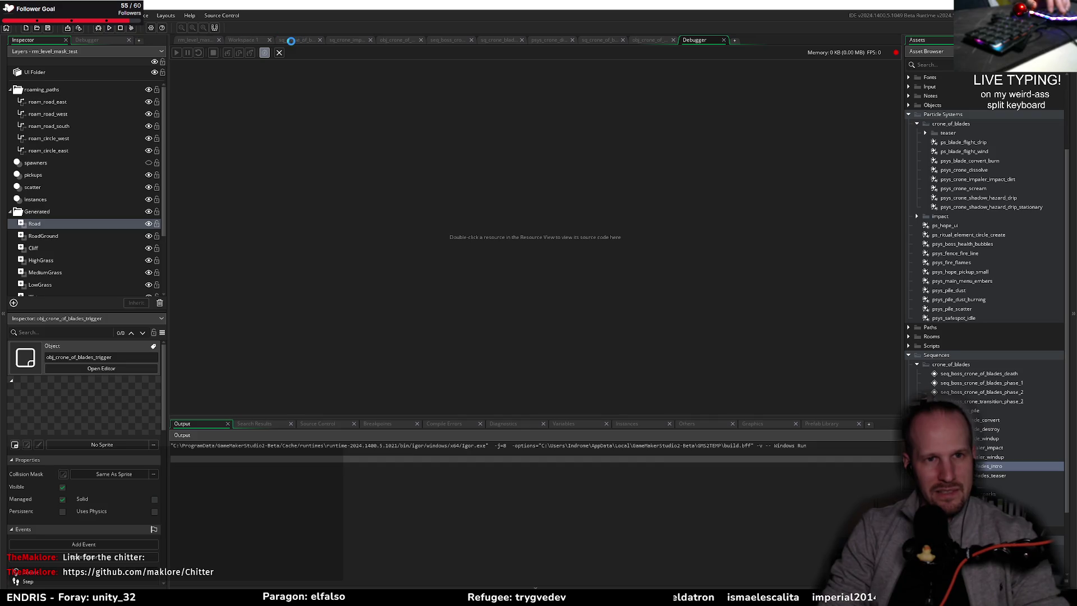
# - Add exit; on a new line after crone_destroy_active_blades(); in the phase-two branch
pyautogui.click(390, 40)
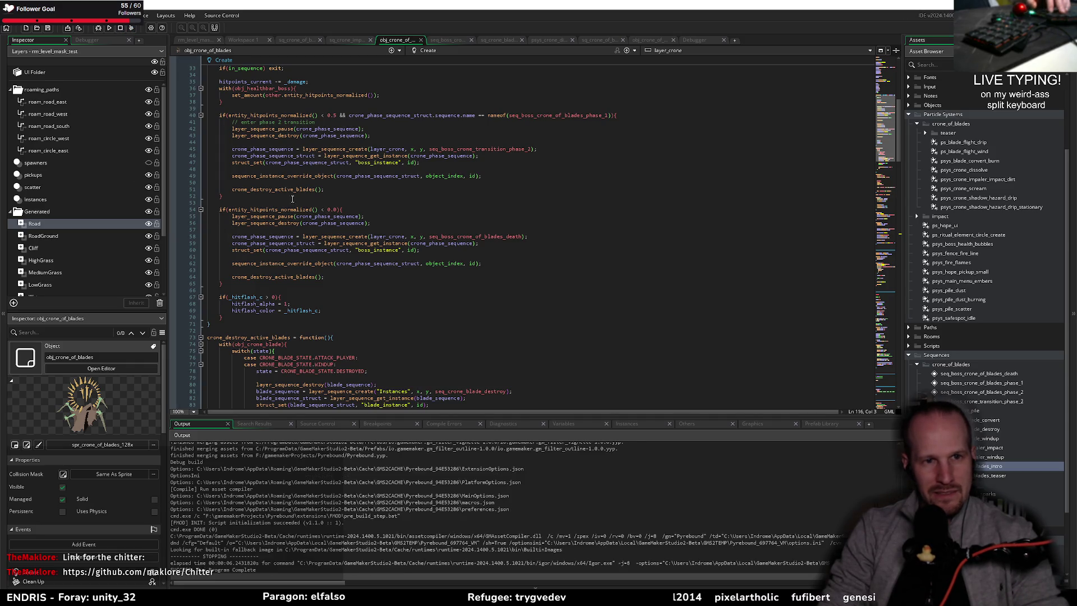
pyautogui.click(339, 189)
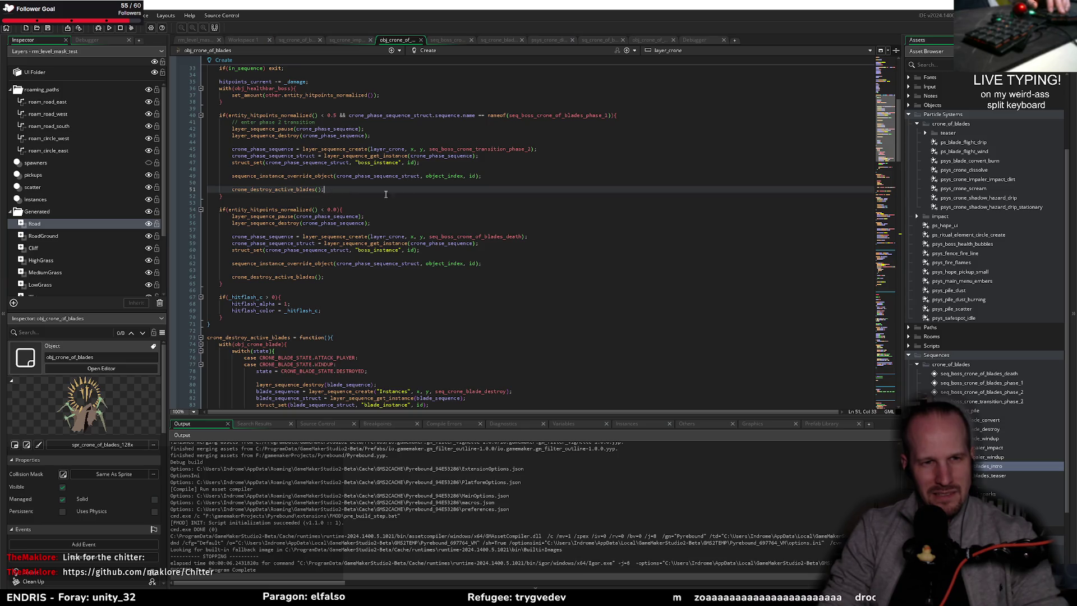
pyautogui.press('Return')
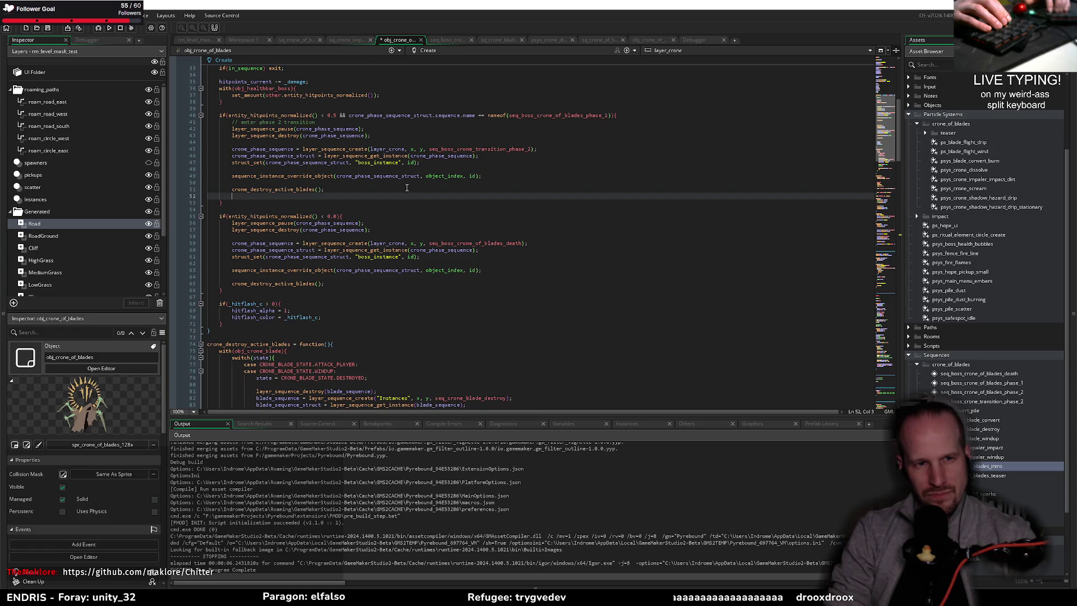
pyautogui.write('exit;')
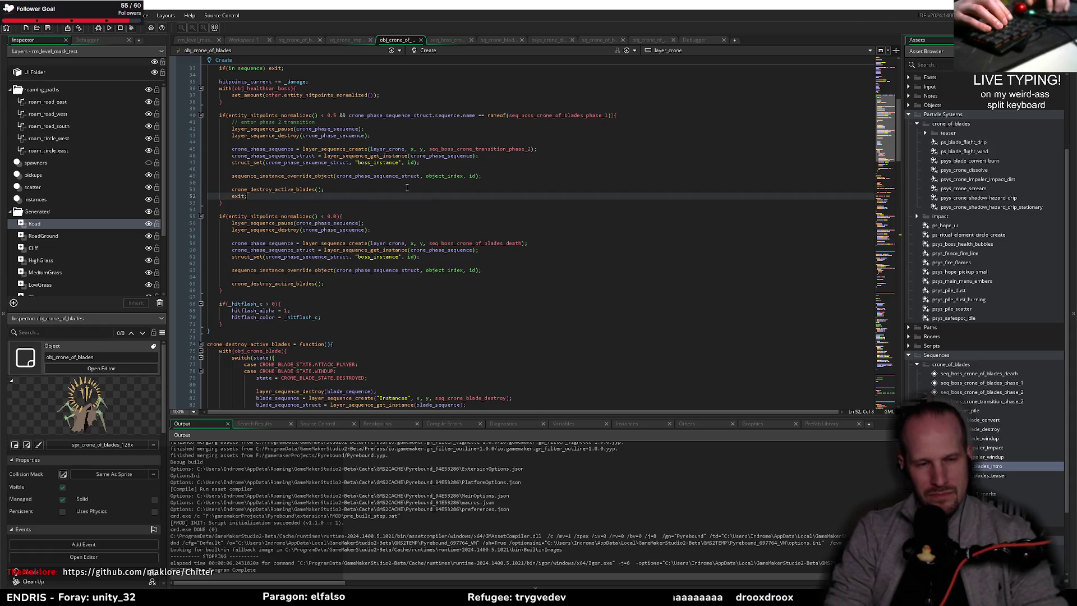
pyautogui.hotkey('shift', 'Home')
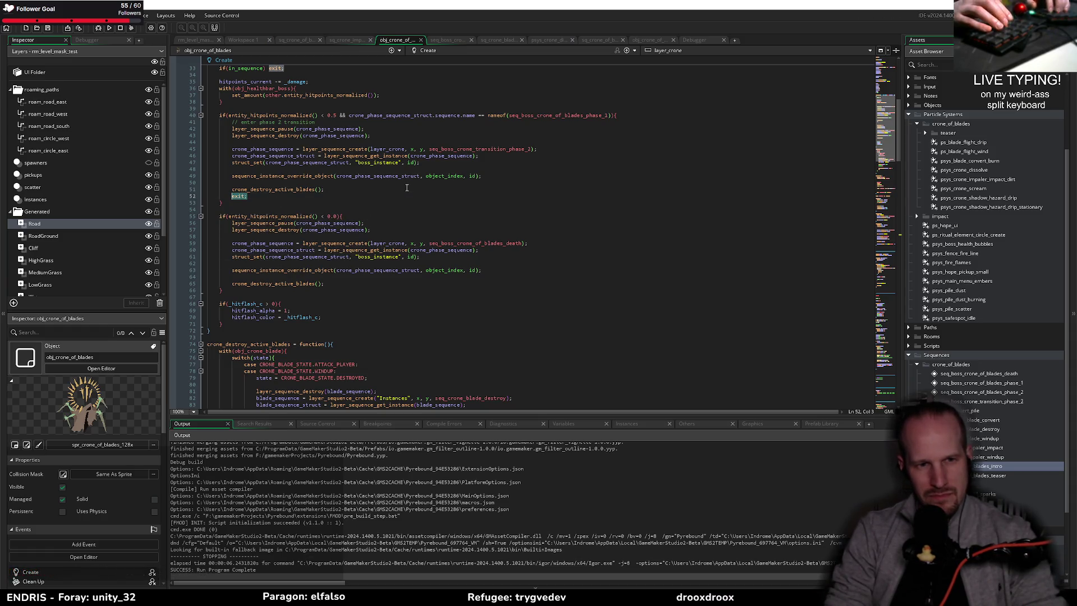